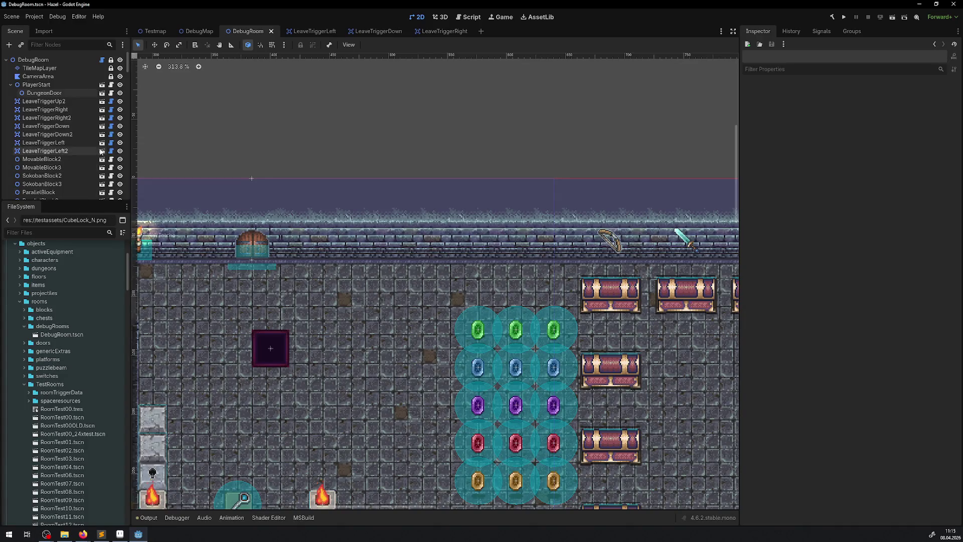
# Step: Select the LeaveTriggerUp2 trigger in DebugRoom and open its LeaveTriggerUp scene for editing
pyautogui.click(70, 84)
pyautogui.moveTo(534, 183)
pyautogui.mouseDown()
pyautogui.moveTo(516, 180)
pyautogui.moveTo(706, 182)
pyautogui.moveTo(684, 182)
pyautogui.mouseUp()
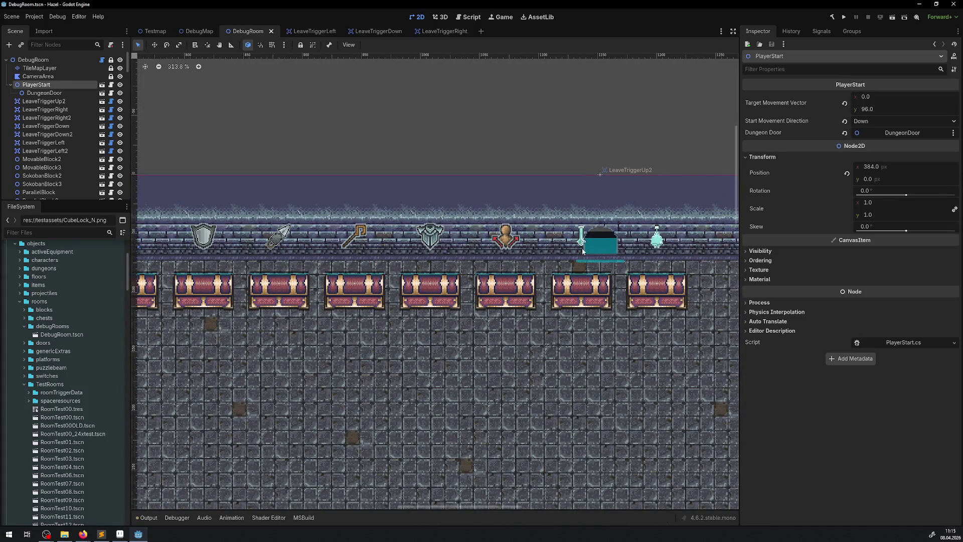
pyautogui.click(610, 245)
pyautogui.moveTo(610, 245); pyautogui.dragTo(307, 245)
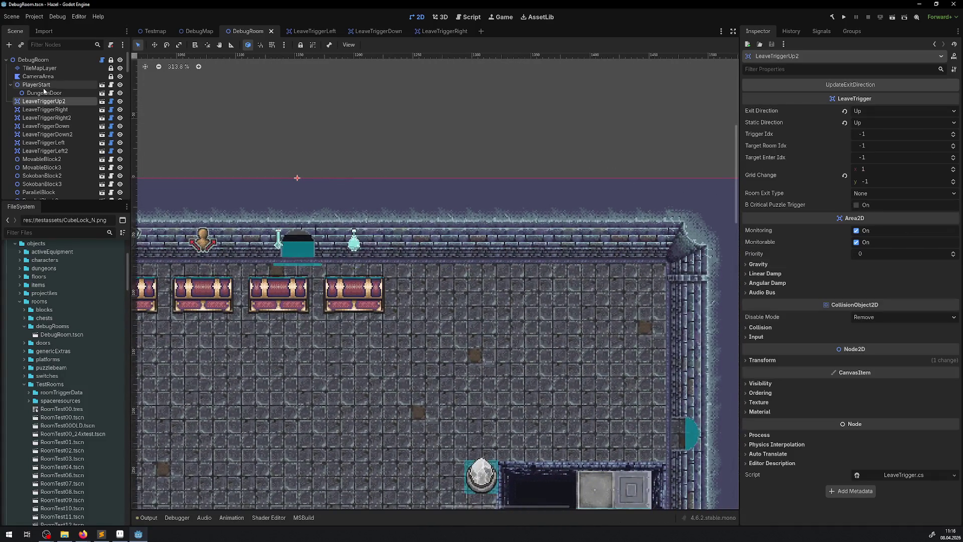
pyautogui.click(102, 101)
pyautogui.scroll(3, 402, 240)
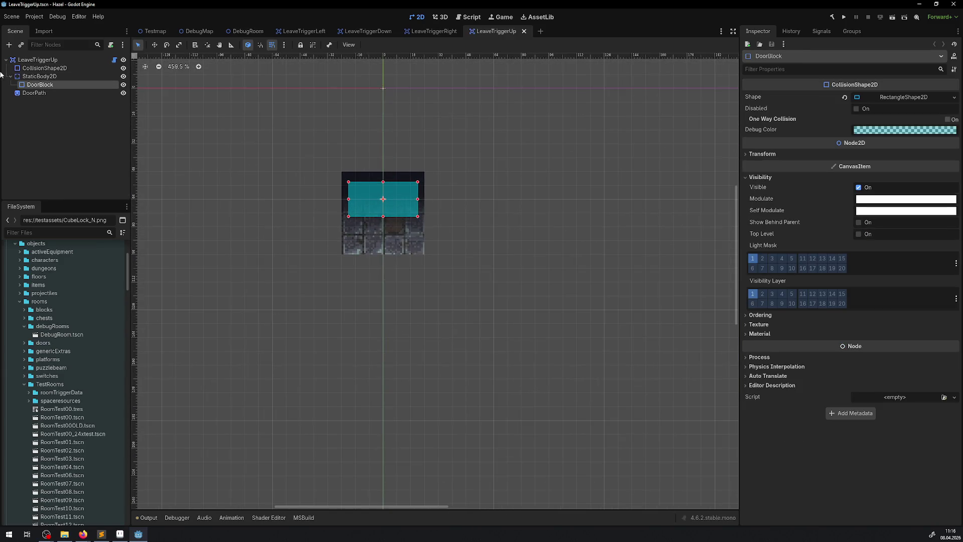
# Step: Set the DoorBlock rectangle shape size to 14 x 14 and save
pyautogui.click(881, 97)
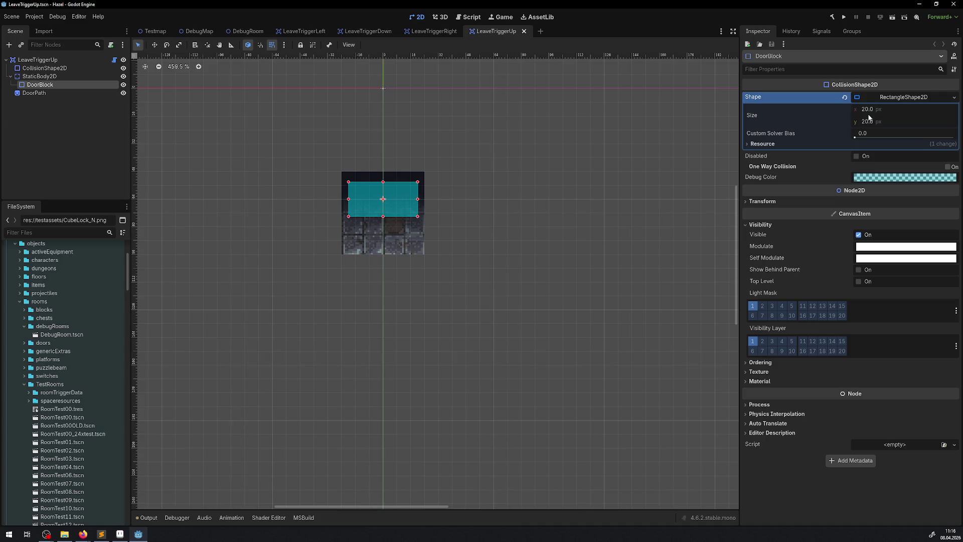
pyautogui.click(871, 112)
pyautogui.write('14')
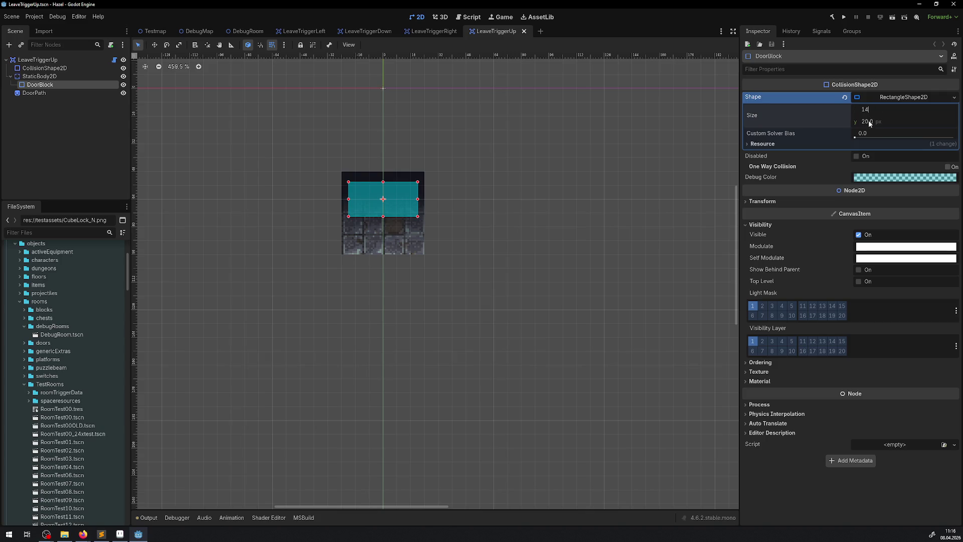
pyautogui.press('Tab')
pyautogui.write('14')
pyautogui.press('Return')
pyautogui.hotkey('ctrl', 's')
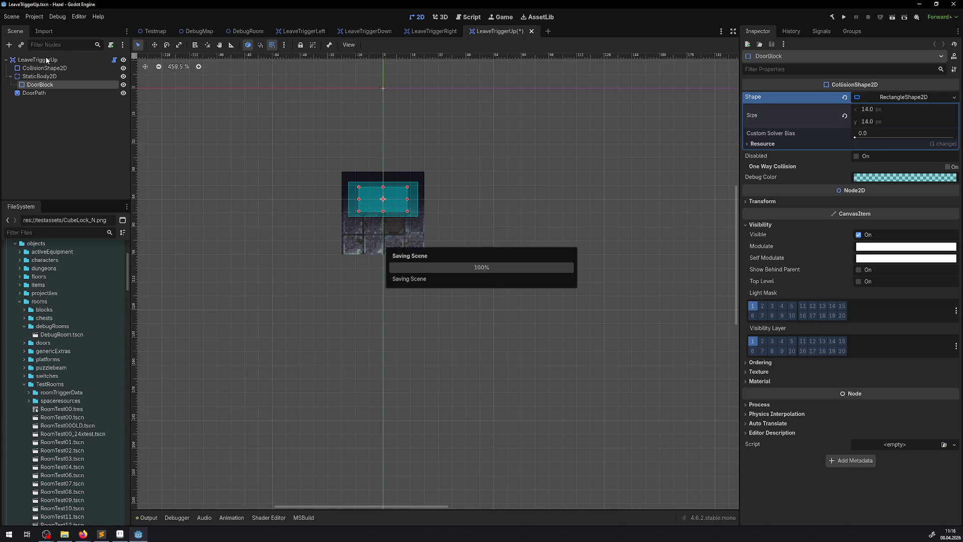
# Step: Set the CollisionShape2D rectangle shape size to 14 x 14
pyautogui.click(44, 68)
pyautogui.click(886, 95)
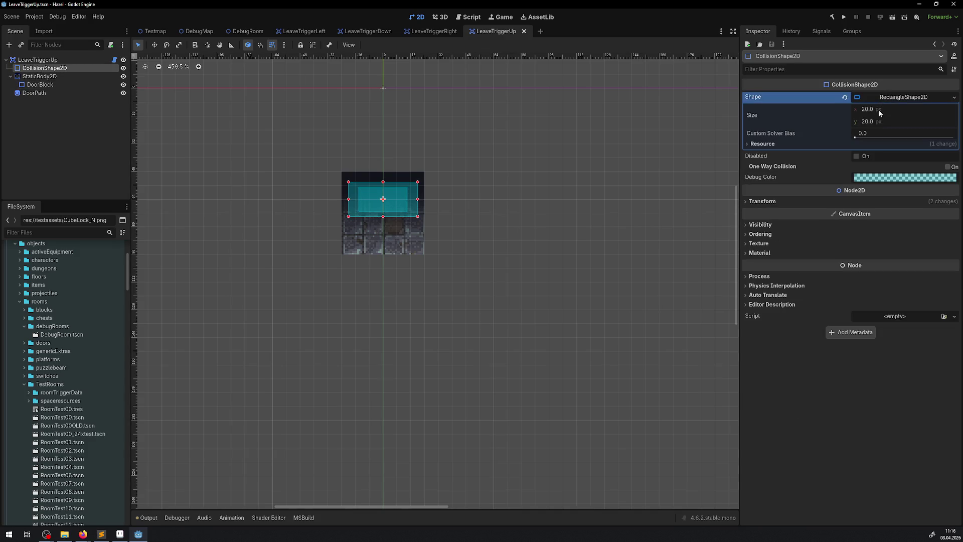
pyautogui.click(877, 109)
pyautogui.write('14')
pyautogui.click(874, 121)
pyautogui.write('14')
pyautogui.press('Return')
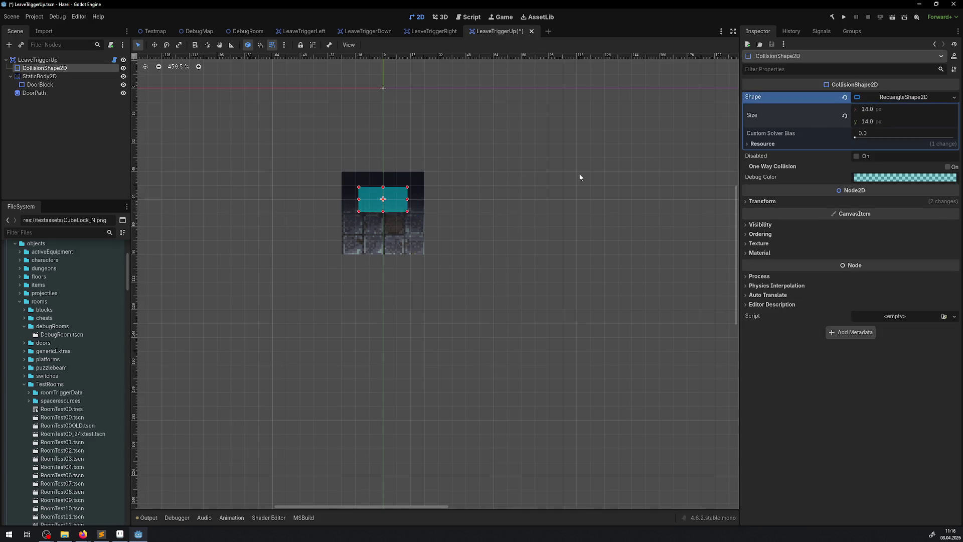
# Step: Compare DoorPath with LeaveTriggerRight's, then set DoorPath's position y to 48
pyautogui.click(40, 93)
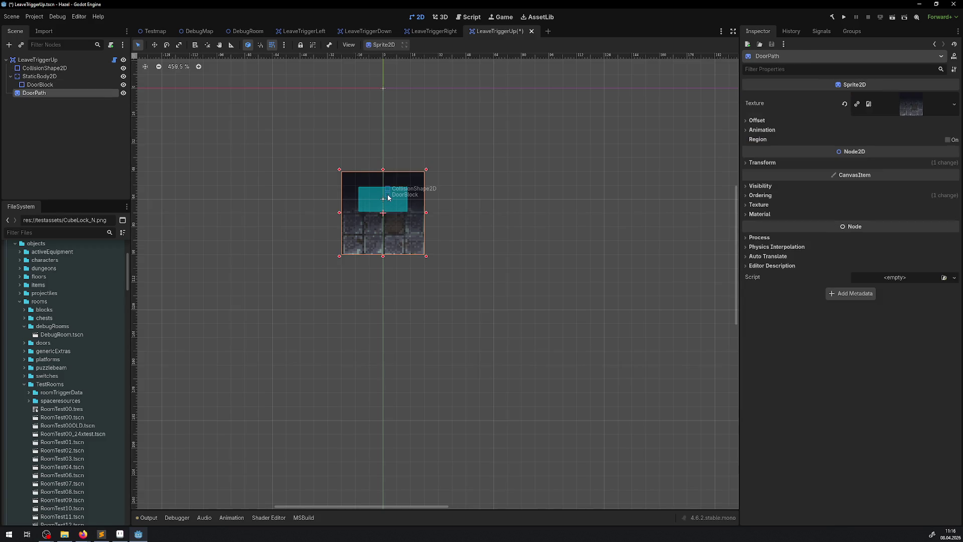
pyautogui.click(433, 32)
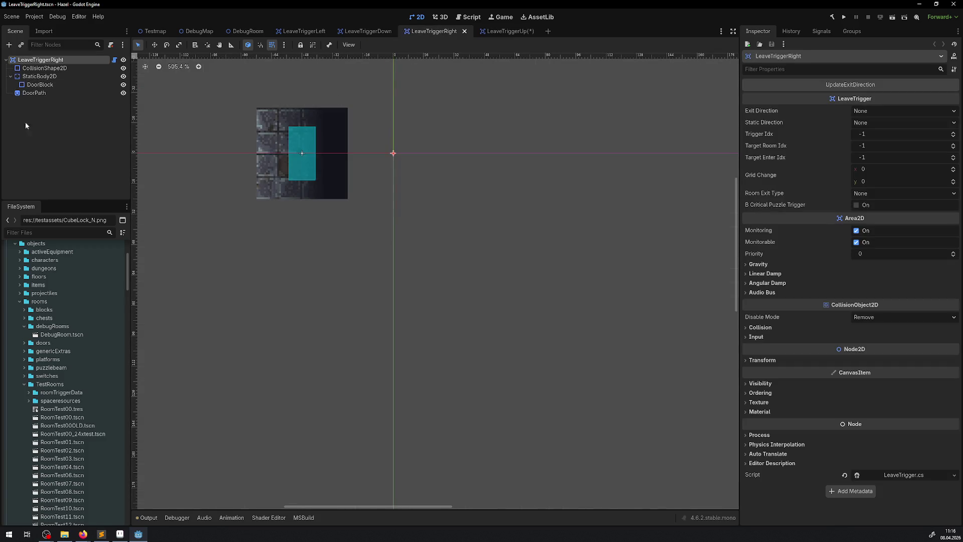
pyautogui.click(35, 93)
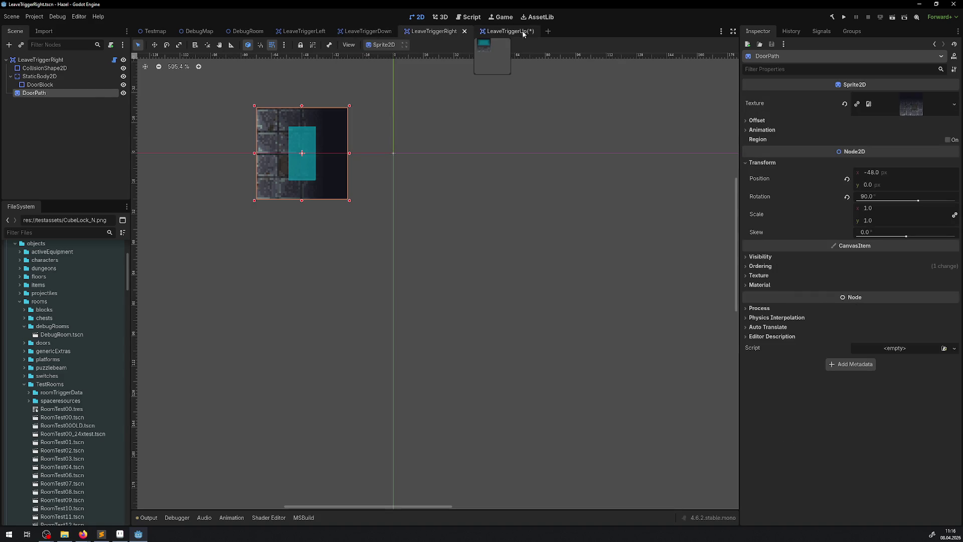
pyautogui.click(508, 31)
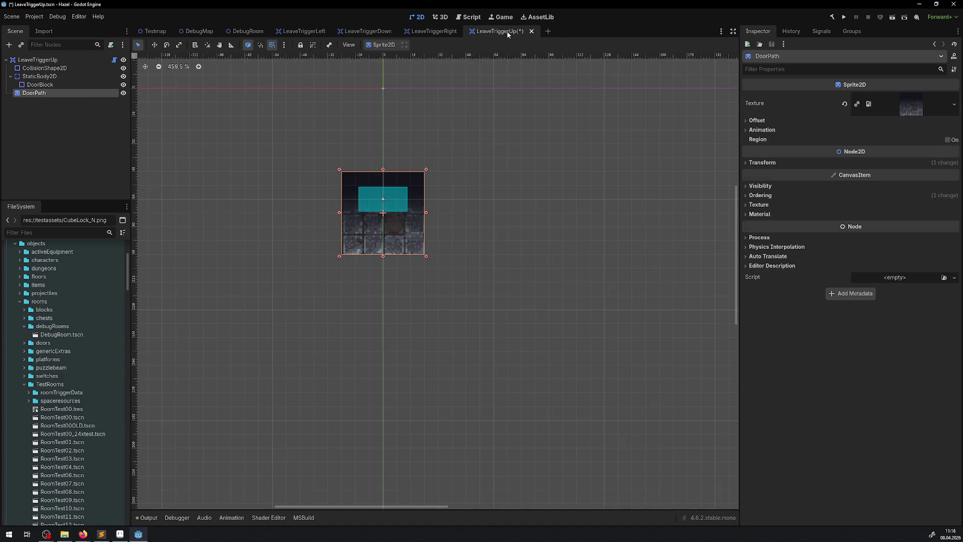
pyautogui.click(763, 162)
pyautogui.click(876, 184)
pyautogui.write('48')
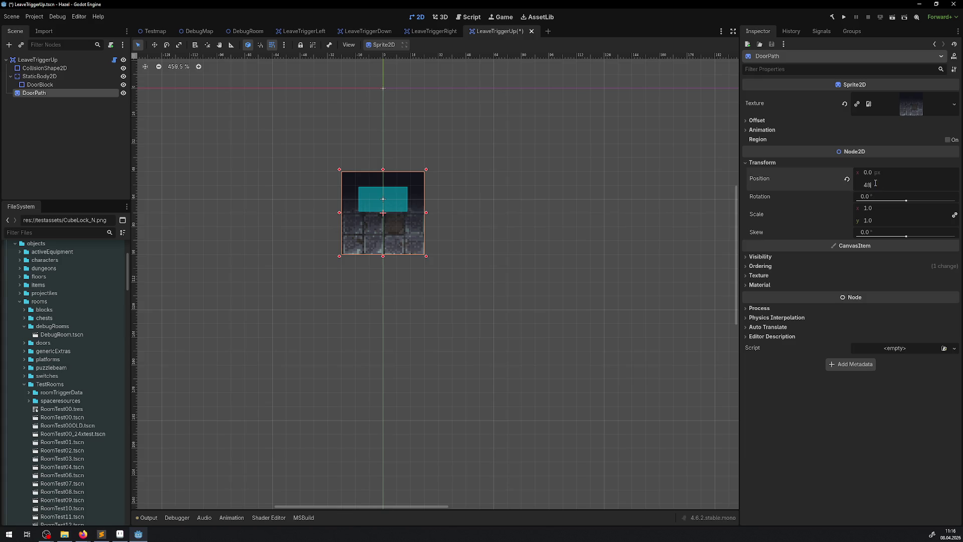
pyautogui.press('Return')
# Step: Move StaticBody2D and its CollisionShape2D to position y 48 and save the scene
pyautogui.click(65, 76)
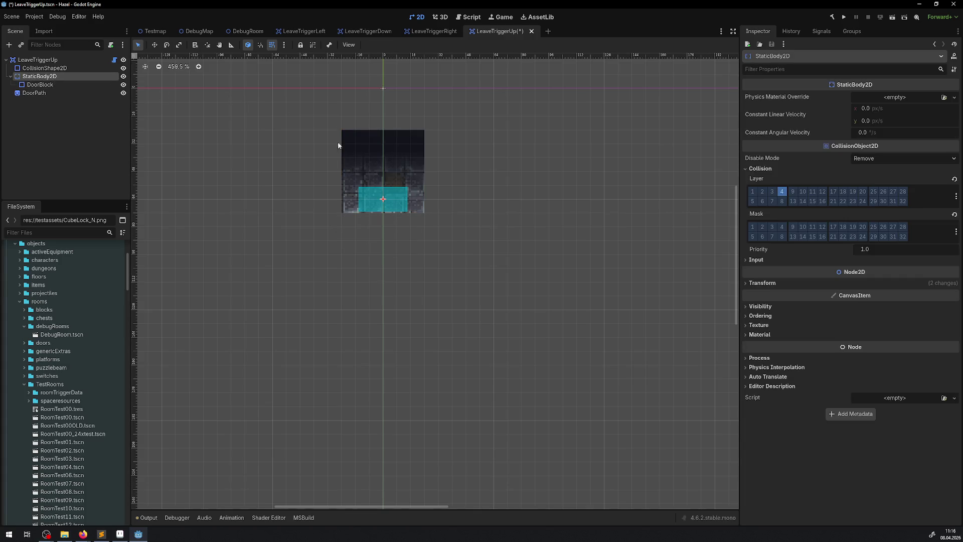
pyautogui.click(775, 283)
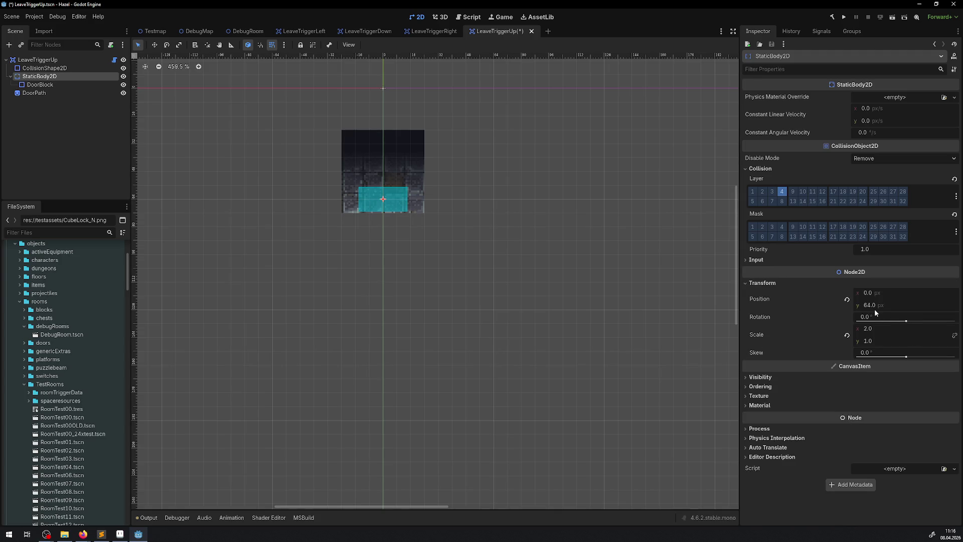
pyautogui.click(874, 306)
pyautogui.write('48')
pyautogui.press('Return')
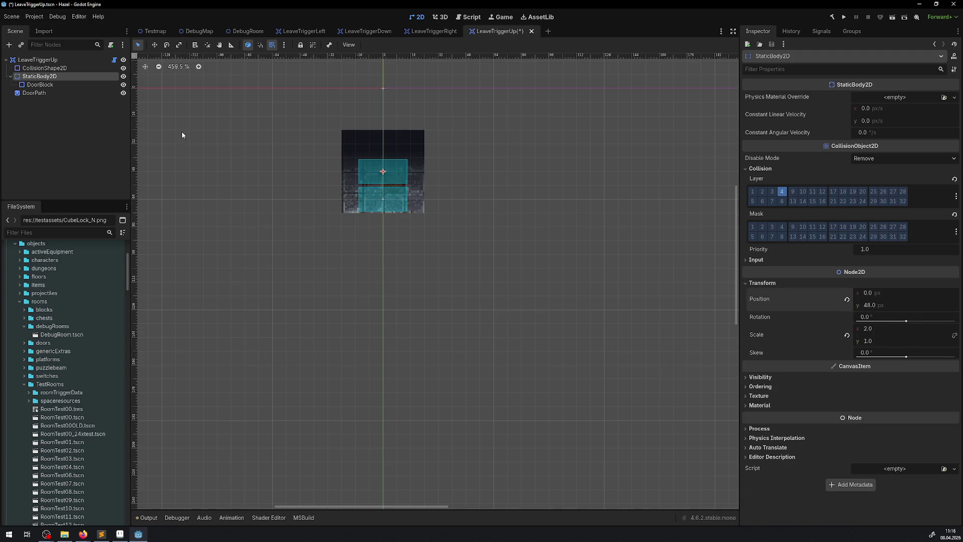
pyautogui.click(383, 200)
pyautogui.click(763, 201)
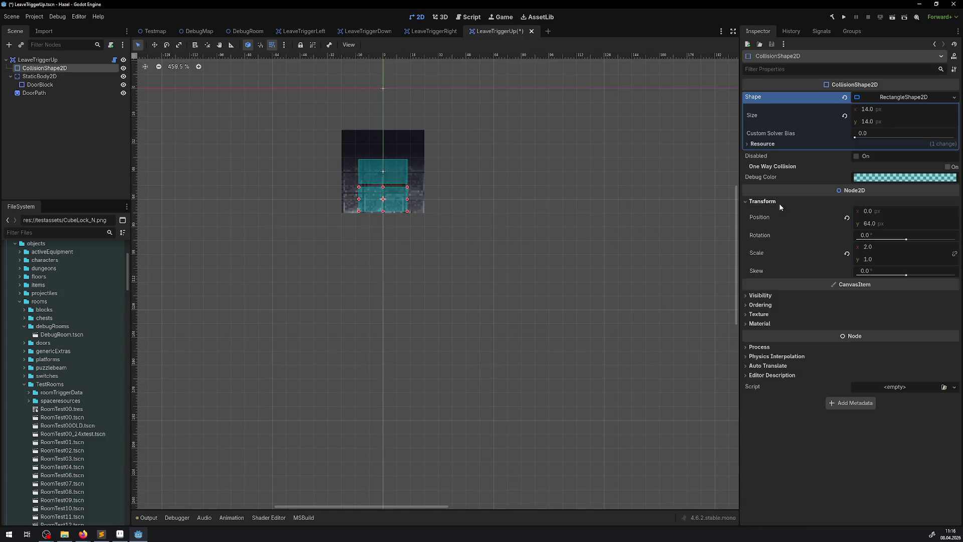
pyautogui.click(871, 224)
pyautogui.write('48')
pyautogui.press('Return')
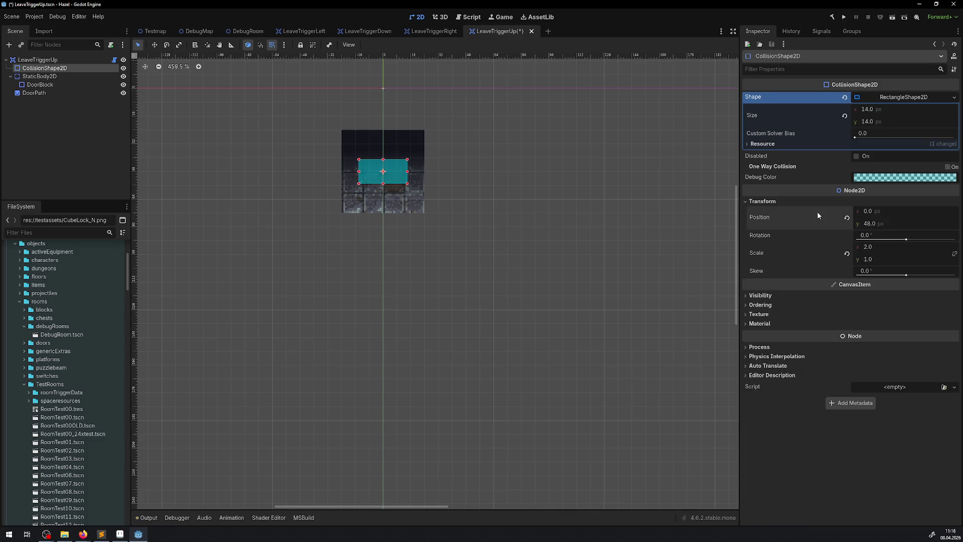
pyautogui.hotkey('ctrl', 's')
# Step: Return to DebugRoom, save it, and zoom out over the room's left part
pyautogui.click(248, 31)
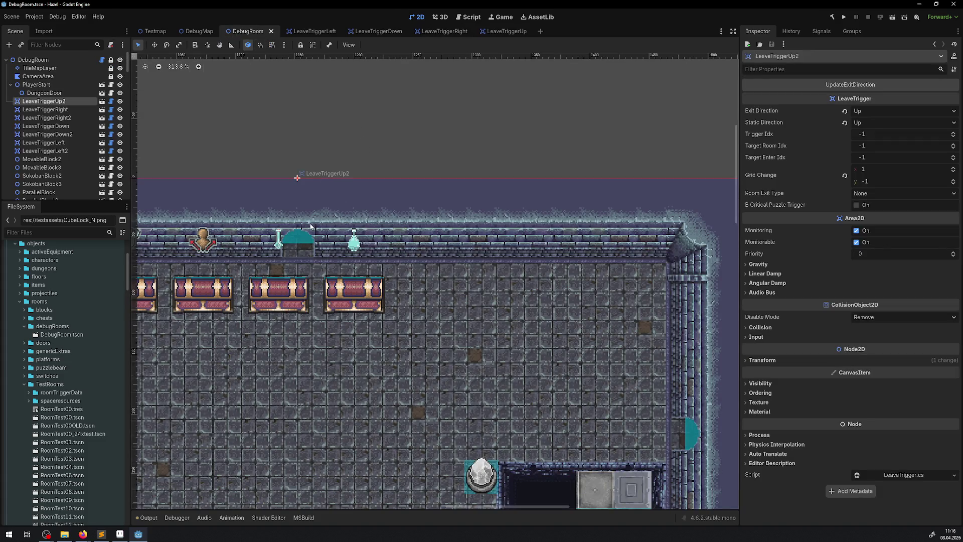
pyautogui.scroll(-8, 282, 227)
pyautogui.hotkey('ctrl', 's')
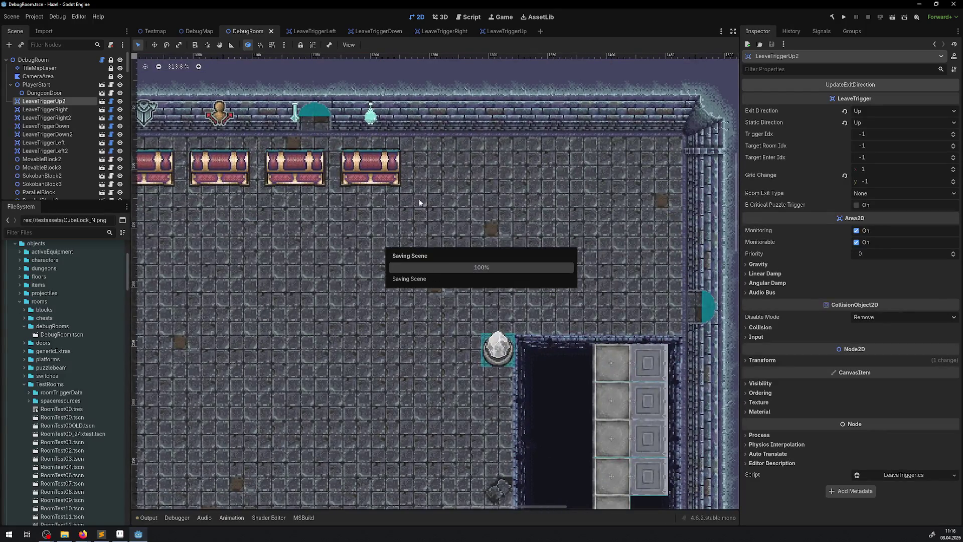
pyautogui.scroll(-1, 434, 230)
pyautogui.moveTo(434, 229)
pyautogui.mouseDown()
pyautogui.moveTo(692, 165)
pyautogui.moveTo(732, 210)
pyautogui.moveTo(139, 129)
pyautogui.mouseUp()
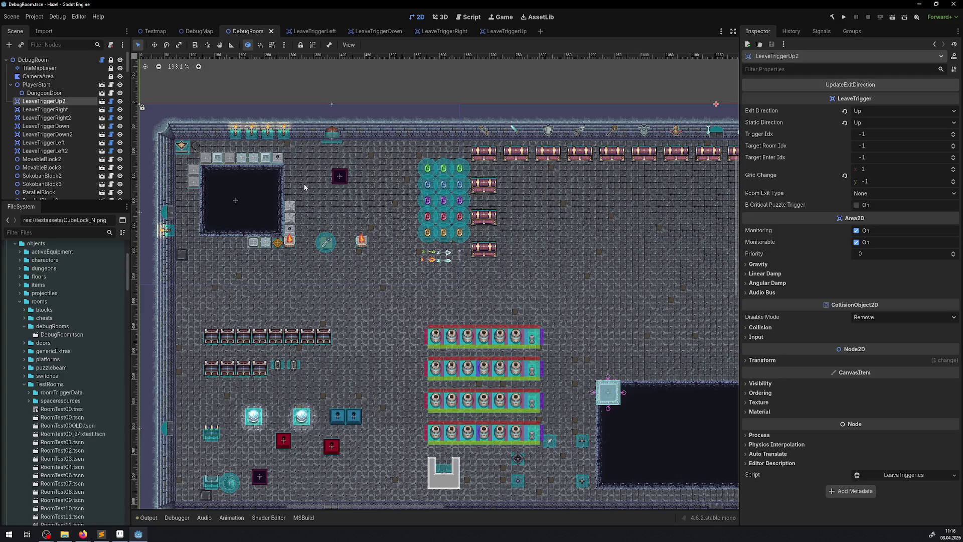
pyautogui.scroll(-4, 403, 217)
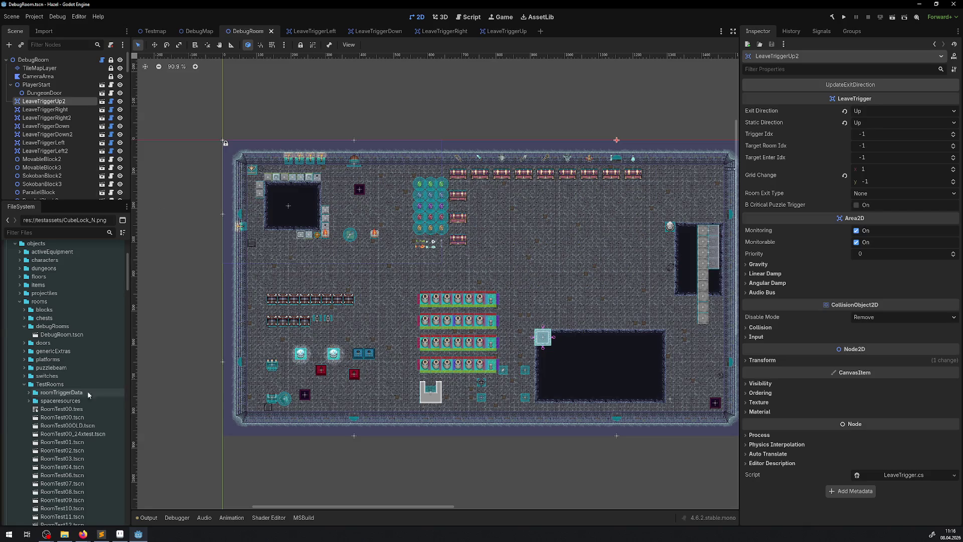
pyautogui.scroll(-5, 83, 393)
pyautogui.doubleClick(70, 449)
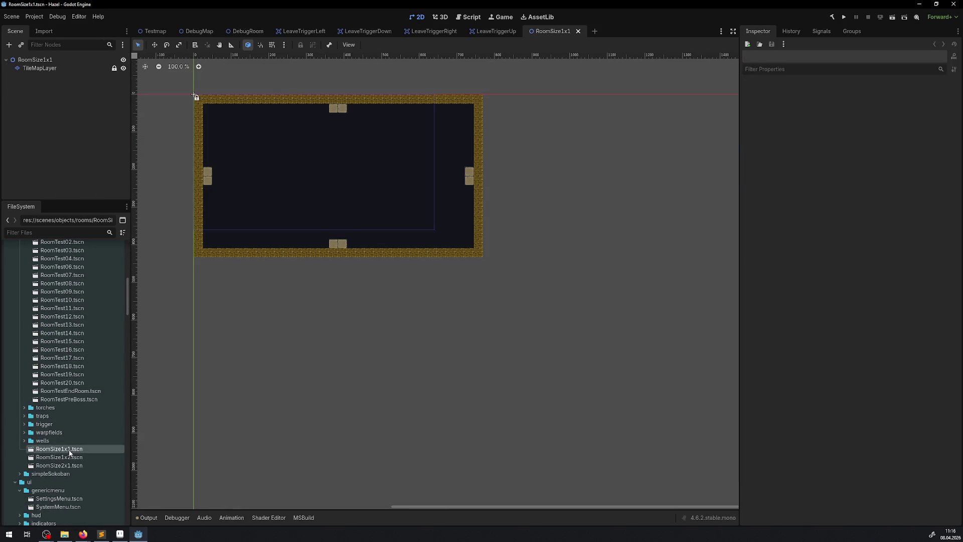
pyautogui.moveTo(294, 167); pyautogui.dragTo(335, 247)
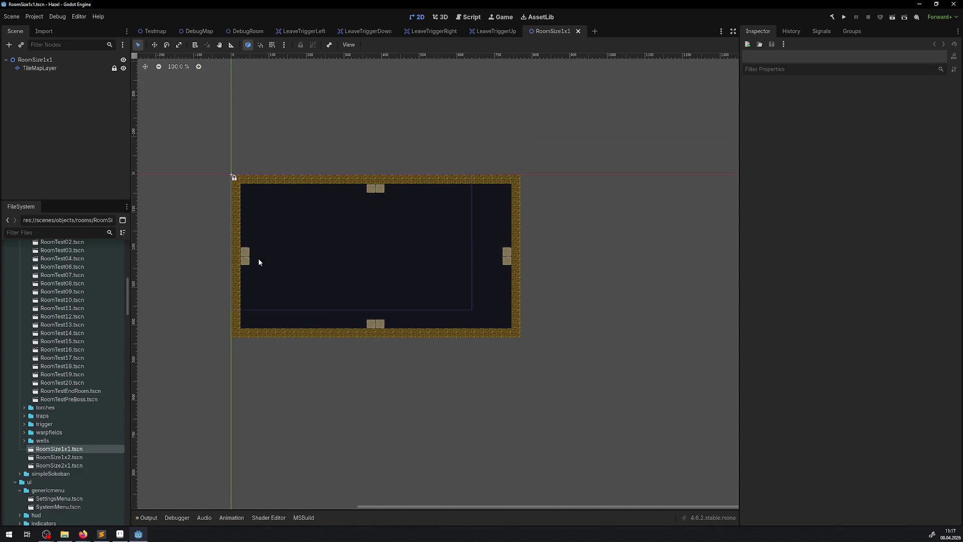
pyautogui.scroll(6, 258, 258)
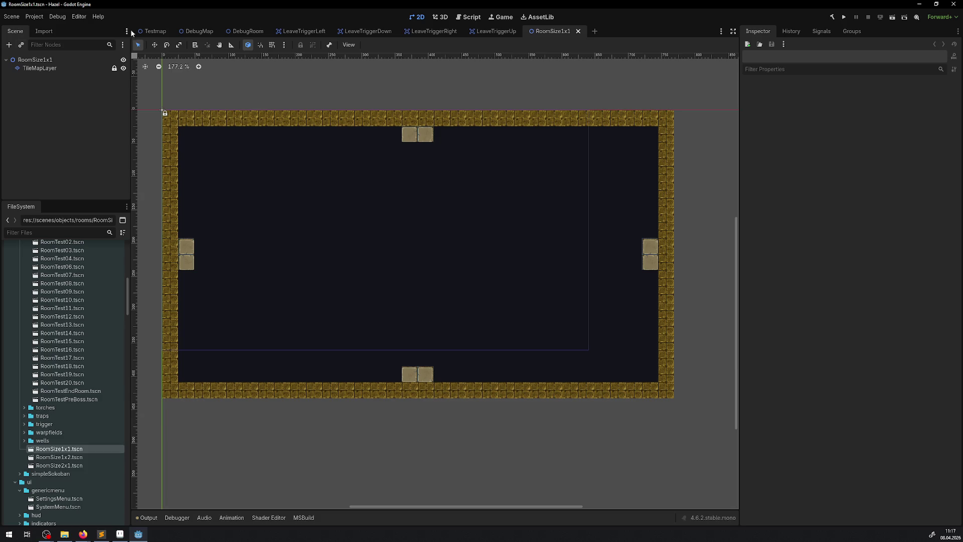
# Step: On the TileMapLayer with the RoomTest00 atlas, rectangle-erase every tile in the room
pyautogui.click(47, 68)
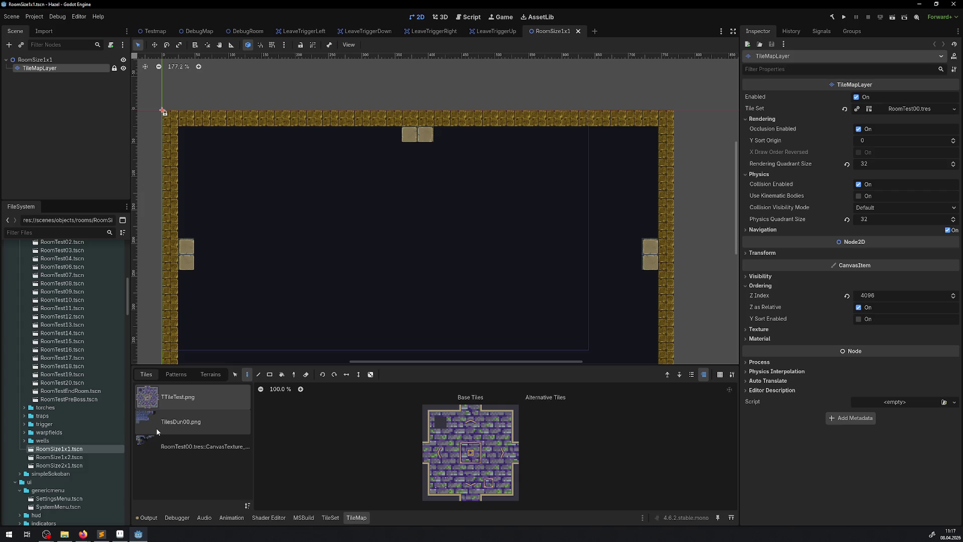
pyautogui.click(170, 448)
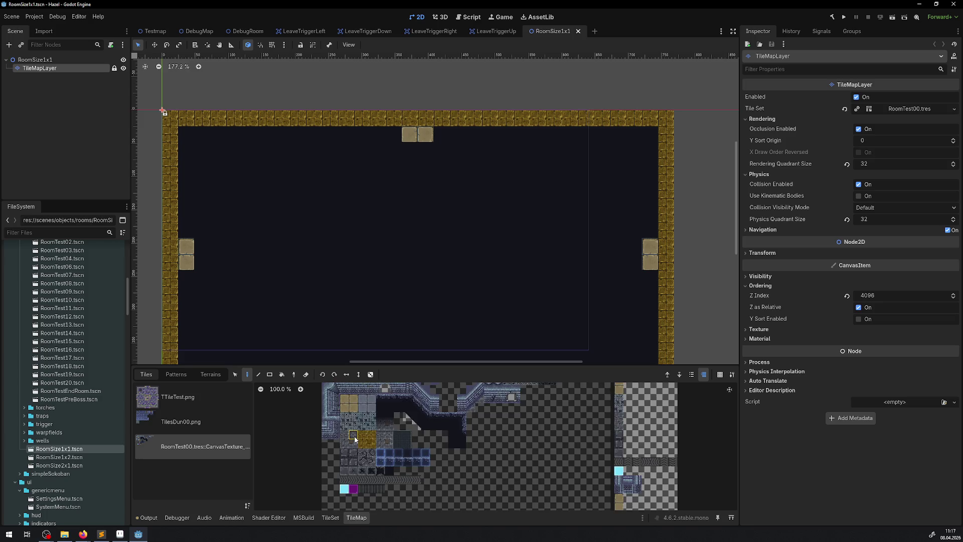
pyautogui.scroll(-1, 355, 439)
pyautogui.click(342, 468)
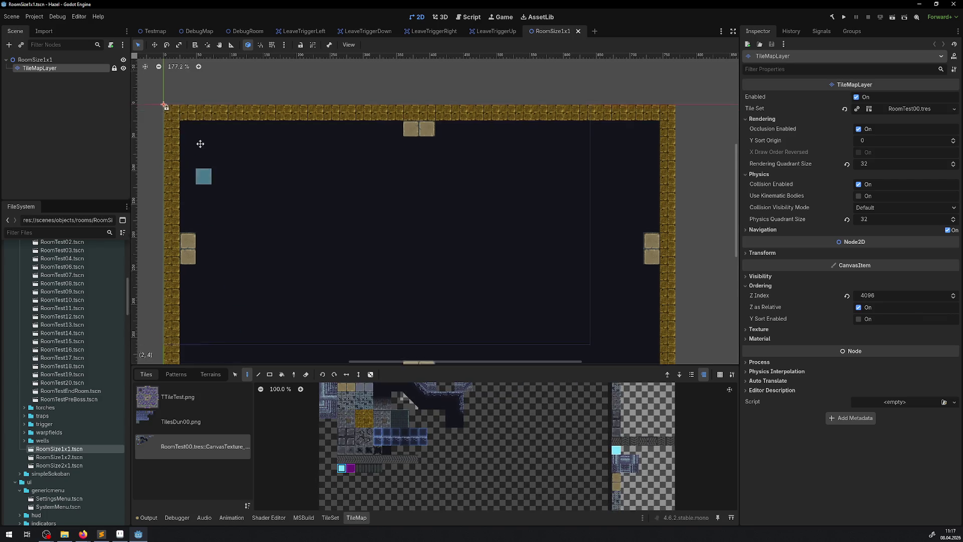
pyautogui.scroll(-3, 200, 144)
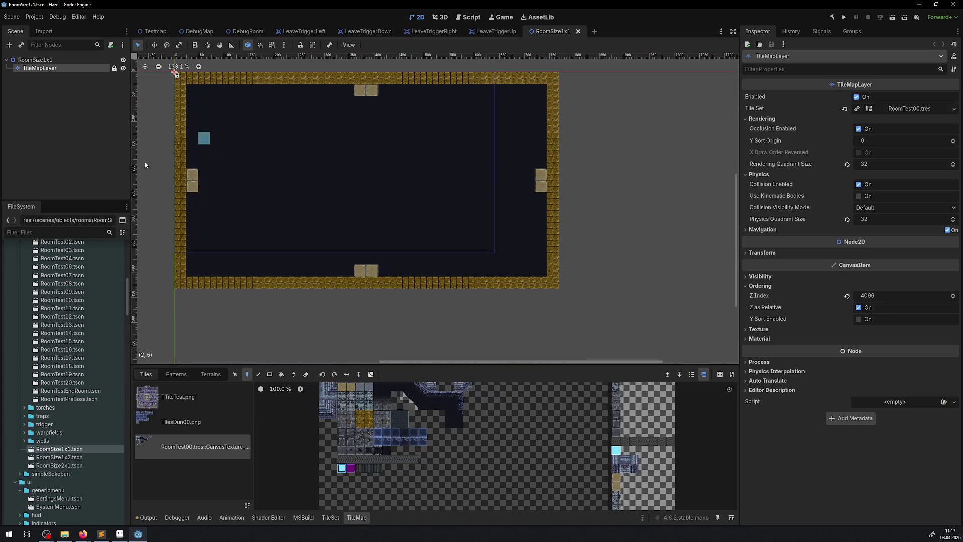
pyautogui.click(307, 375)
pyautogui.click(267, 375)
pyautogui.moveTo(176, 284)
pyautogui.mouseDown()
pyautogui.moveTo(321, 191)
pyautogui.moveTo(558, 75)
pyautogui.mouseUp()
pyautogui.moveTo(370, 203); pyautogui.dragTo(391, 246)
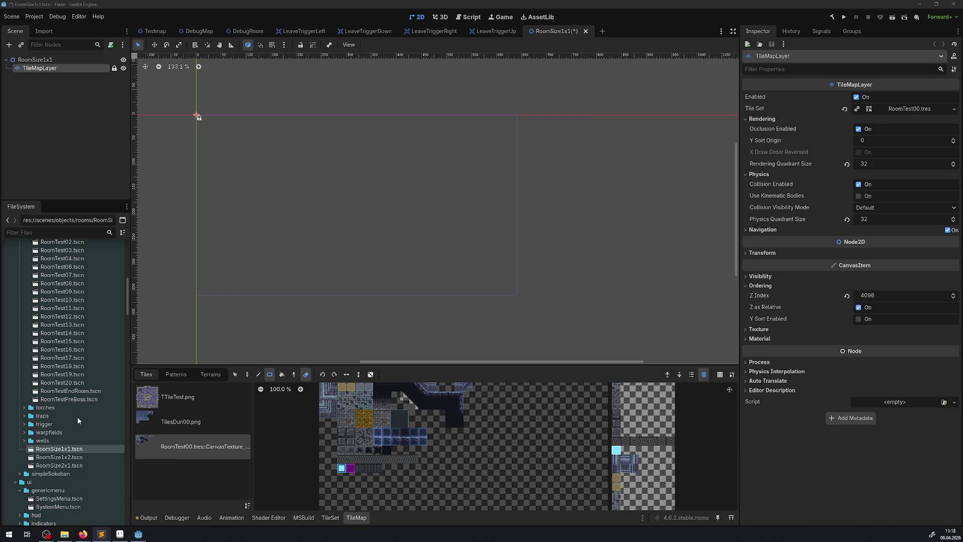
pyautogui.scroll(5, 73, 372)
pyautogui.doubleClick(95, 329)
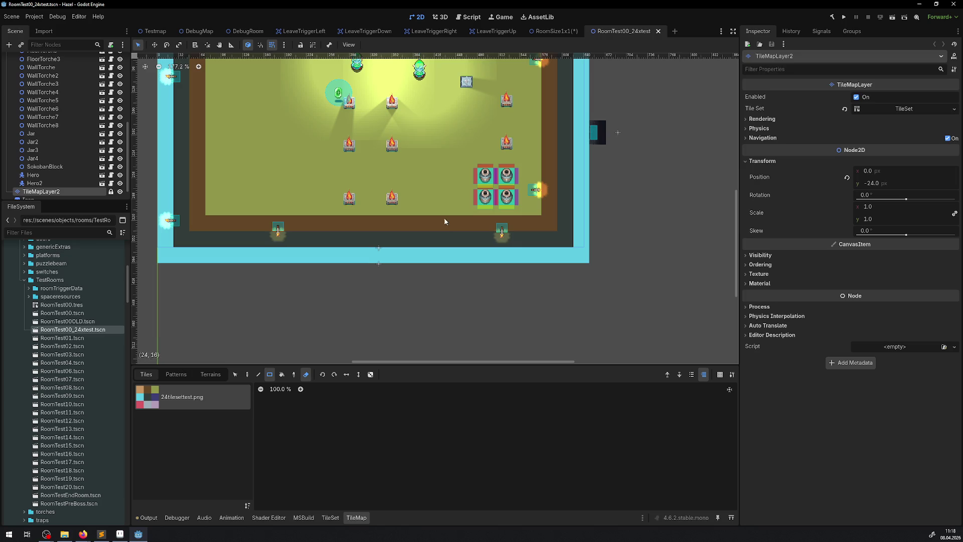
pyautogui.click(230, 47)
pyautogui.moveTo(171, 255); pyautogui.dragTo(590, 252)
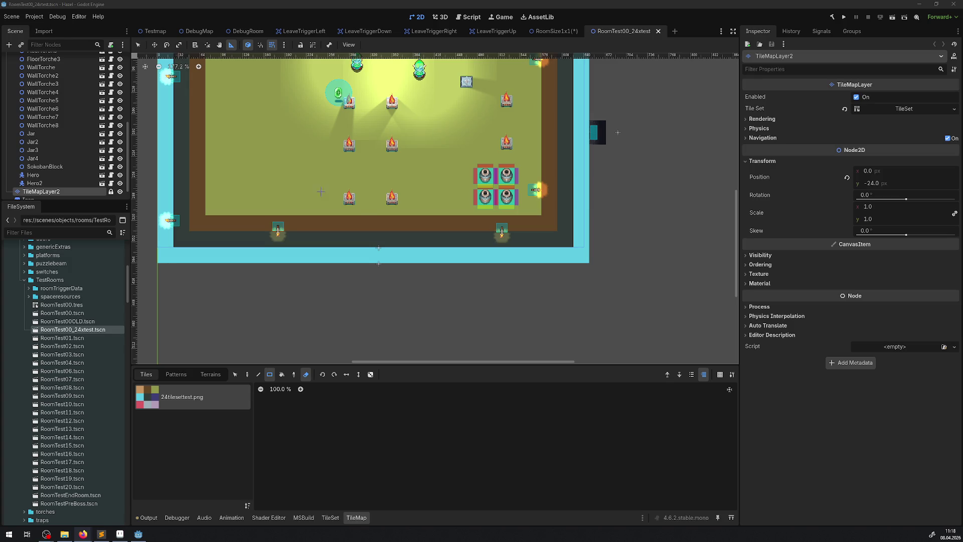
pyautogui.scroll(-1, 438, 146)
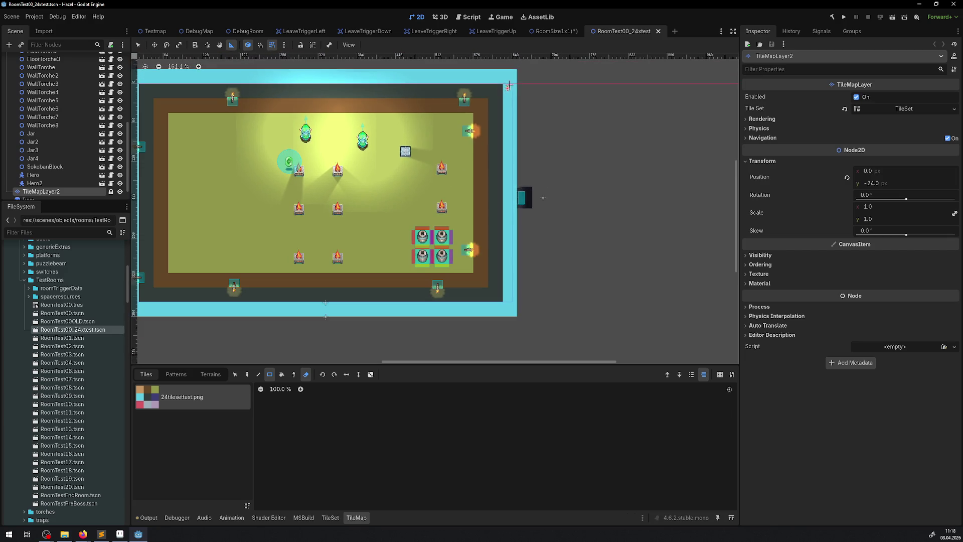
pyautogui.moveTo(511, 70); pyautogui.dragTo(514, 317)
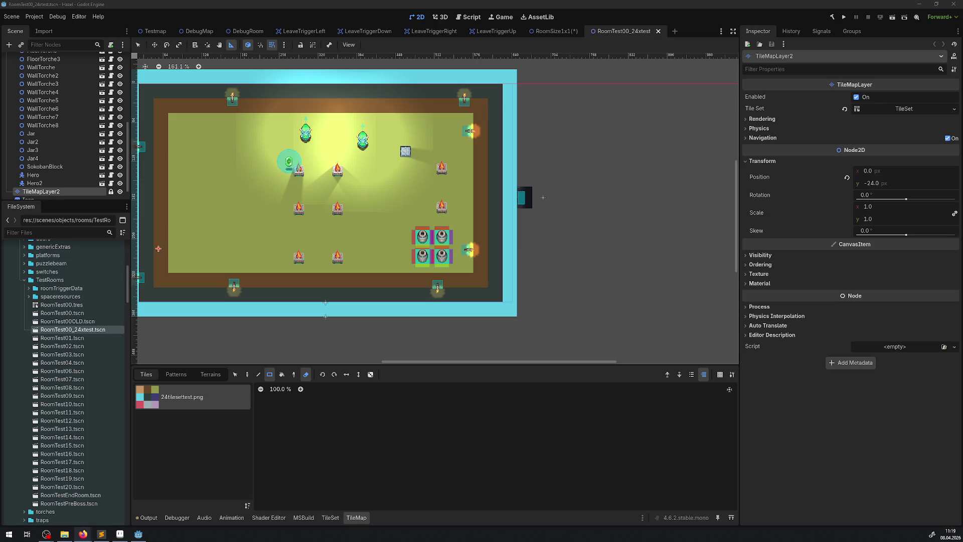
pyautogui.click(542, 197)
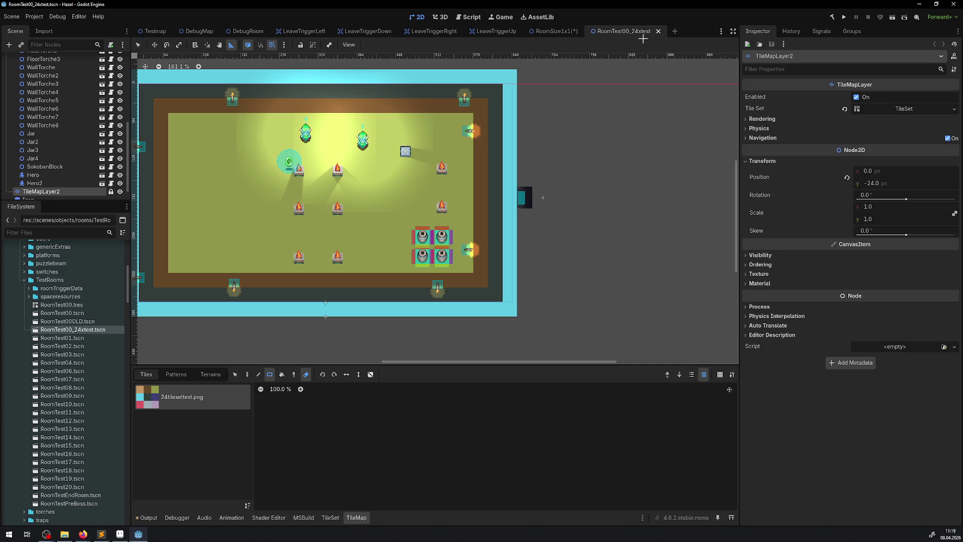
# Step: Paint a single row of cyan RoomTest00 tiles along the room's top edge with the Line tool
pyautogui.click(543, 34)
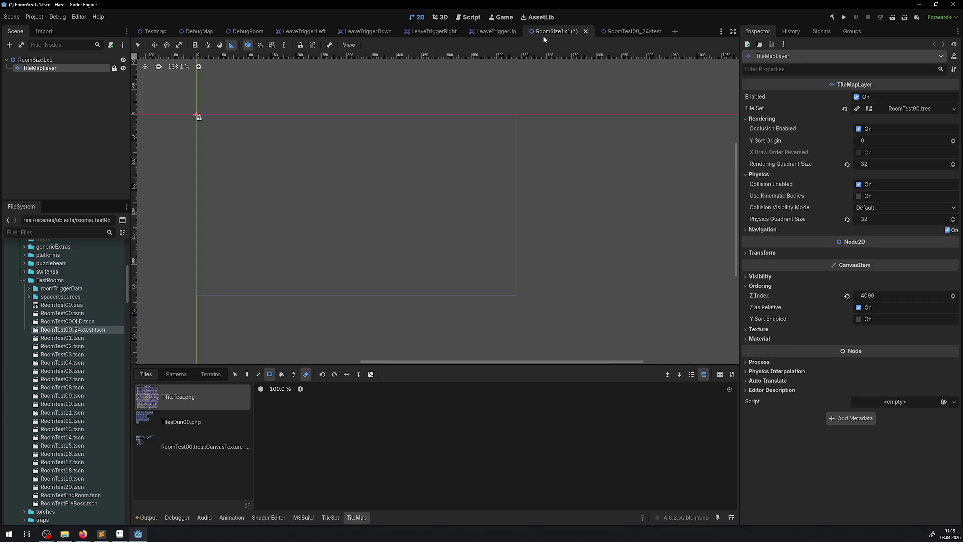
pyautogui.click(213, 441)
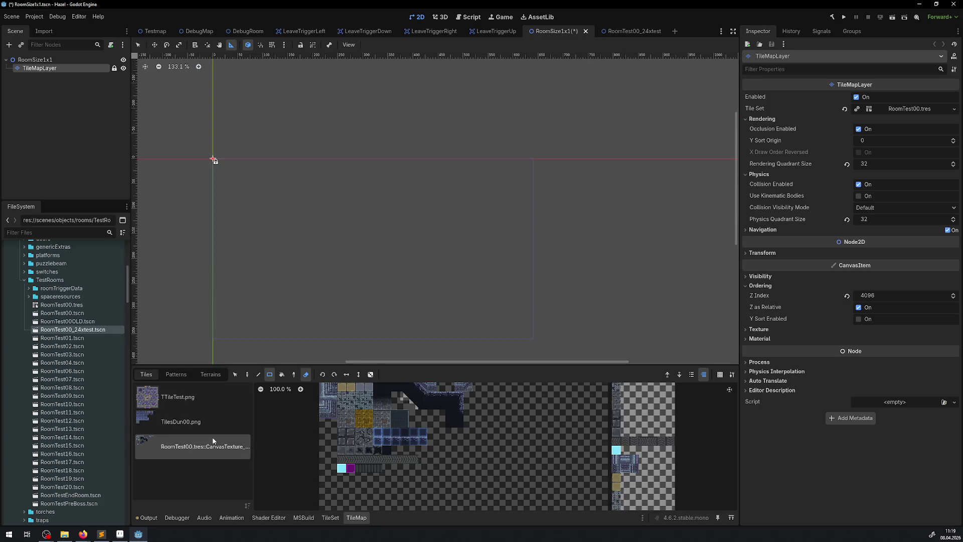
pyautogui.click(342, 468)
pyautogui.scroll(2, 225, 176)
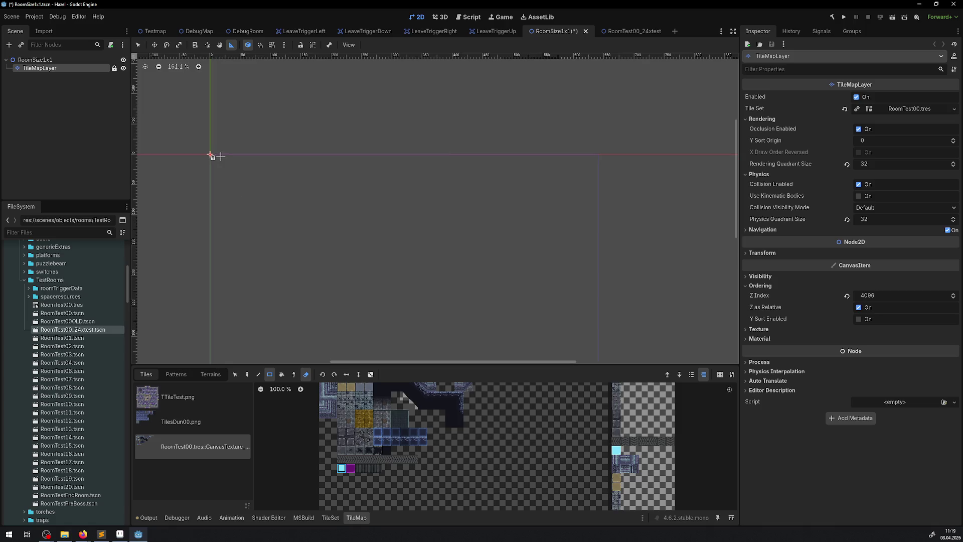
pyautogui.click(258, 374)
pyautogui.click(306, 374)
pyautogui.moveTo(215, 160)
pyautogui.mouseDown()
pyautogui.moveTo(610, 169)
pyautogui.moveTo(214, 165)
pyautogui.mouseUp()
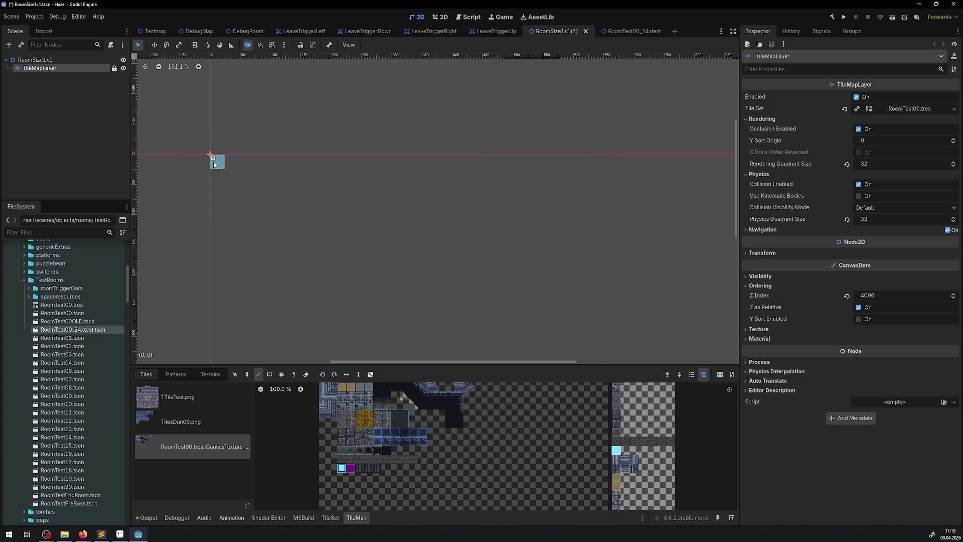
pyautogui.moveTo(292, 169); pyautogui.dragTo(569, 171)
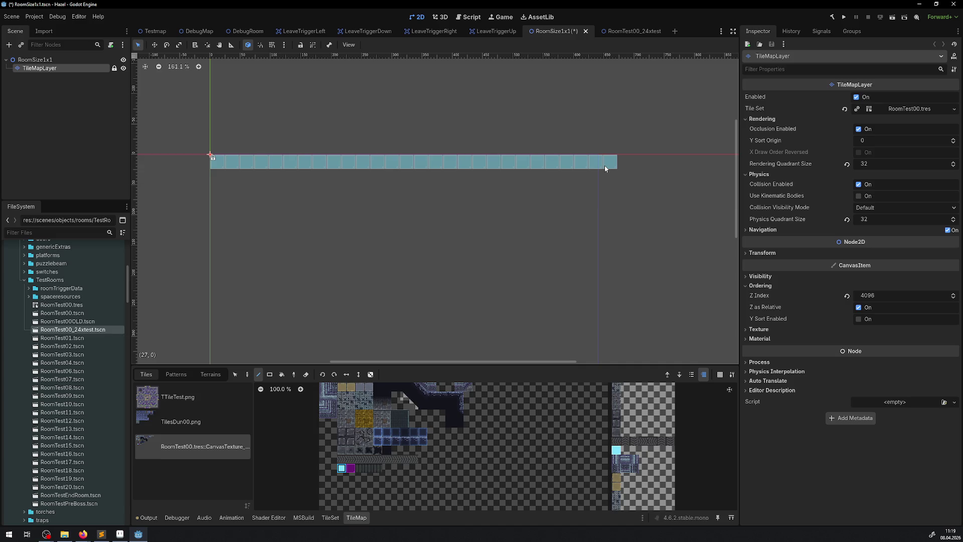
pyautogui.moveTo(605, 169); pyautogui.dragTo(591, 167)
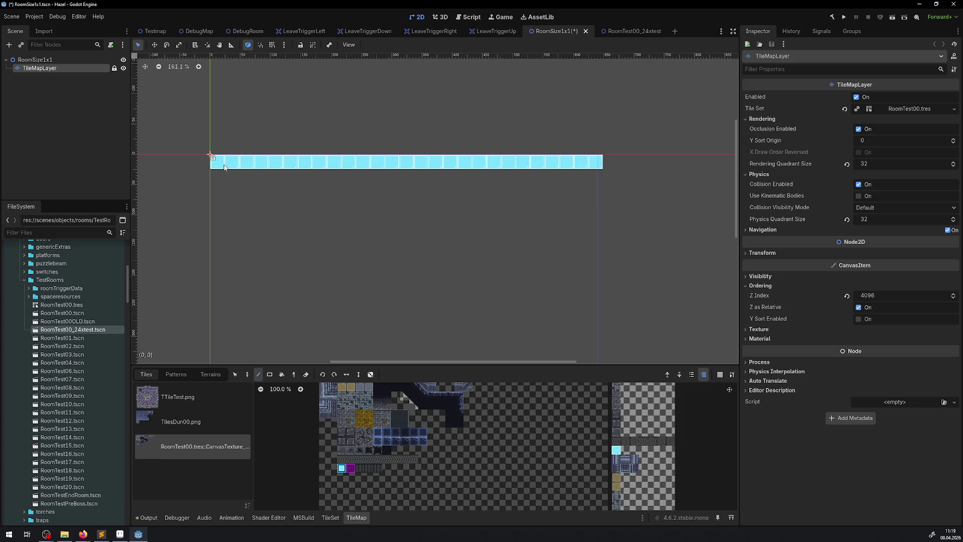
# Step: Close the DebugRoom scene and save RoomSize1x1
pyautogui.hotkey('alt', 'Tab')
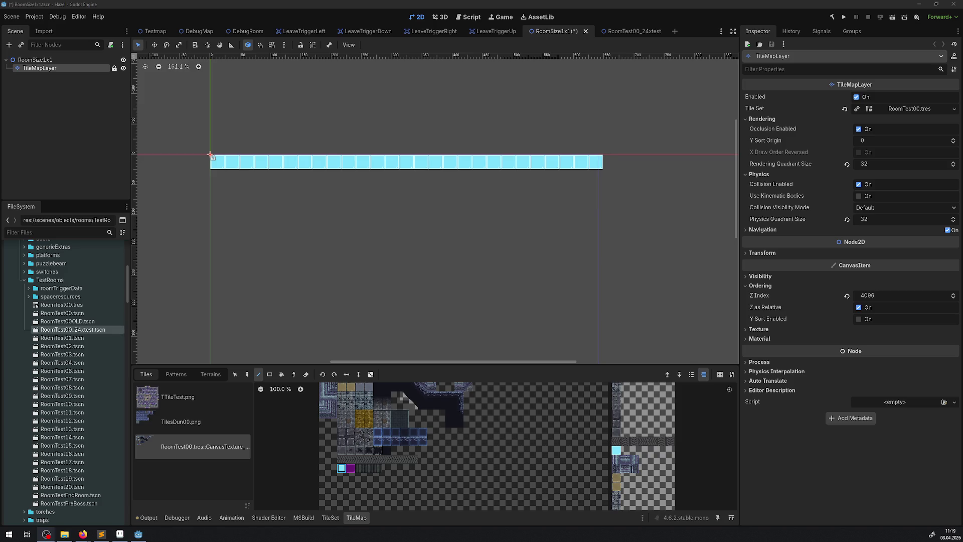
pyautogui.middleClick(246, 31)
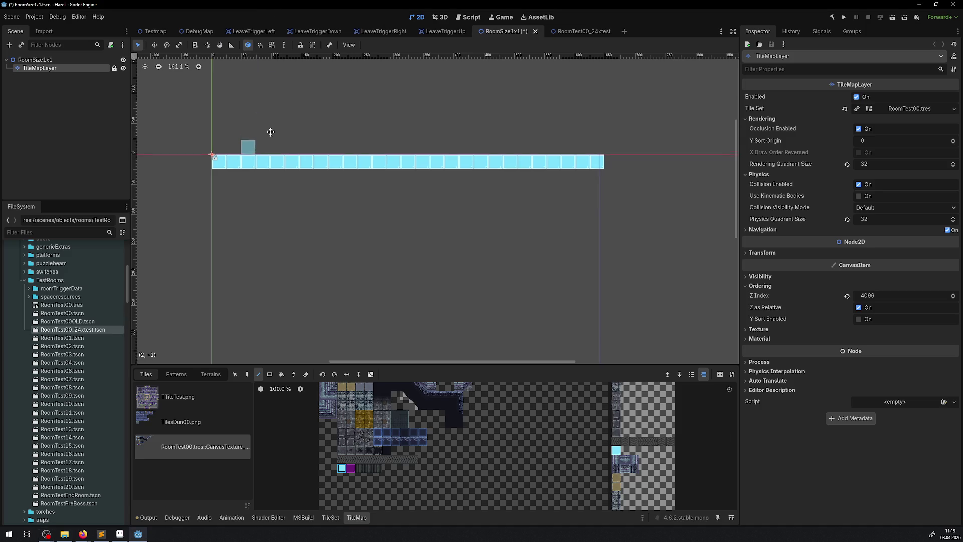
pyautogui.moveTo(248, 153); pyautogui.dragTo(321, 99)
pyautogui.scroll(-1, 321, 99)
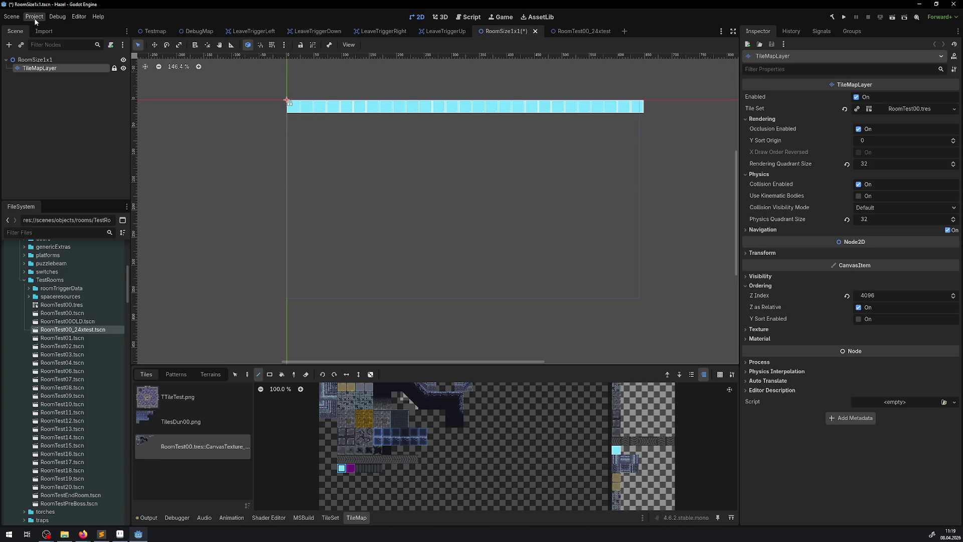
pyautogui.hotkey('ctrl', 's')
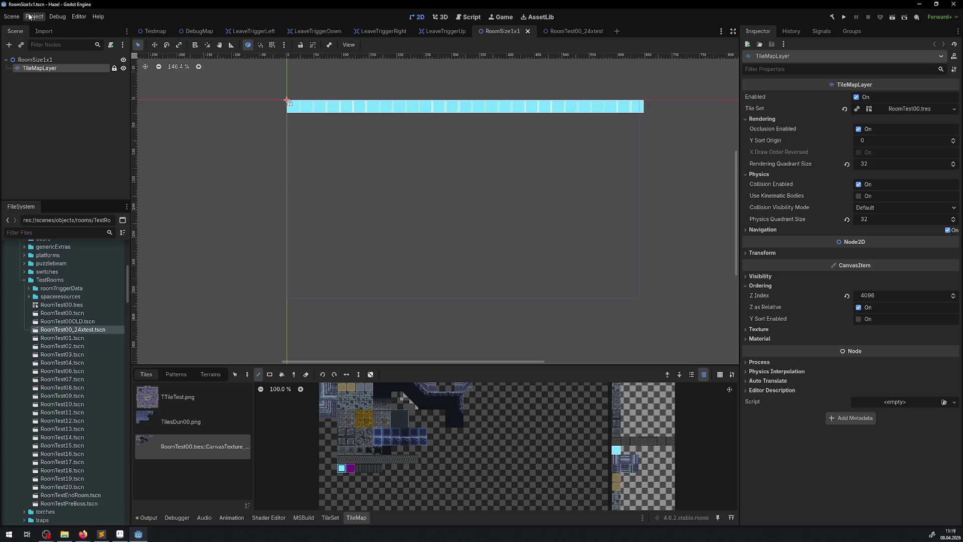
pyautogui.click(28, 21)
pyautogui.click(35, 29)
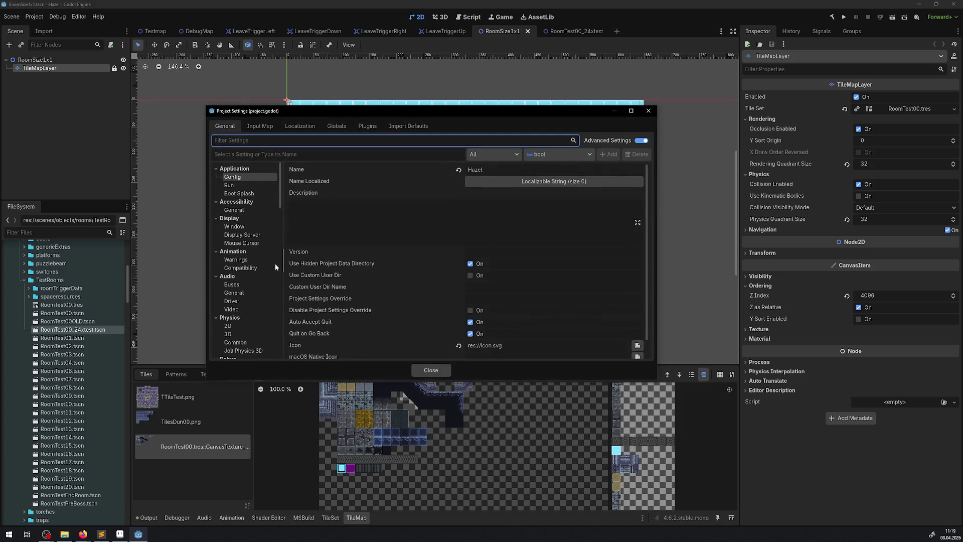
pyautogui.click(234, 226)
pyautogui.scroll(-3, 393, 266)
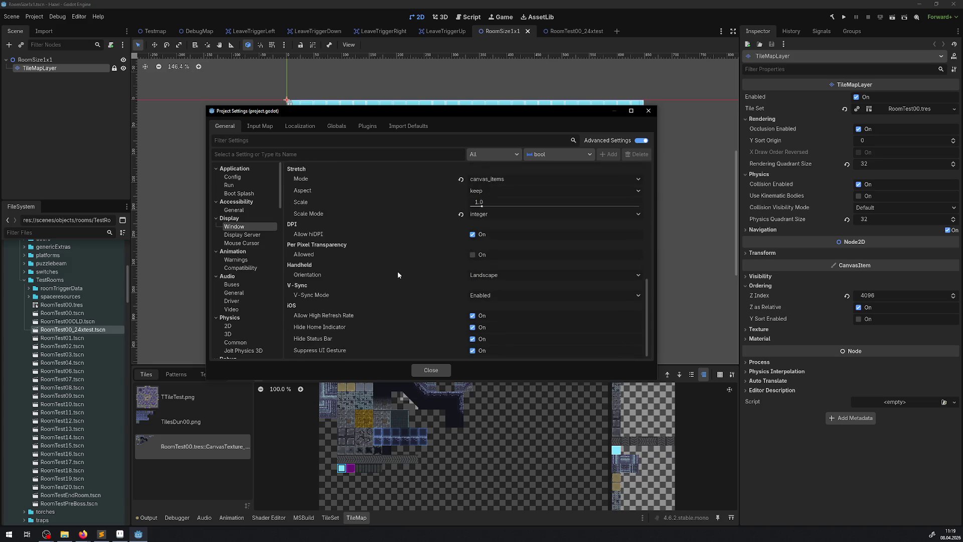
pyautogui.scroll(1, 397, 270)
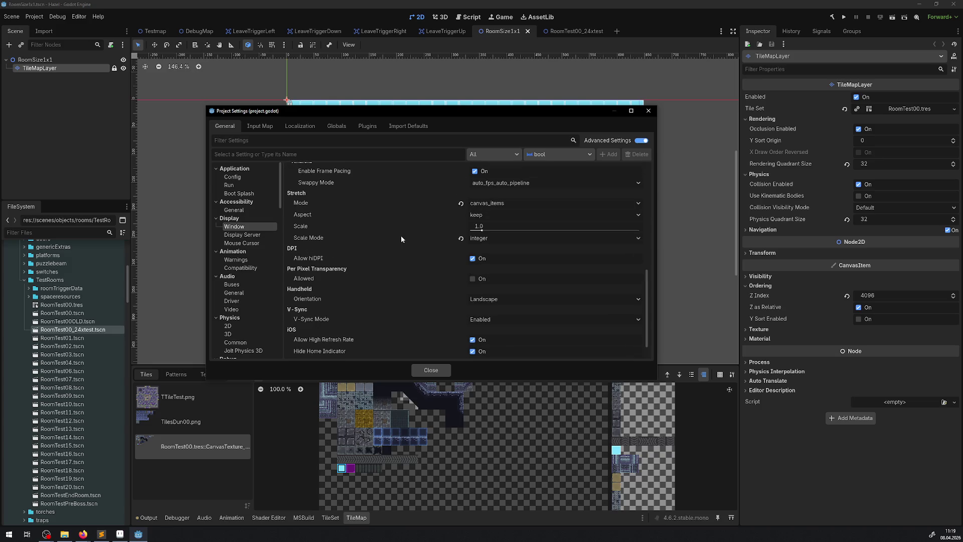
pyautogui.click(494, 241)
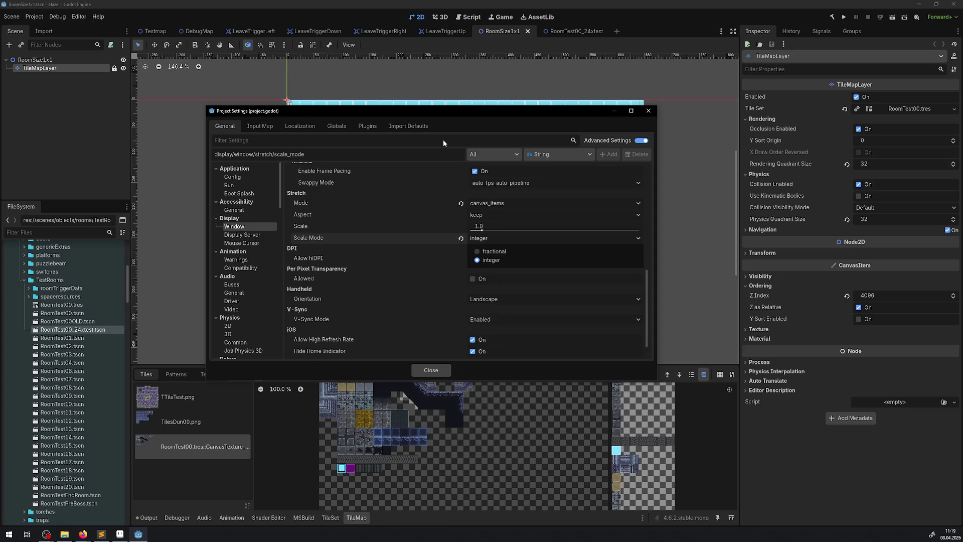
pyautogui.click(428, 179)
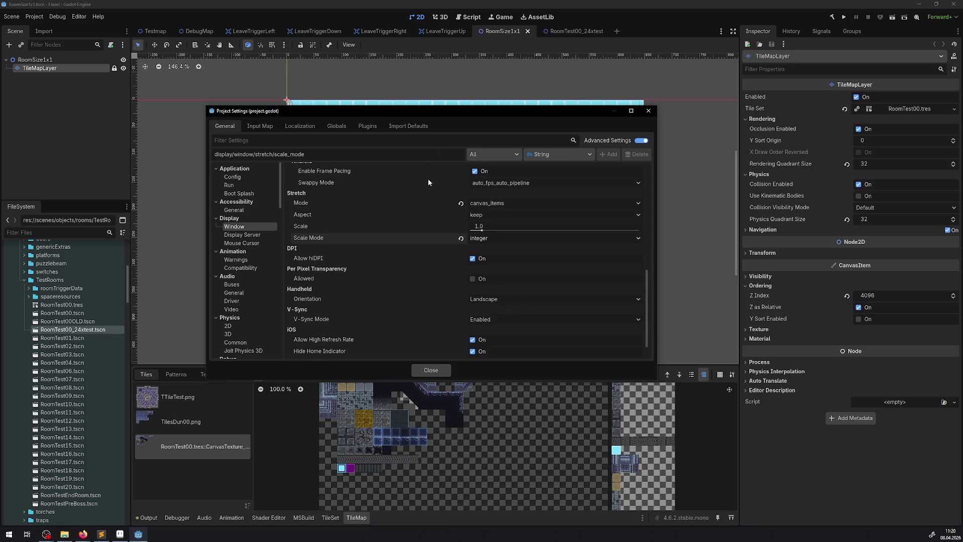
pyautogui.click(648, 110)
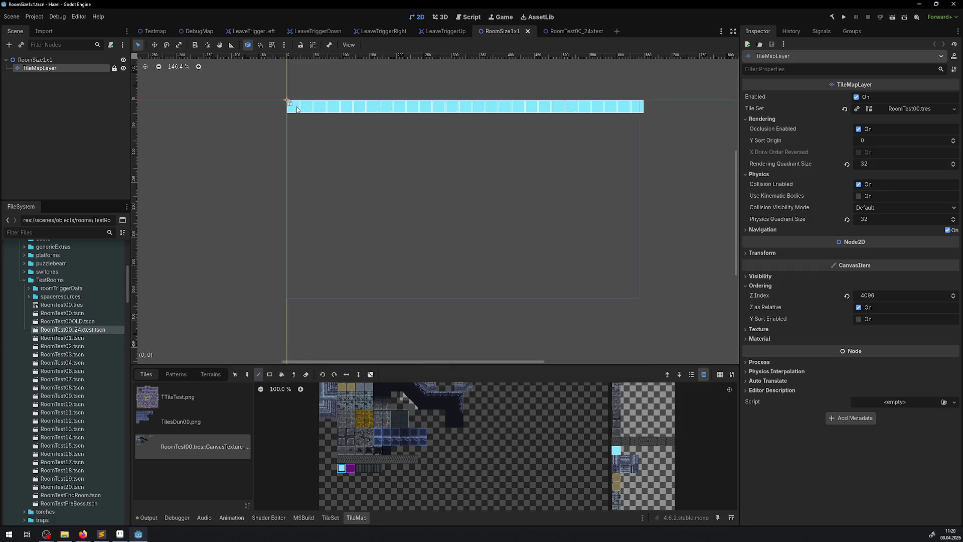
# Step: Draw cyan left and bottom walls, then two purple rows or columns along each inner side
pyautogui.moveTo(297, 110); pyautogui.dragTo(293, 323)
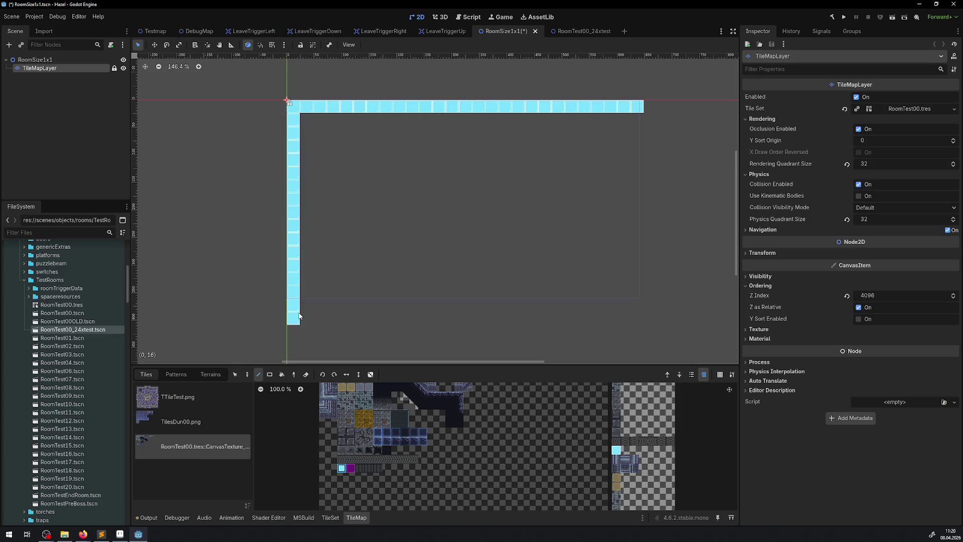
pyautogui.moveTo(305, 321)
pyautogui.mouseDown()
pyautogui.moveTo(642, 323)
pyautogui.moveTo(625, 141)
pyautogui.moveTo(636, 115)
pyautogui.mouseUp()
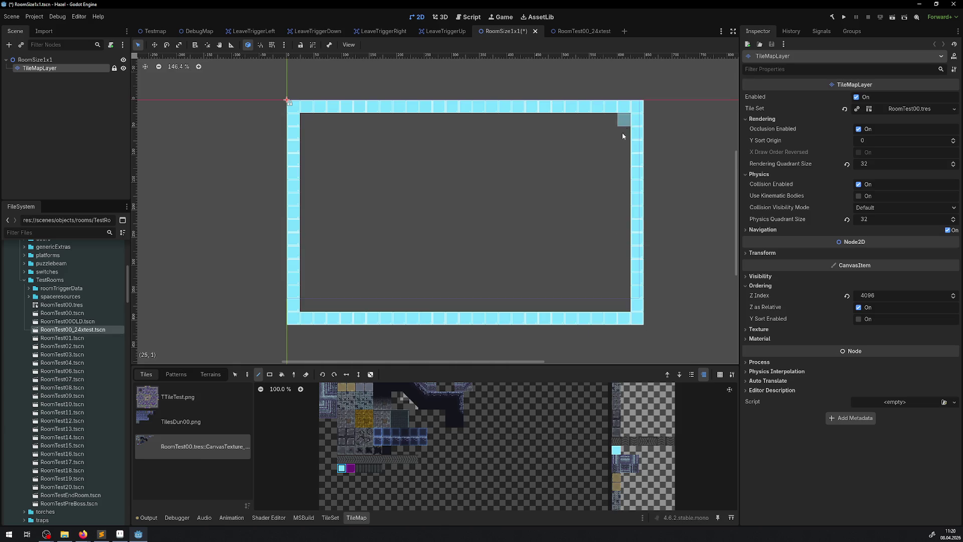
pyautogui.click(350, 468)
pyautogui.moveTo(307, 125)
pyautogui.mouseDown()
pyautogui.moveTo(295, 294)
pyautogui.moveTo(310, 306)
pyautogui.mouseUp()
pyautogui.moveTo(320, 305); pyautogui.dragTo(316, 128)
pyautogui.moveTo(307, 120)
pyautogui.mouseDown()
pyautogui.moveTo(624, 120)
pyautogui.moveTo(307, 133)
pyautogui.mouseUp()
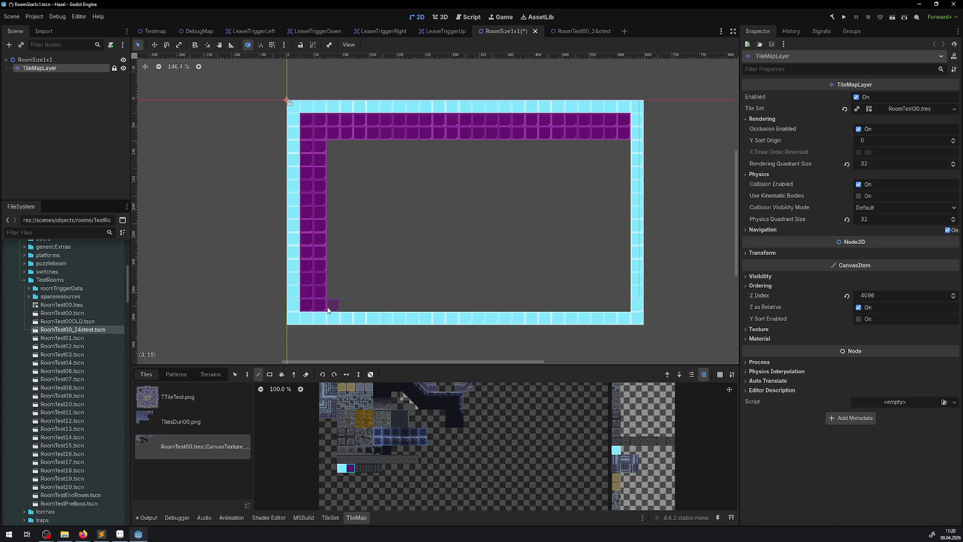
pyautogui.moveTo(331, 304)
pyautogui.mouseDown()
pyautogui.moveTo(681, 289)
pyautogui.moveTo(619, 303)
pyautogui.mouseUp()
pyautogui.moveTo(622, 293)
pyautogui.mouseDown()
pyautogui.moveTo(316, 304)
pyautogui.moveTo(323, 293)
pyautogui.moveTo(623, 279)
pyautogui.moveTo(624, 140)
pyautogui.mouseUp()
pyautogui.moveTo(611, 146); pyautogui.dragTo(609, 280)
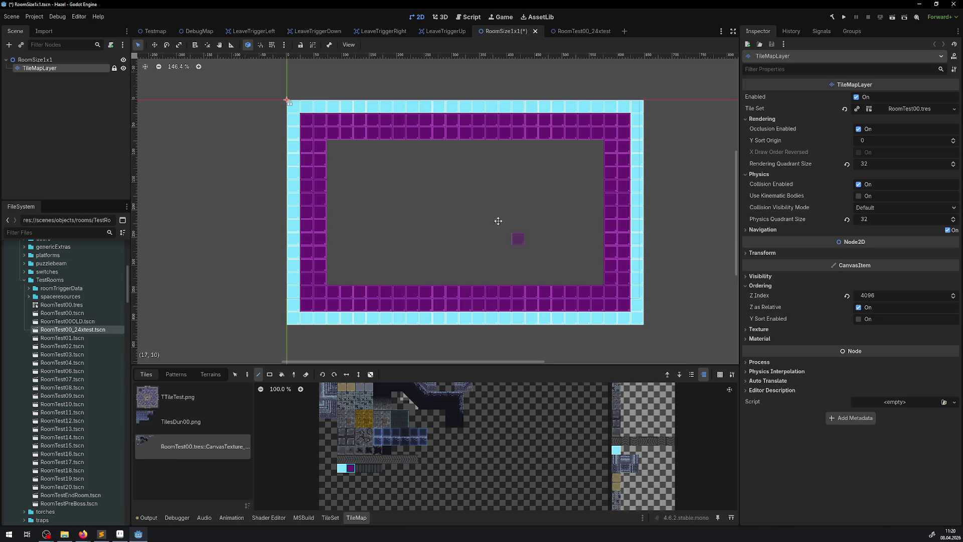
pyautogui.moveTo(454, 214); pyautogui.dragTo(317, 187)
pyautogui.scroll(1, 317, 187)
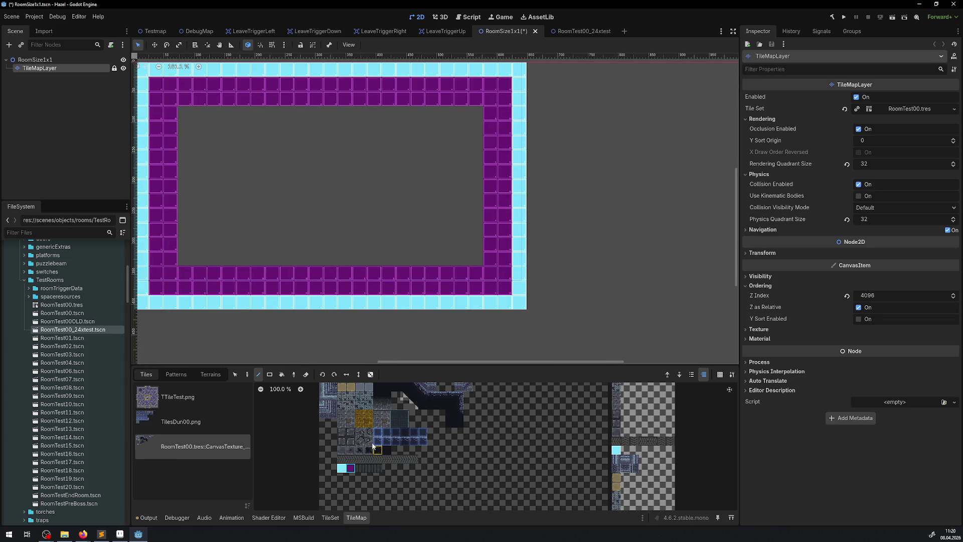
# Step: Bucket-fill the room interior inside the purple ring with the grey floor tile
pyautogui.scroll(3, 371, 421)
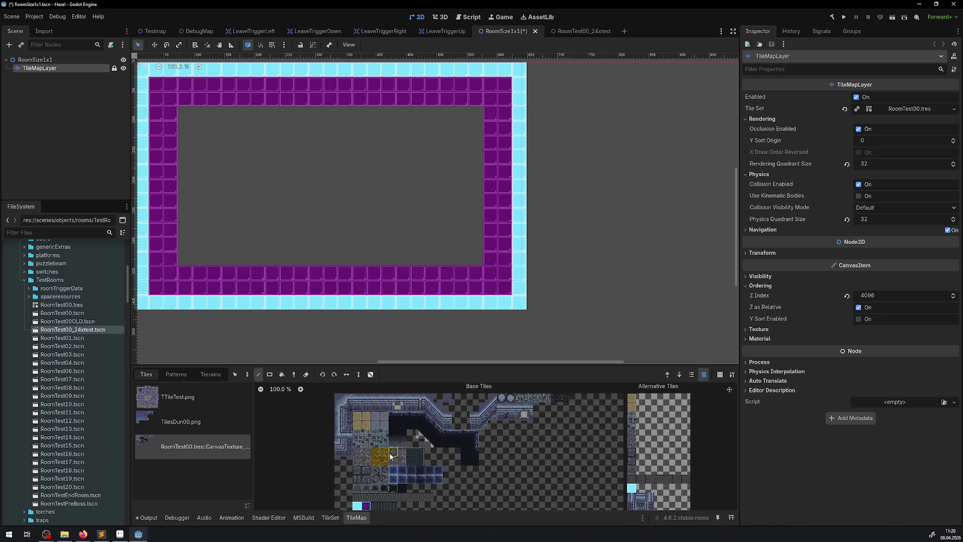
pyautogui.click(447, 399)
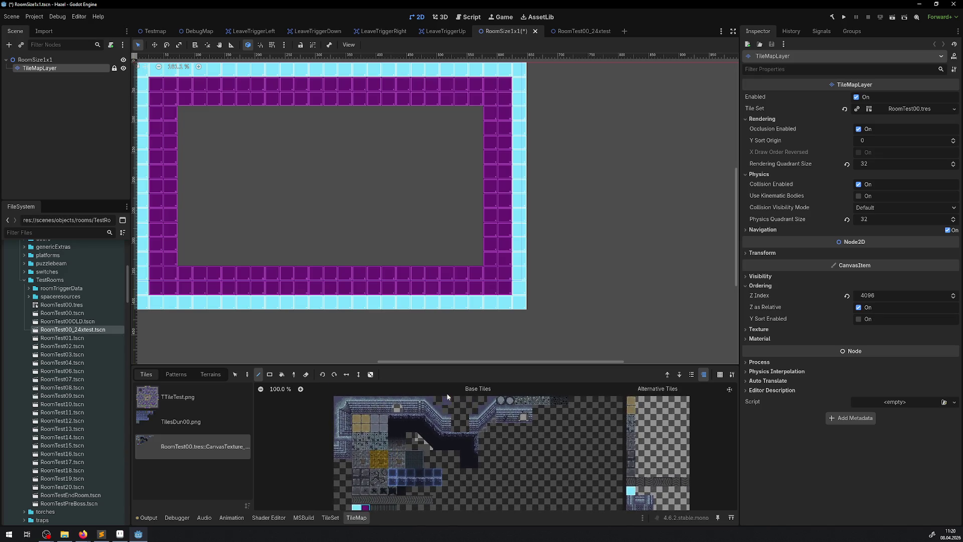
pyautogui.click(281, 376)
pyautogui.moveTo(287, 254); pyautogui.dragTo(307, 252)
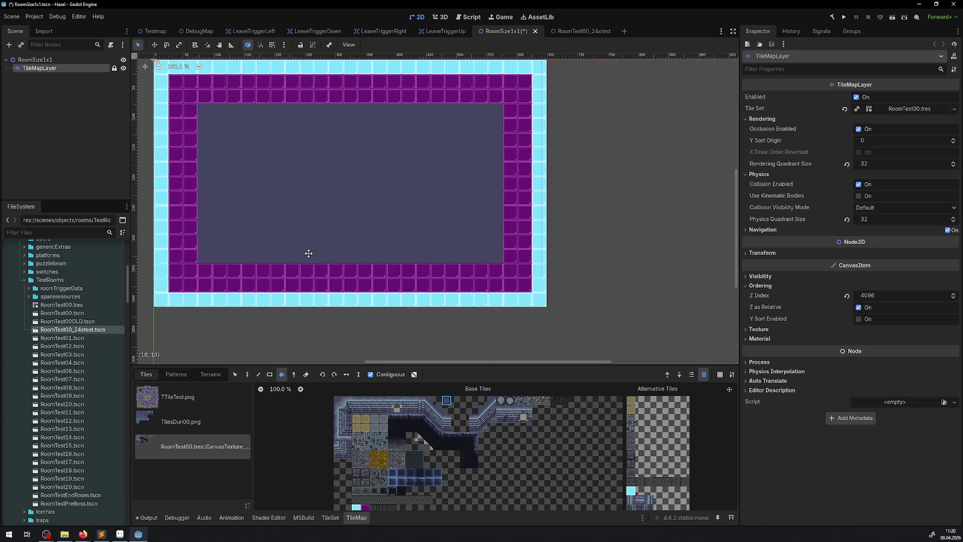
pyautogui.click(376, 422)
pyautogui.click(316, 232)
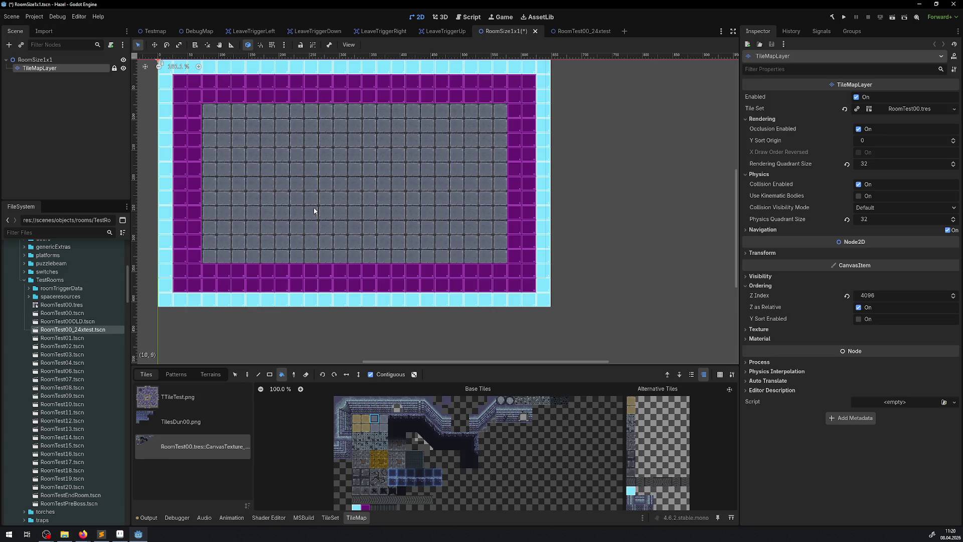
pyautogui.scroll(-4, 336, 225)
pyautogui.click(374, 278)
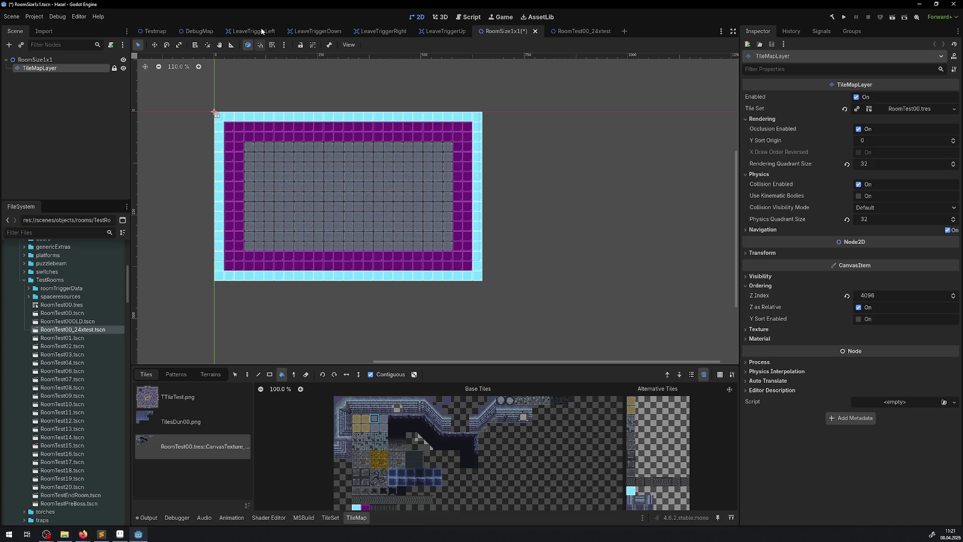
# Step: Open the RoomTest01 scene from the FileSystem dock
pyautogui.click(80, 341)
pyautogui.doubleClick(81, 342)
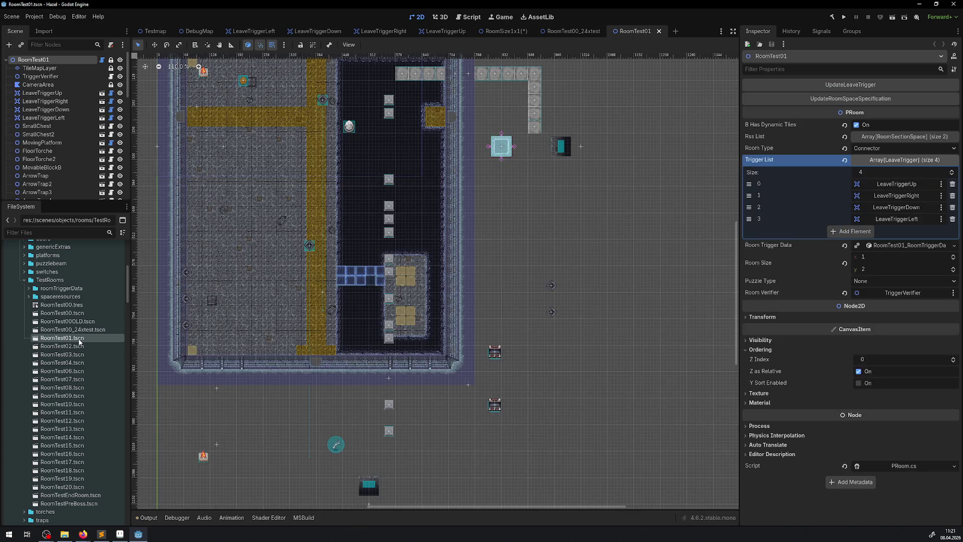
pyautogui.scroll(5, 248, 249)
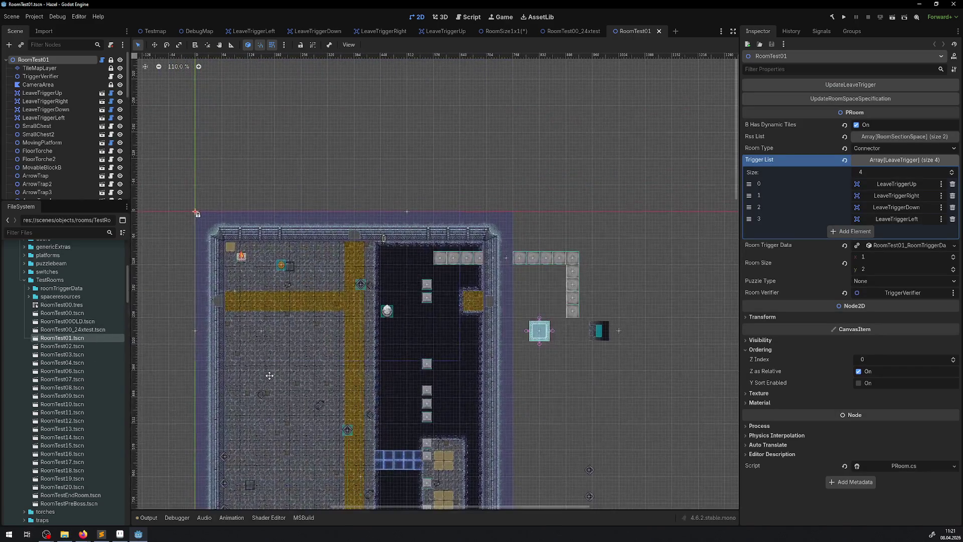
pyautogui.scroll(-2, 251, 291)
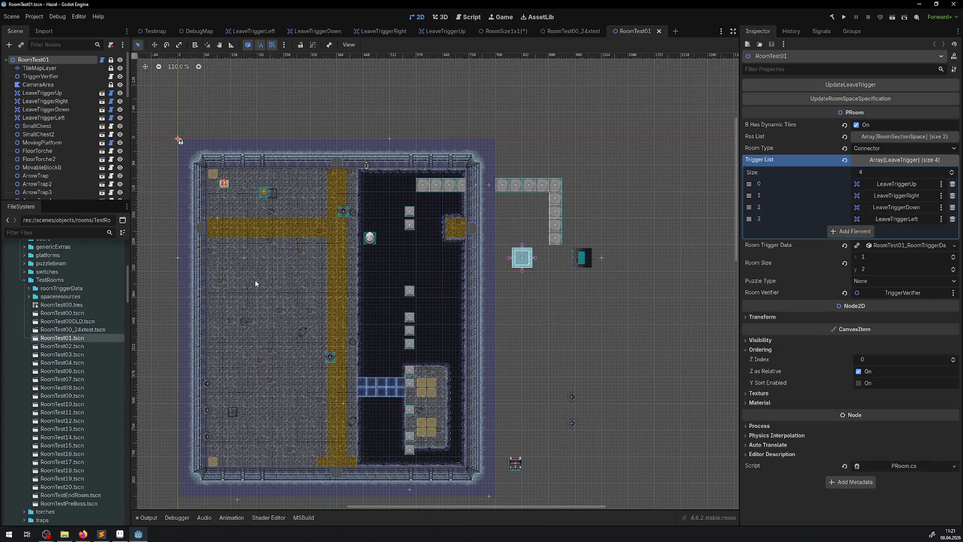
# Step: Close the RoomTest01 and RoomTest00_24xtest tabs, then reopen RoomTest00_24xtest.tscn
pyautogui.click(659, 31)
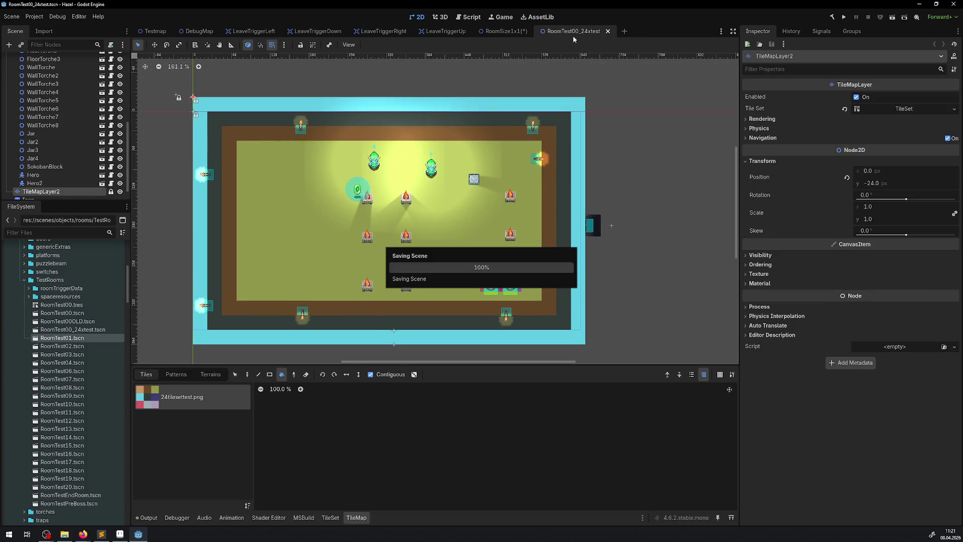
pyautogui.click(608, 31)
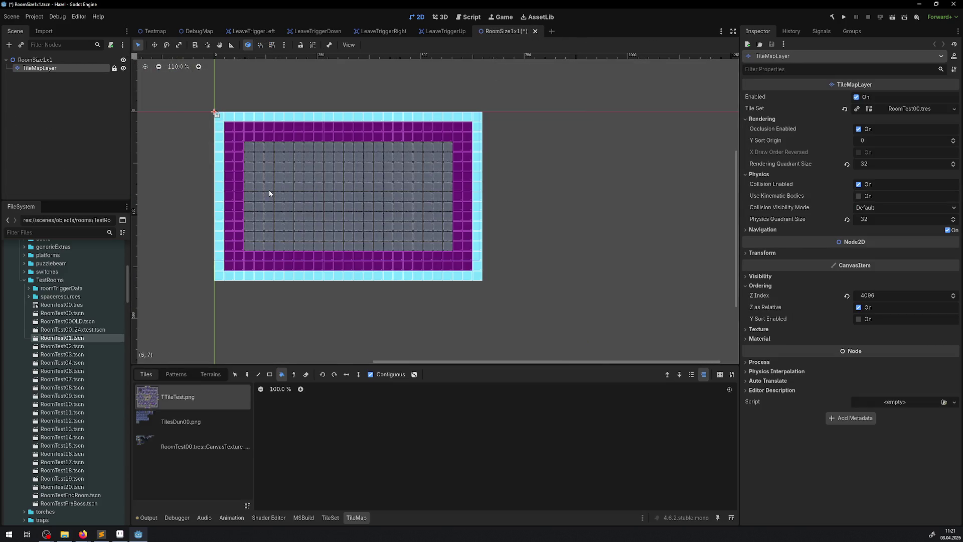
pyautogui.scroll(5, 297, 207)
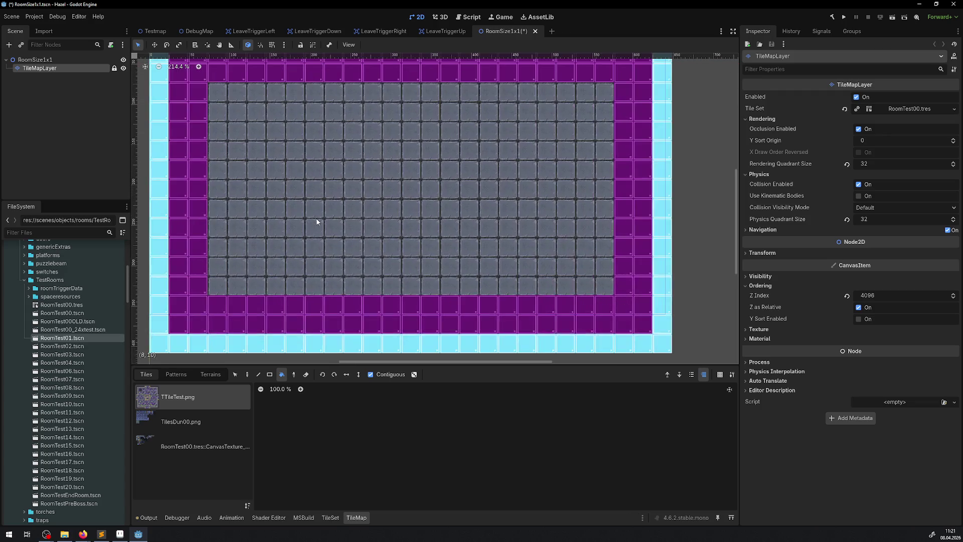
pyautogui.scroll(-5, 337, 210)
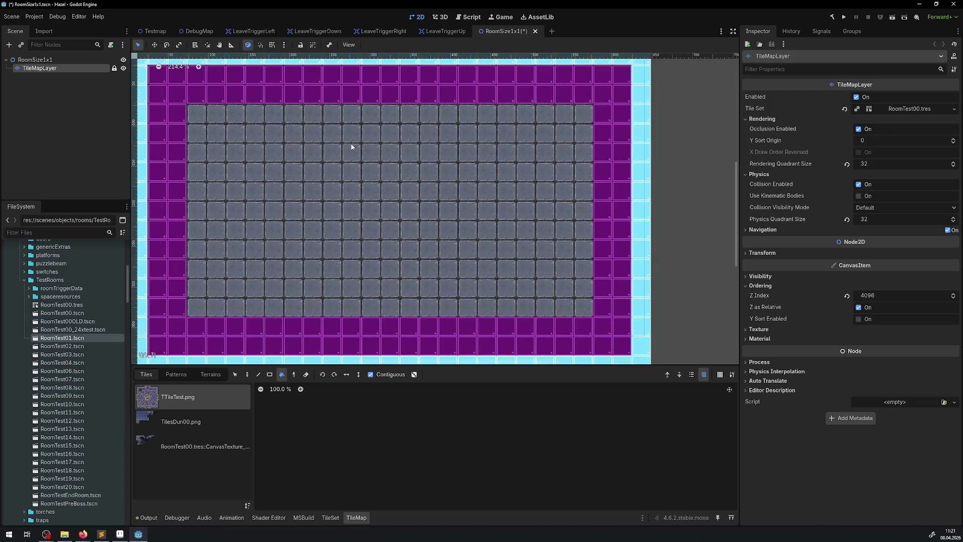
pyautogui.doubleClick(85, 331)
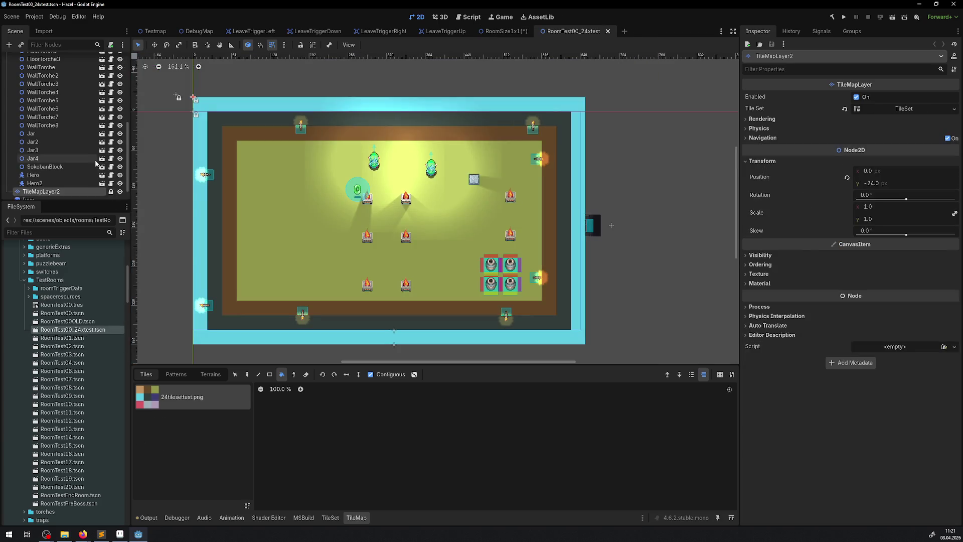
# Step: Select TILES16_10_24, toggle the 16_10 overlay on and off, then return to RoomSize1x1
pyautogui.scroll(10, 90, 154)
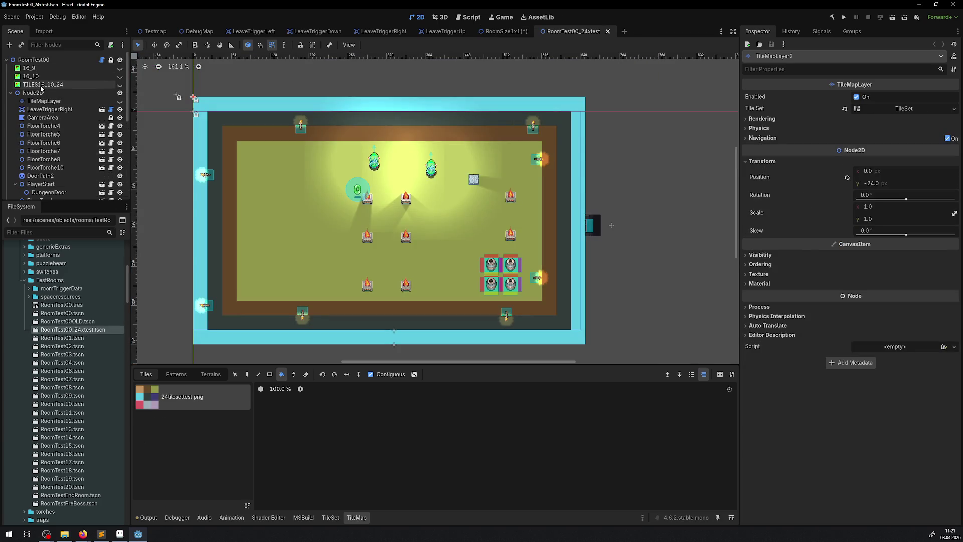
pyautogui.click(43, 84)
pyautogui.scroll(-10, 59, 119)
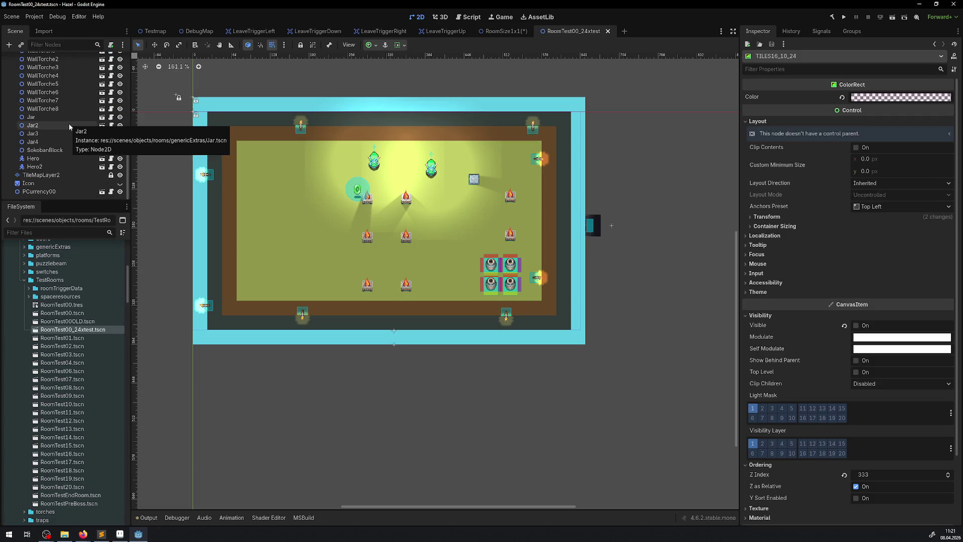
pyautogui.scroll(10, 69, 123)
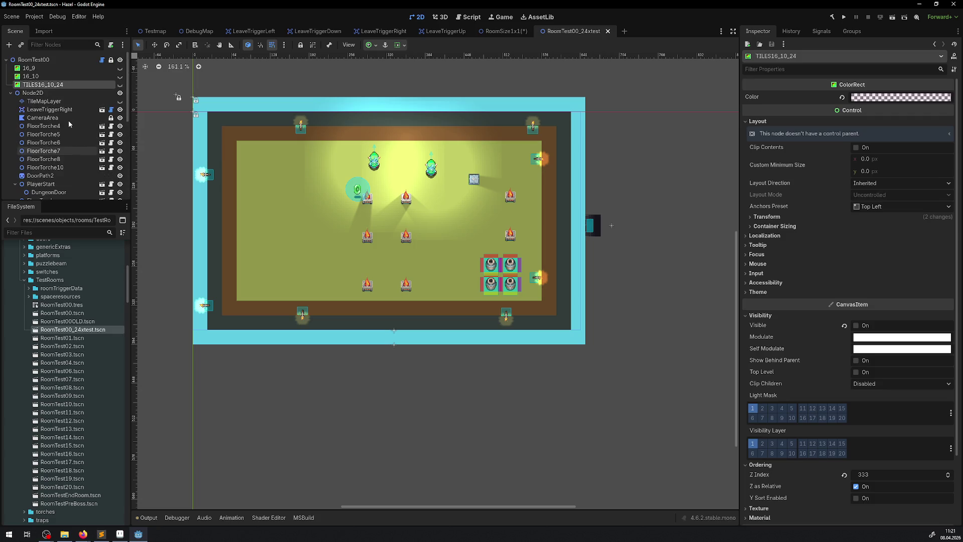
pyautogui.click(119, 76)
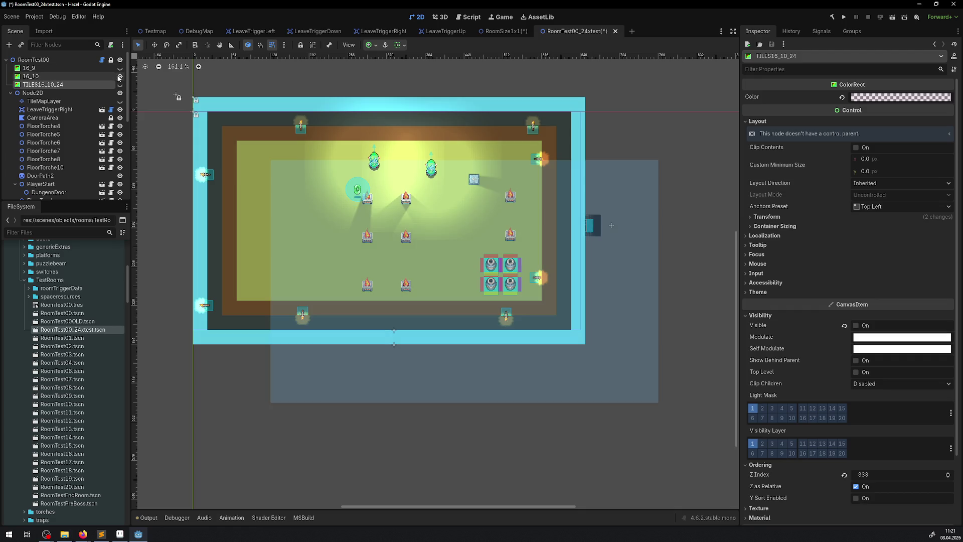
pyautogui.click(119, 77)
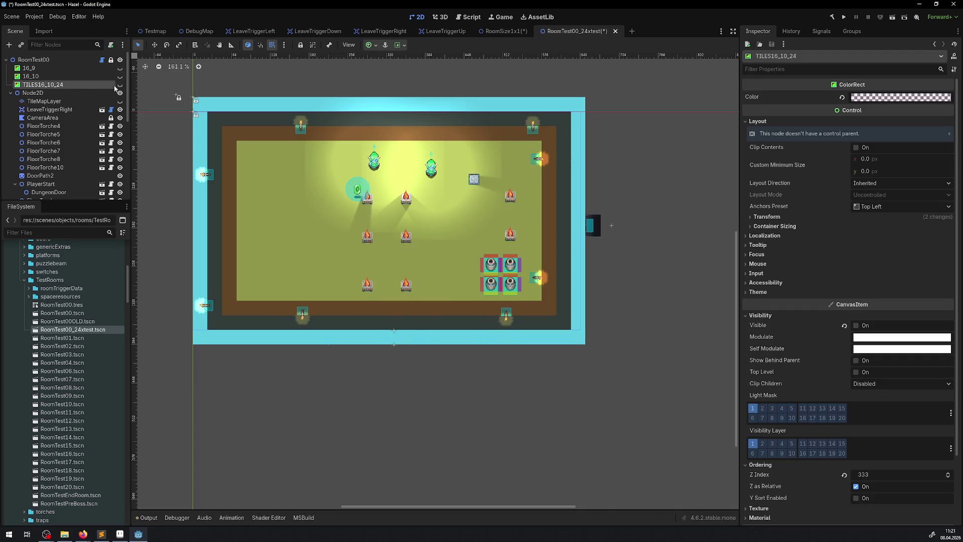
pyautogui.doubleClick(67, 85)
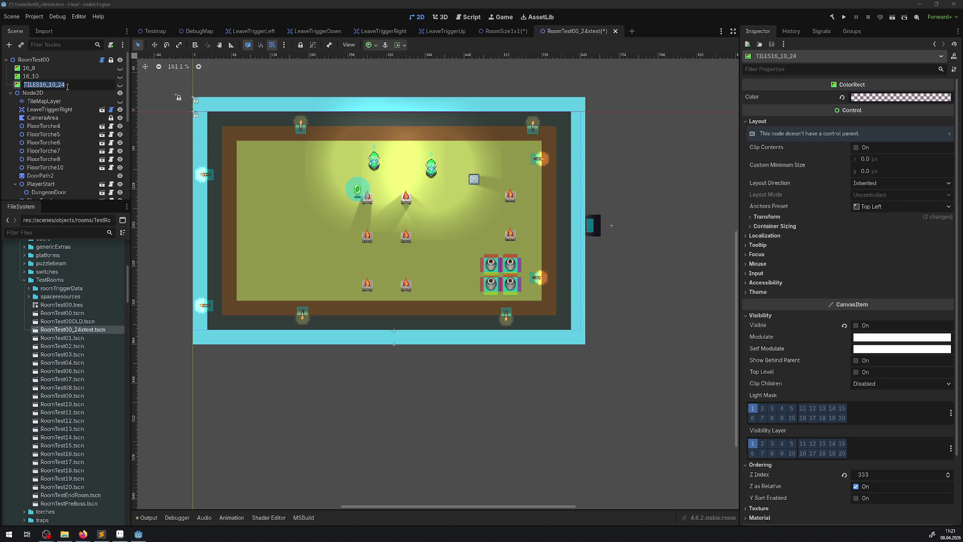
pyautogui.press('Return')
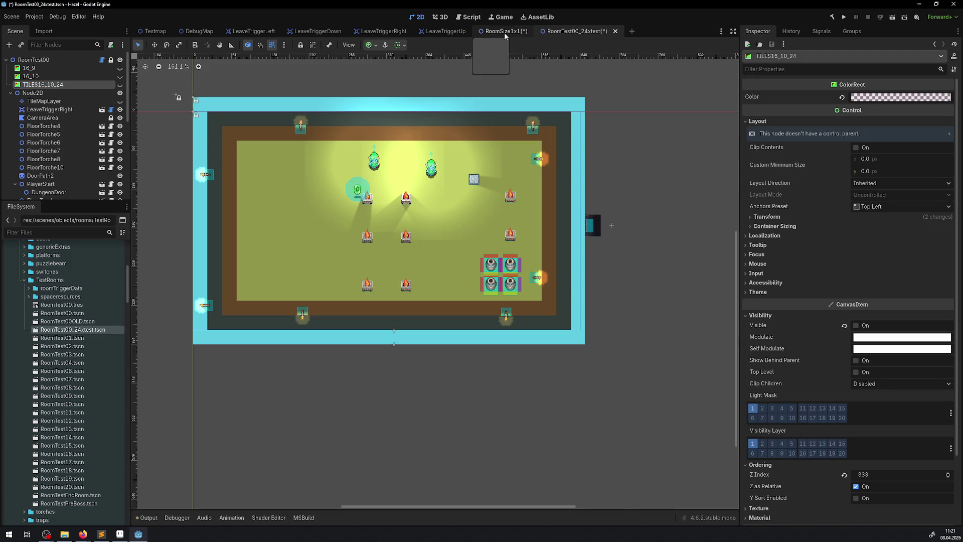
pyautogui.click(505, 33)
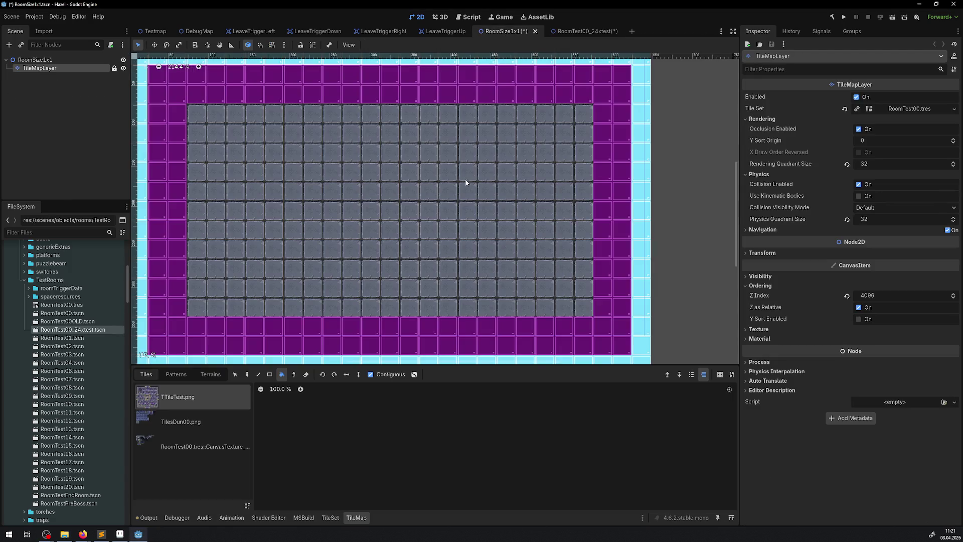
# Step: Paste the TILES16_10_24 overlay under the RoomSize1x1 root, make it visible, and move it over the room
pyautogui.click(33, 59)
pyautogui.hotkey('ctrl', 'v')
pyautogui.scroll(-4, 149, 84)
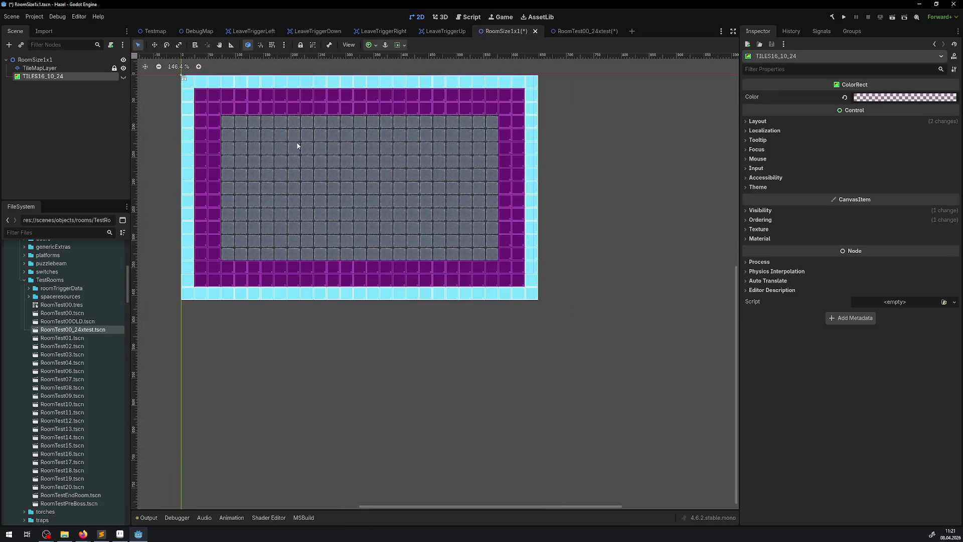
pyautogui.click(123, 78)
pyautogui.scroll(2, 371, 193)
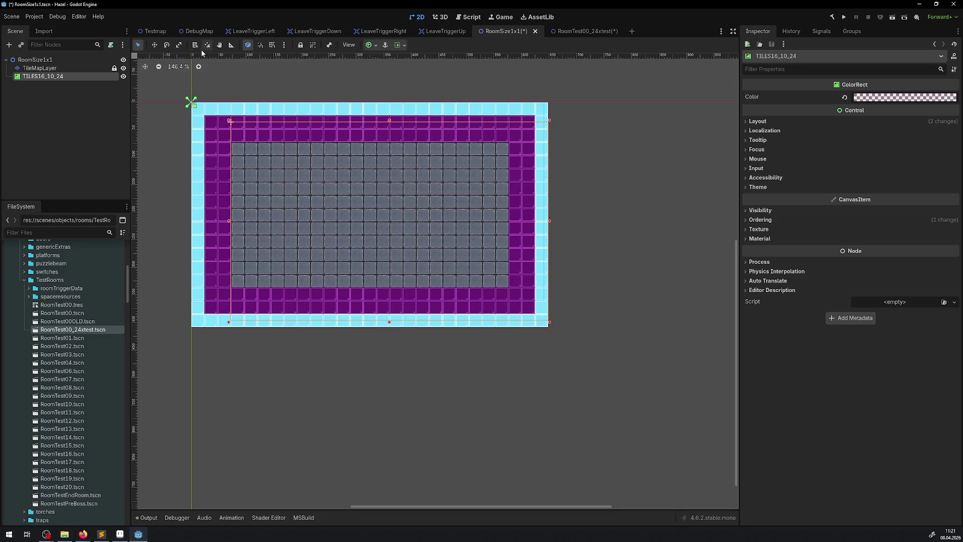
pyautogui.click(154, 44)
pyautogui.moveTo(359, 174); pyautogui.dragTo(343, 168)
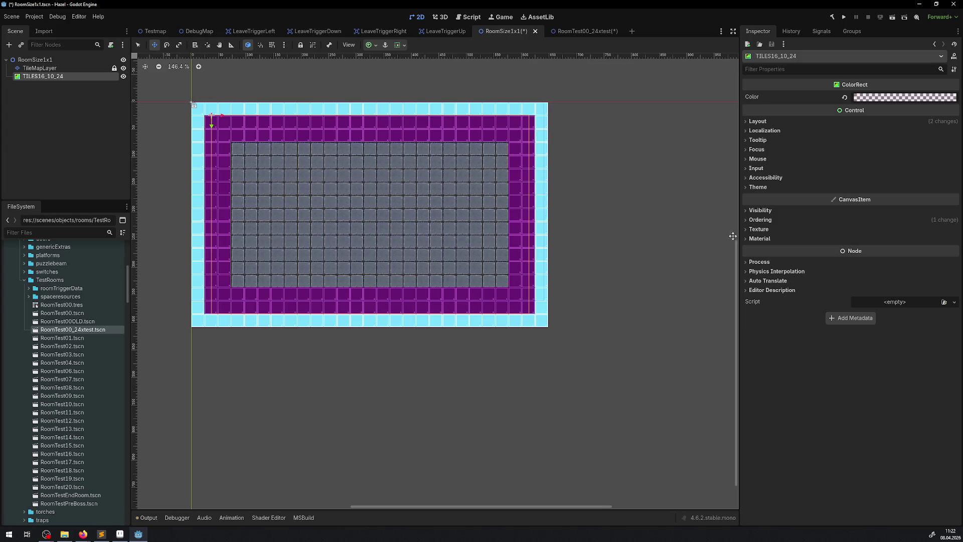
# Step: Size the overlay to 640 x 400, save, and align it with the room's top-left corner
pyautogui.click(757, 122)
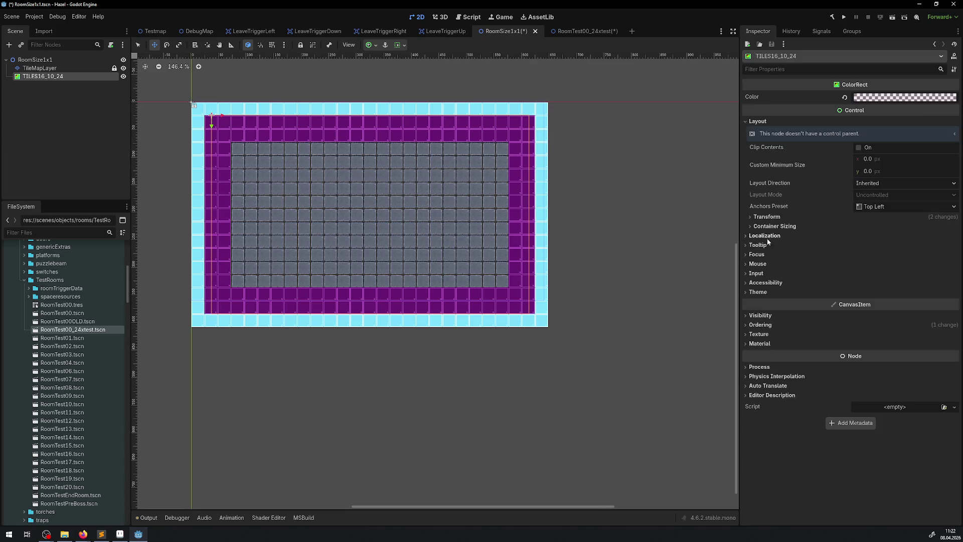
pyautogui.click(767, 216)
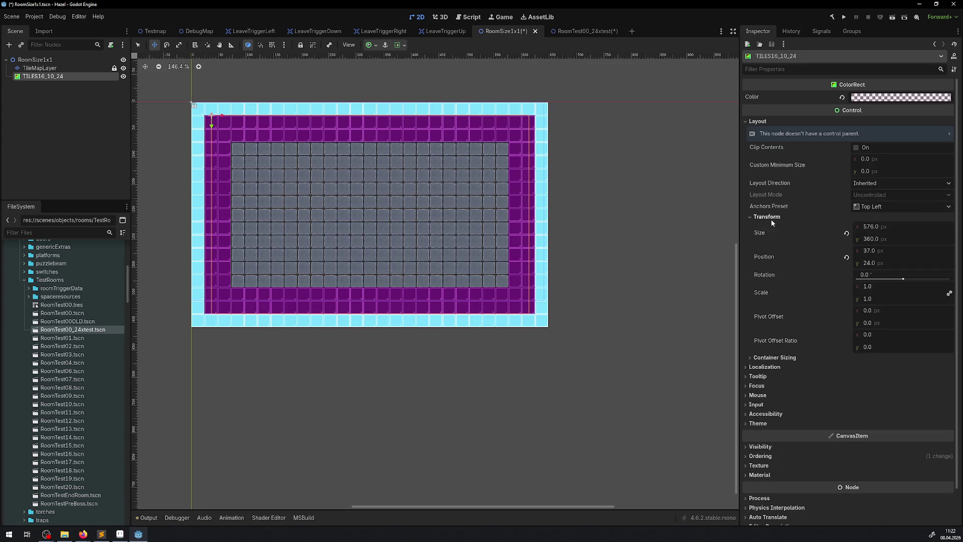
pyautogui.click(874, 227)
pyautogui.write('640')
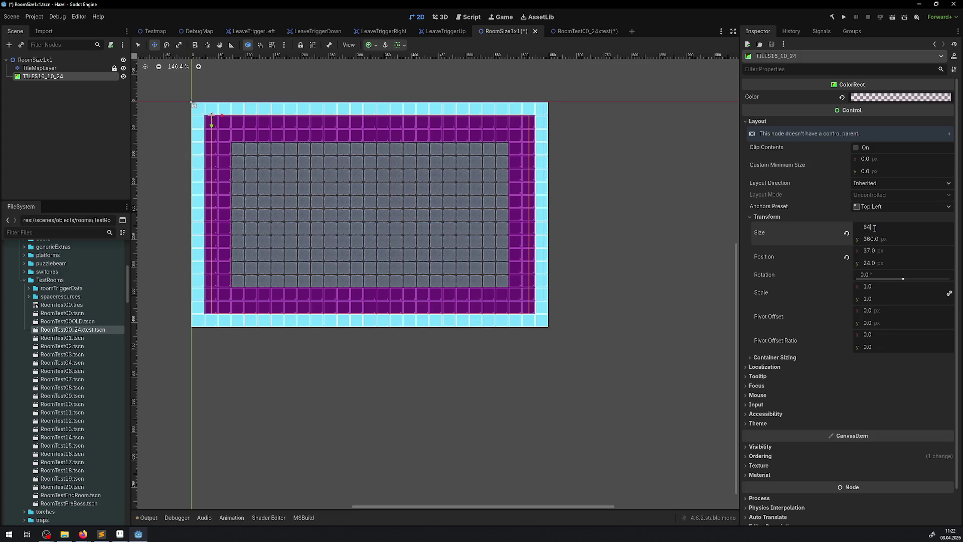
pyautogui.press('Return')
pyautogui.click(878, 239)
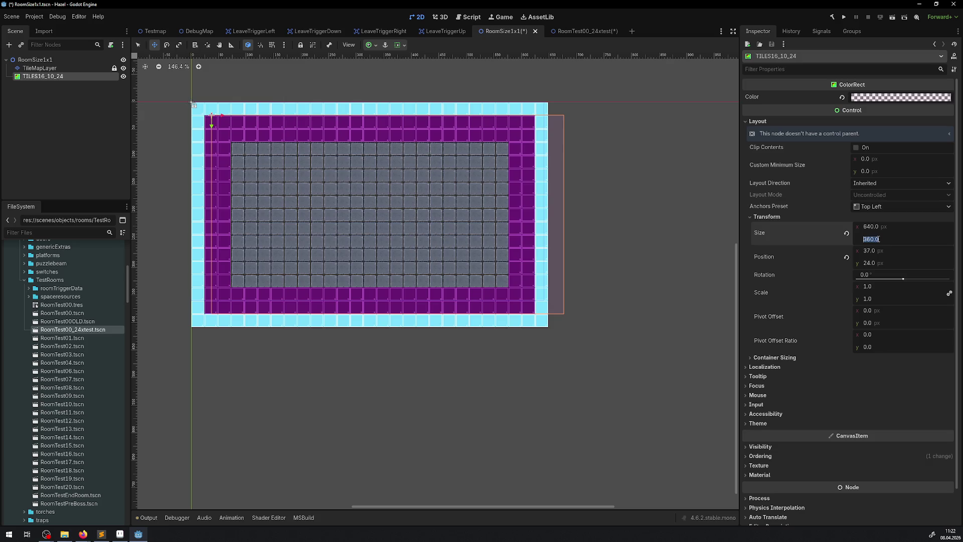
pyautogui.write('400')
pyautogui.press('Return')
pyautogui.hotkey('ctrl', 's')
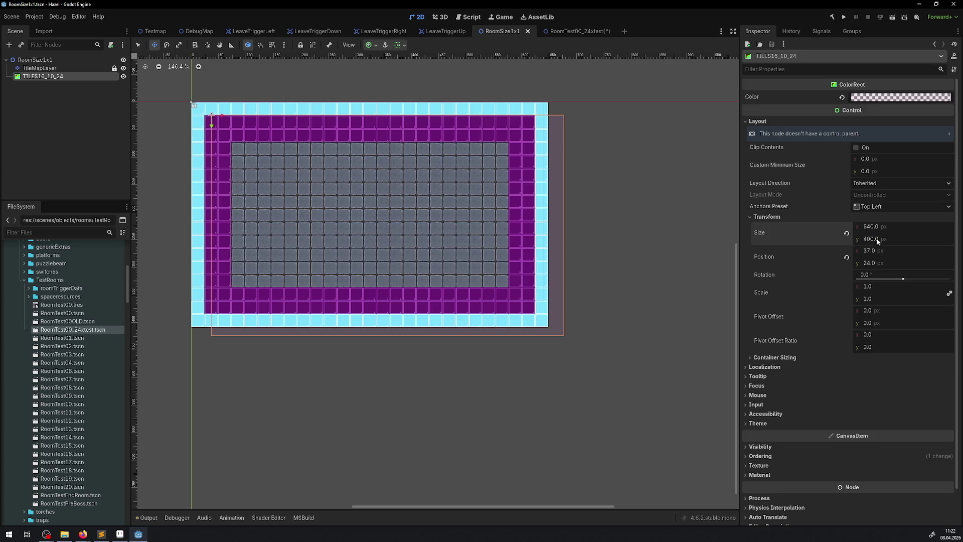
pyautogui.moveTo(312, 275); pyautogui.dragTo(290, 262)
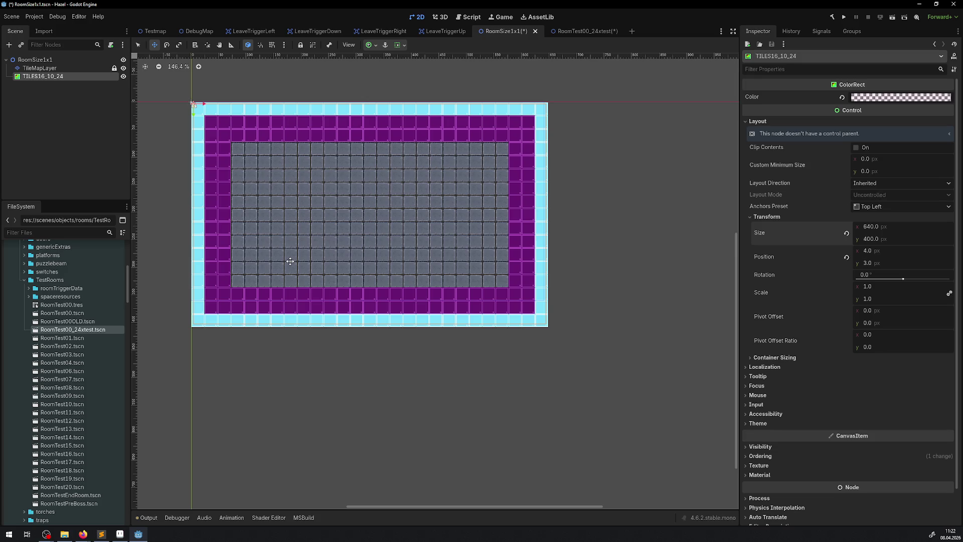
# Step: Duplicate the TILES16_10_24 overlay and rename the copy TILES16_9_24
pyautogui.rightClick(43, 76)
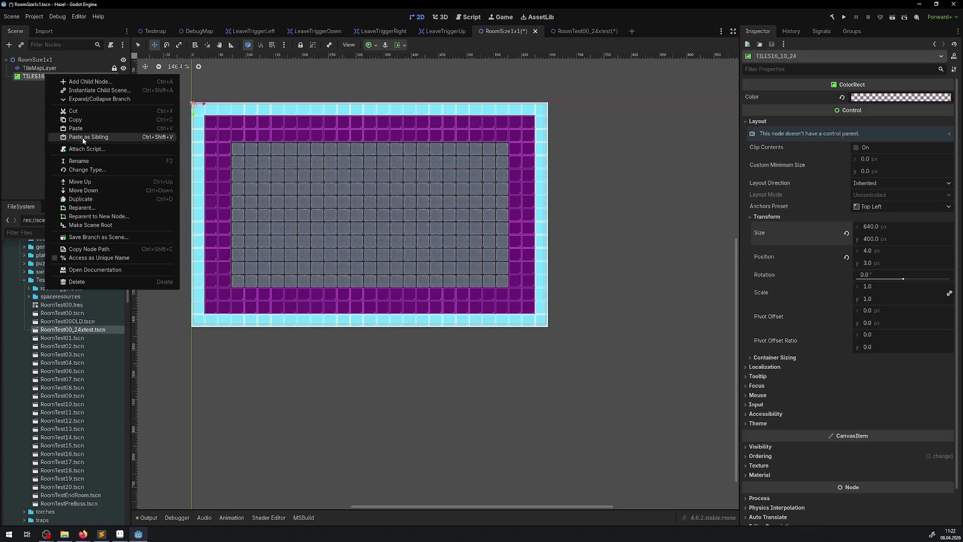
pyautogui.click(80, 199)
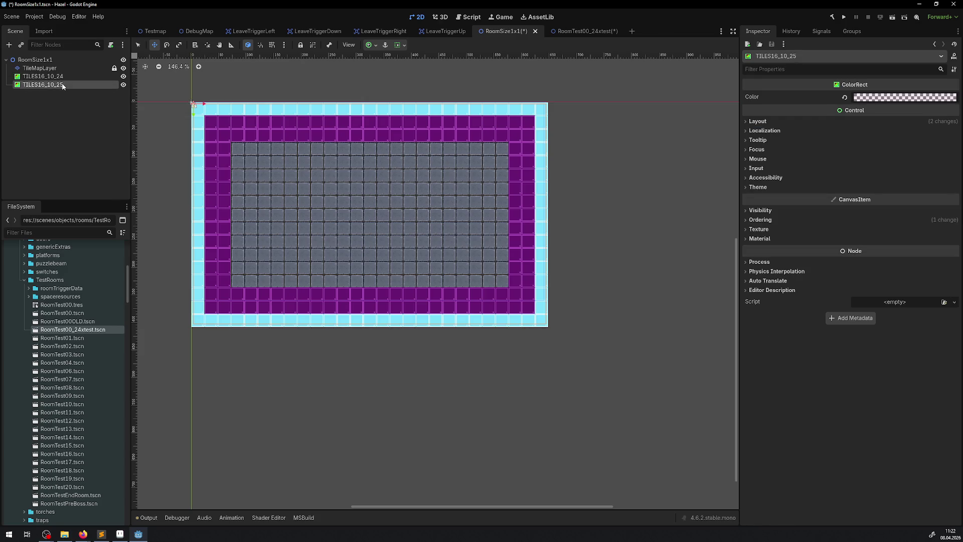
pyautogui.click(56, 85)
pyautogui.press('BackSpace')
pyautogui.press('BackSpace')
pyautogui.press('BackSpace')
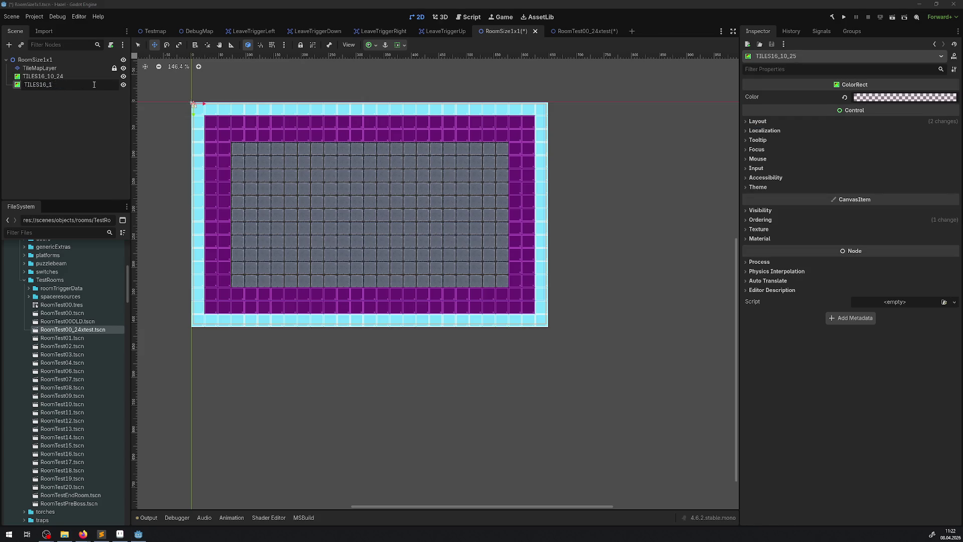
pyautogui.write('9_24')
pyautogui.press('Return')
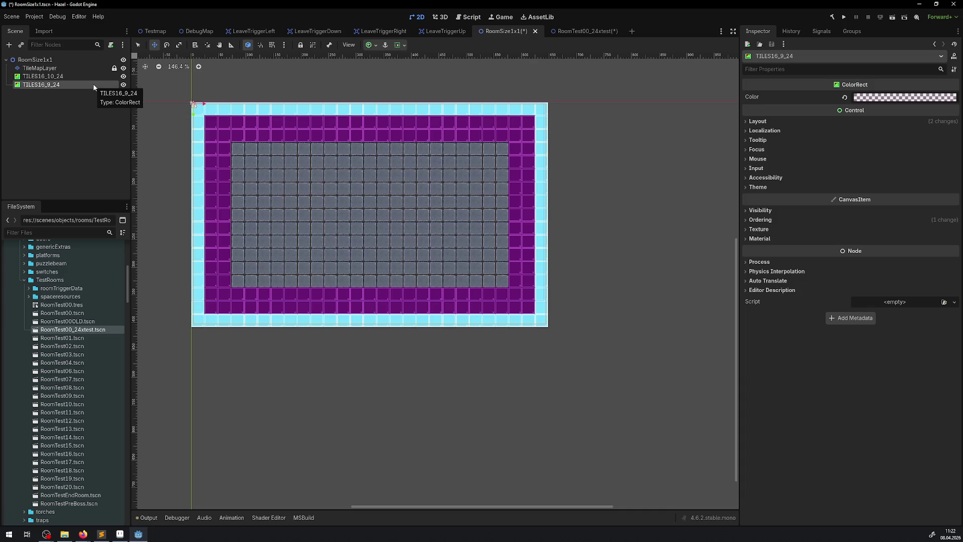
pyautogui.press('F2')
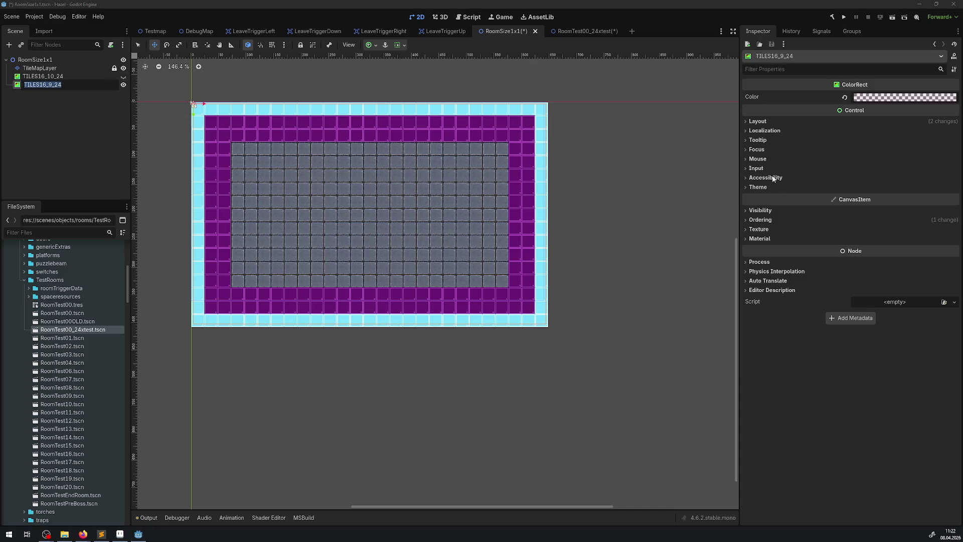
# Step: Set the duplicate overlay's height to 360 px and drag it into place over the room
pyautogui.click(758, 121)
pyautogui.click(768, 217)
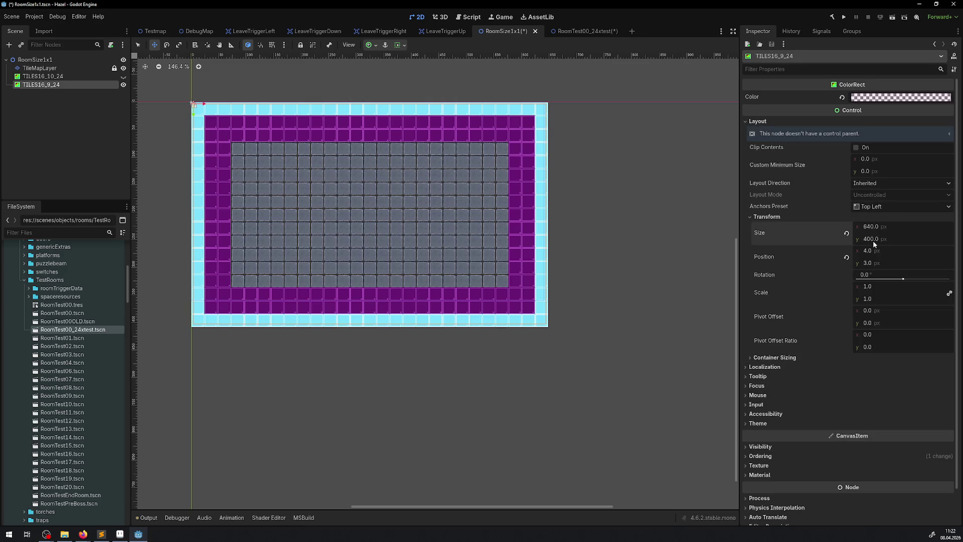
pyautogui.write('360')
pyautogui.press('Return')
pyautogui.moveTo(257, 170); pyautogui.dragTo(257, 183)
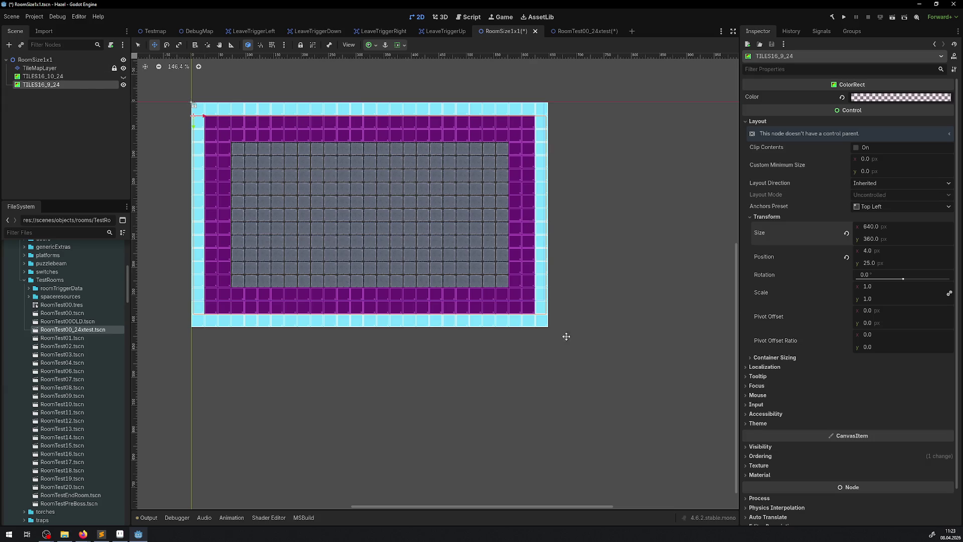
# Step: Make the overlay colour more opaque, review its Z Index ordering, and select TileMapLayer
pyautogui.click(880, 96)
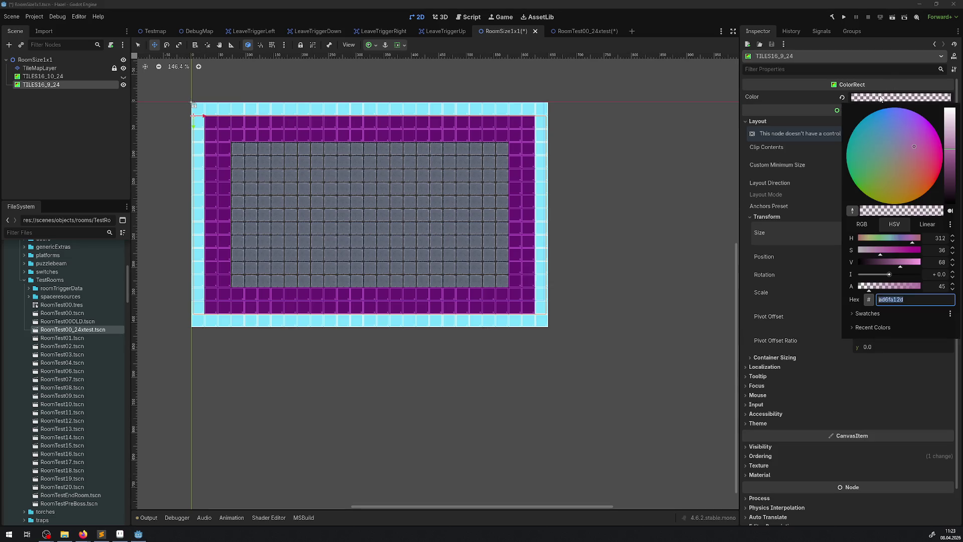
pyautogui.click(893, 286)
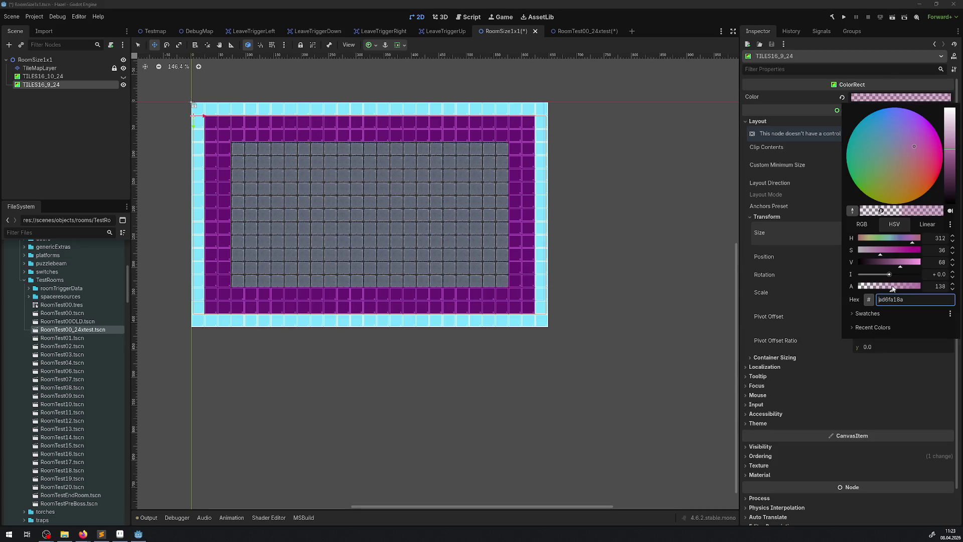
pyautogui.moveTo(893, 287); pyautogui.dragTo(873, 289)
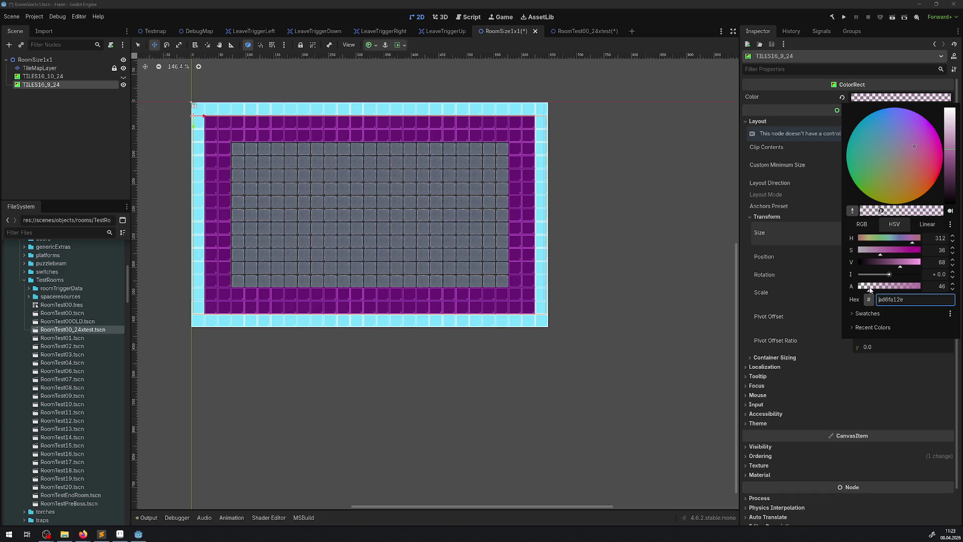
pyautogui.click(679, 297)
pyautogui.click(761, 456)
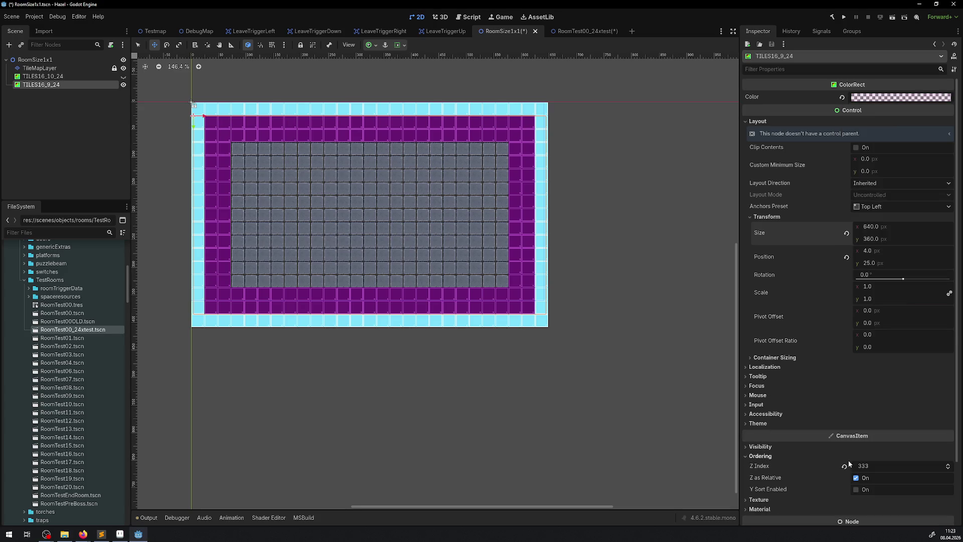
pyautogui.click(39, 67)
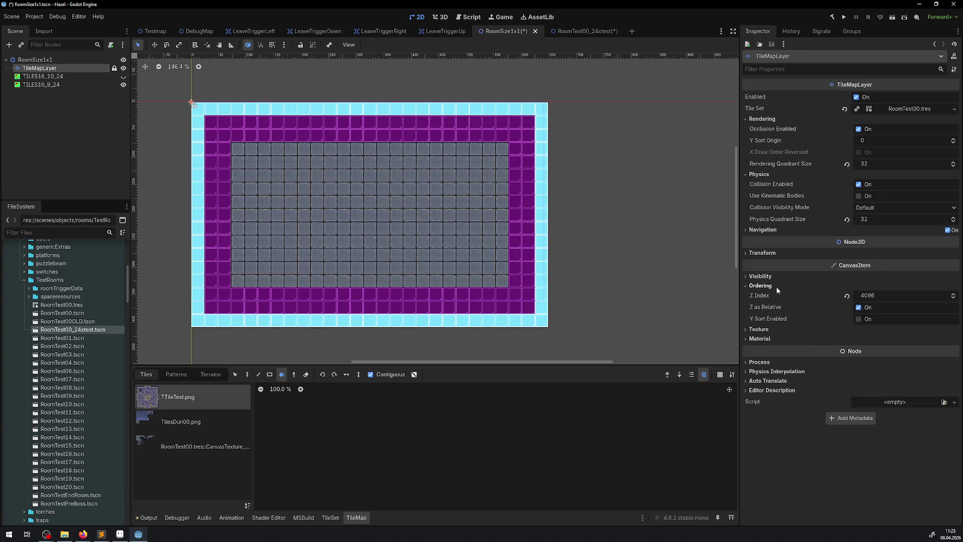
# Step: Check the tile layer's visibility settings, reselect TileMapLayer, and show the RoomTest00 tile atlas
pyautogui.click(760, 276)
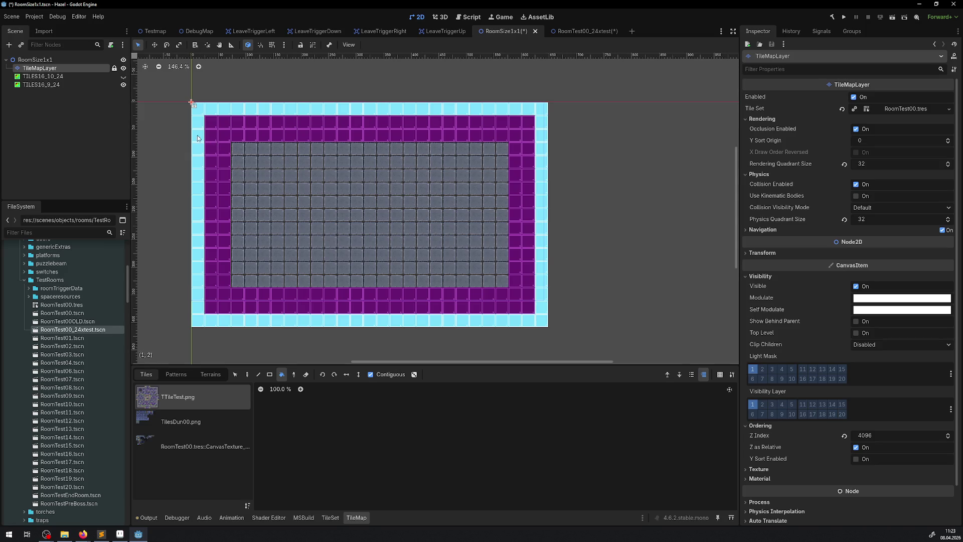
pyautogui.click(65, 84)
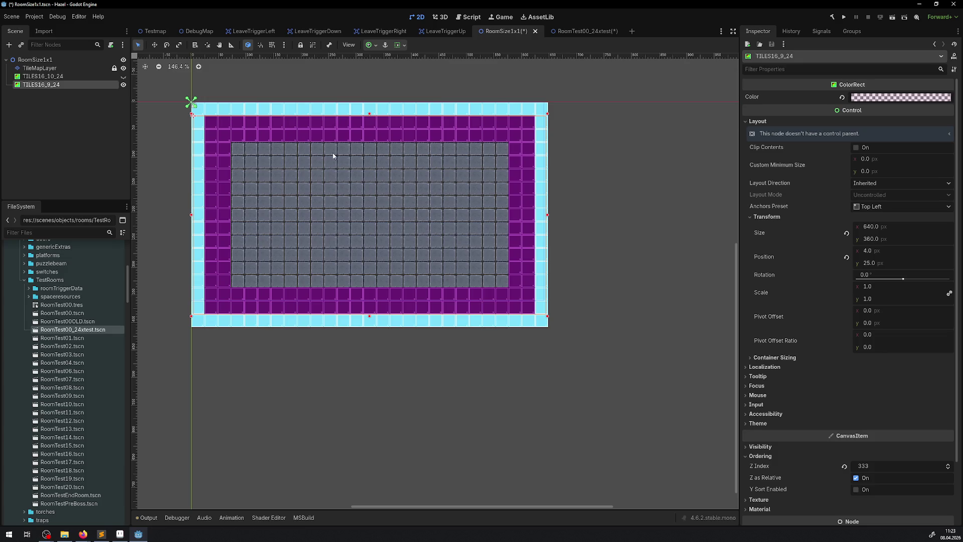
pyautogui.click(43, 67)
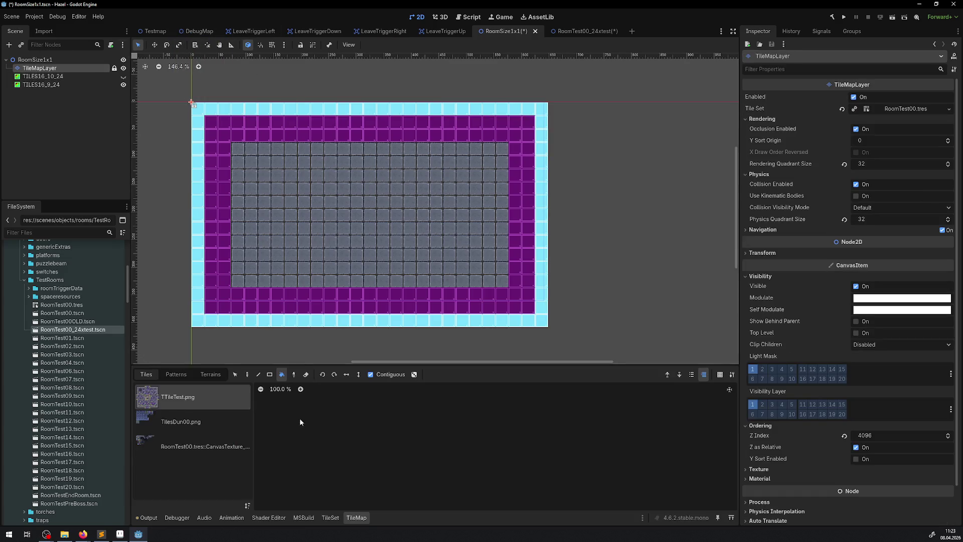
pyautogui.click(185, 445)
# Step: Pick an atlas tile and, with the Line tool, place brown tiles on the left and bottom floor edges
pyautogui.click(365, 426)
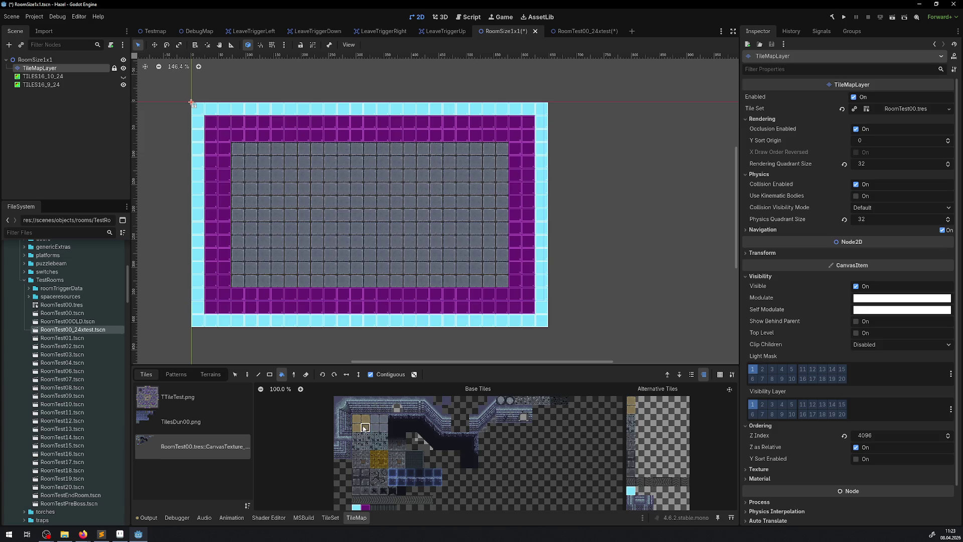
pyautogui.click(258, 374)
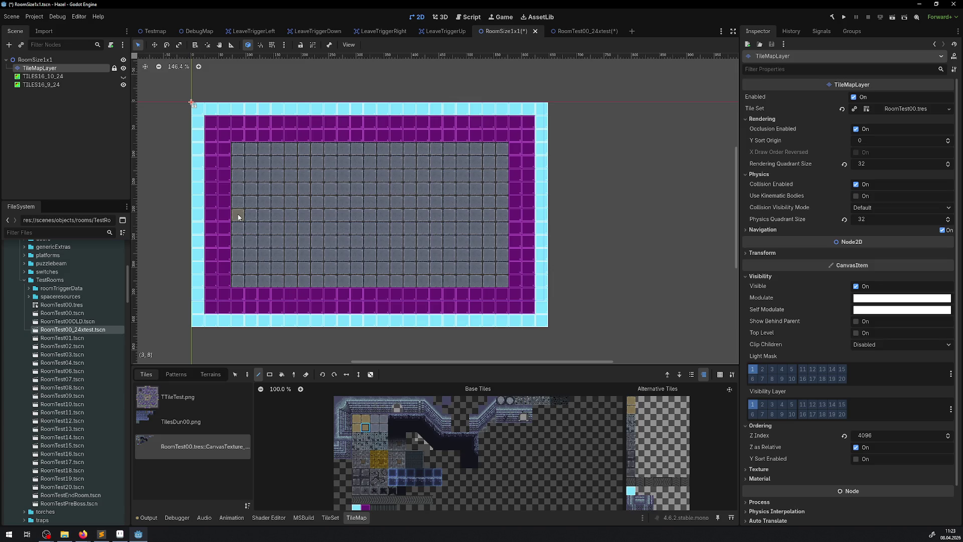
pyautogui.click(238, 217)
pyautogui.click(375, 281)
pyautogui.click(321, 280)
# Step: Erase misplaced bottom-edge tiles, keep one centred, and add a brown tile at the top edge centre
pyautogui.rightClick(418, 282)
pyautogui.click(424, 280)
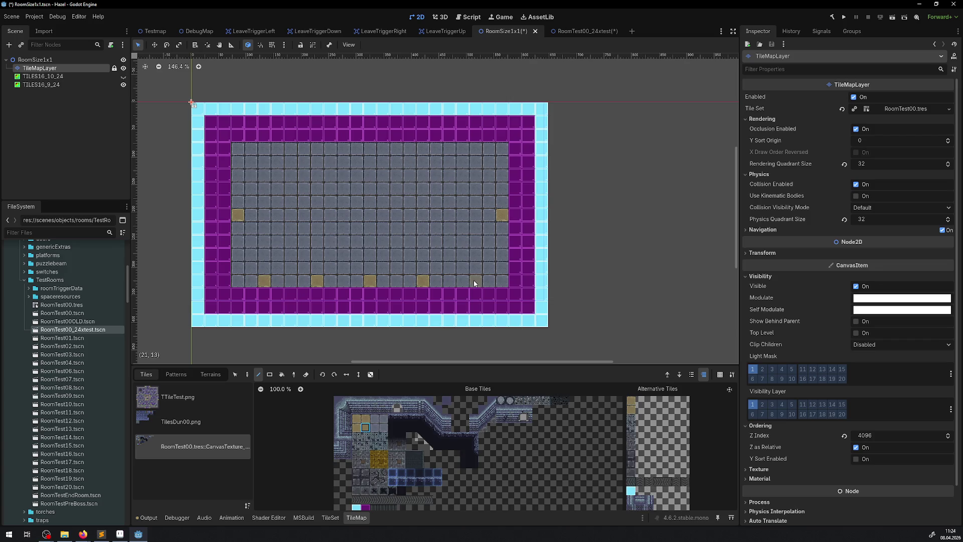
pyautogui.rightClick(423, 281)
pyautogui.rightClick(317, 280)
pyautogui.click(370, 148)
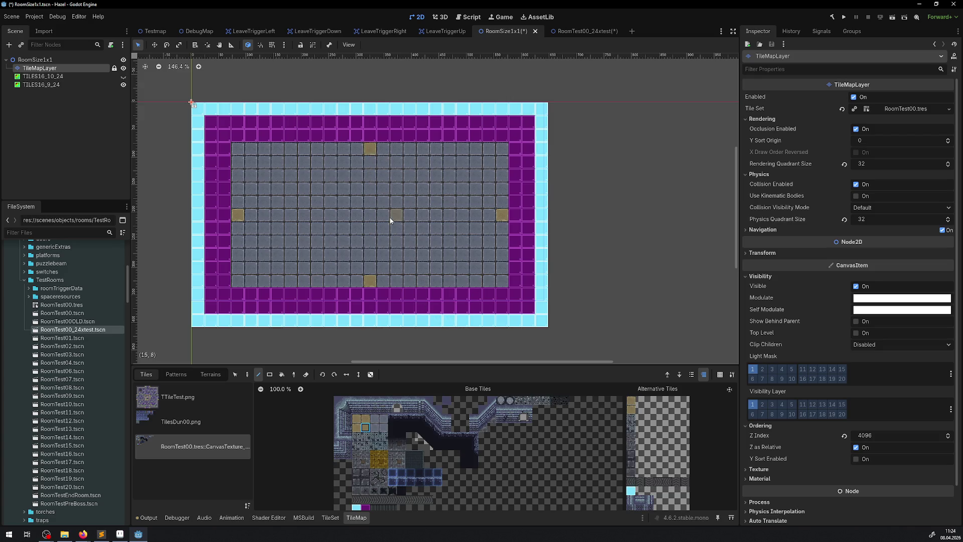
# Step: Try other tiles in the atlas, ending on a dark tile
pyautogui.click(383, 454)
pyautogui.click(374, 428)
pyautogui.click(357, 491)
pyautogui.press('r')
pyautogui.moveTo(240, 279); pyautogui.dragTo(338, 240)
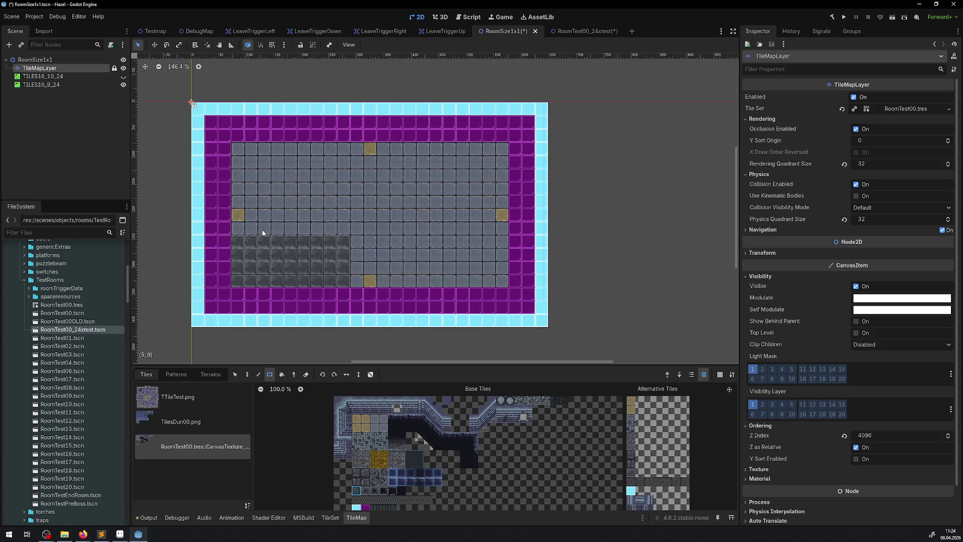
pyautogui.moveTo(472, 468)
pyautogui.mouseDown()
pyautogui.moveTo(435, 415)
pyautogui.moveTo(420, 460)
pyautogui.mouseUp()
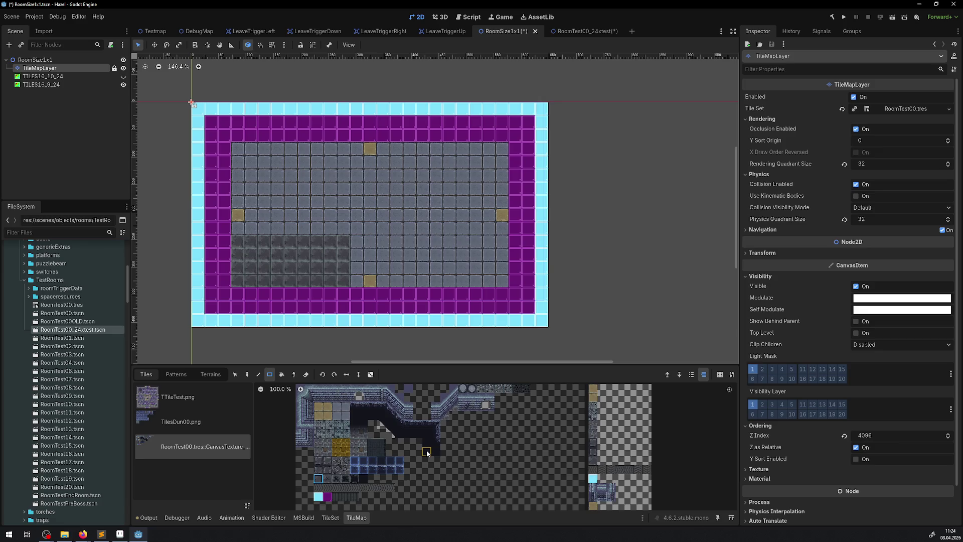
pyautogui.click(425, 453)
pyautogui.moveTo(238, 282); pyautogui.dragTo(238, 282)
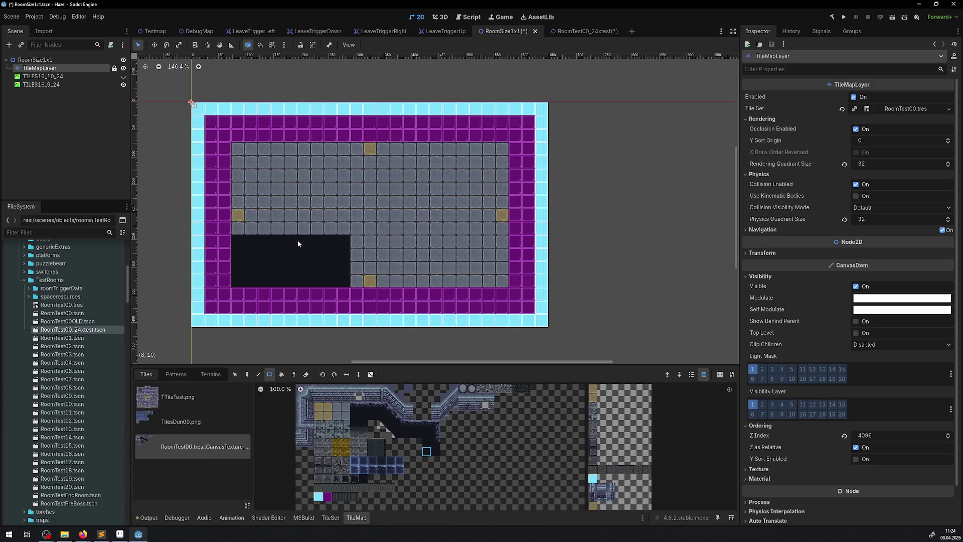
pyautogui.moveTo(252, 230)
pyautogui.mouseDown()
pyautogui.moveTo(380, 161)
pyautogui.moveTo(369, 164)
pyautogui.mouseUp()
pyautogui.moveTo(239, 191); pyautogui.dragTo(339, 150)
pyautogui.scroll(-2, 398, 208)
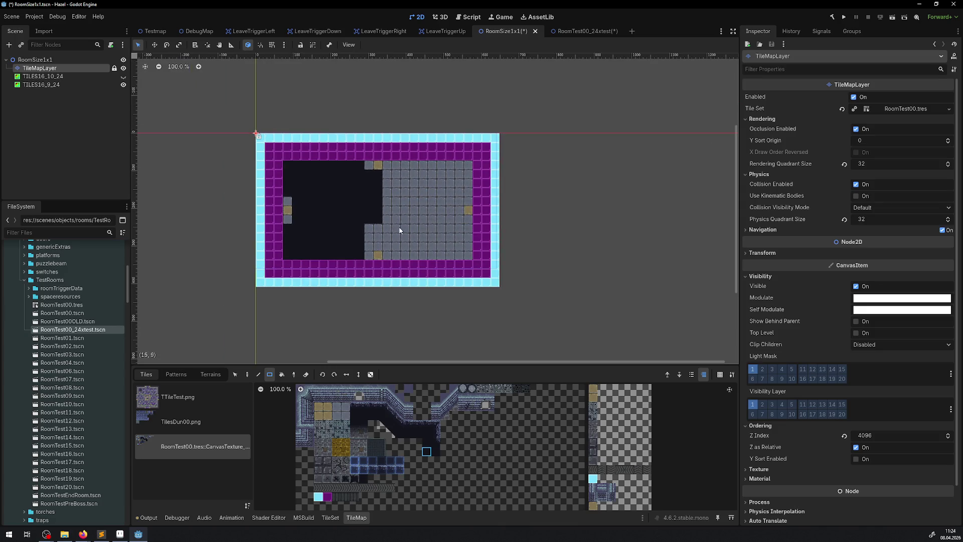
pyautogui.hotkey('ctrl', 'z')
pyautogui.hotkey('ctrl', 'z')
pyautogui.hotkey('ctrl', 'z')
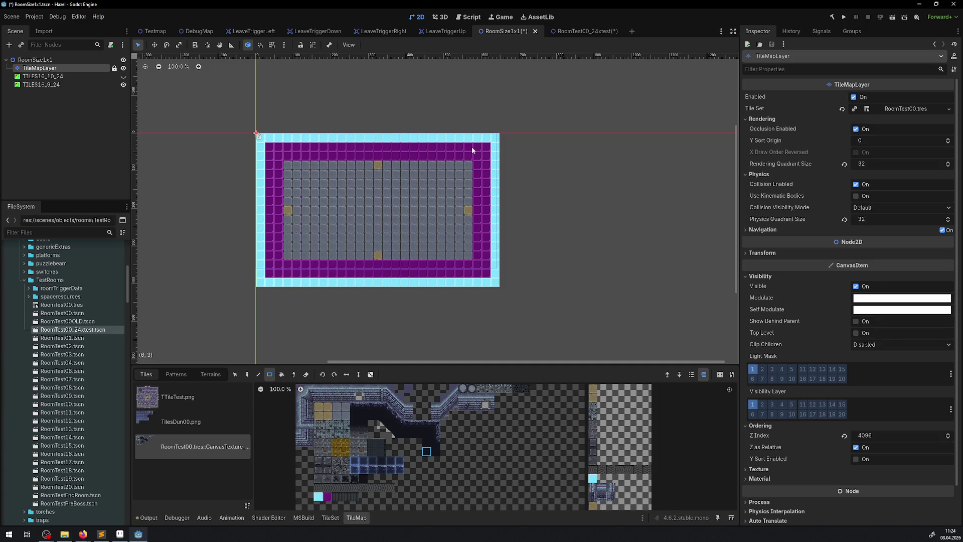
pyautogui.scroll(4, 341, 217)
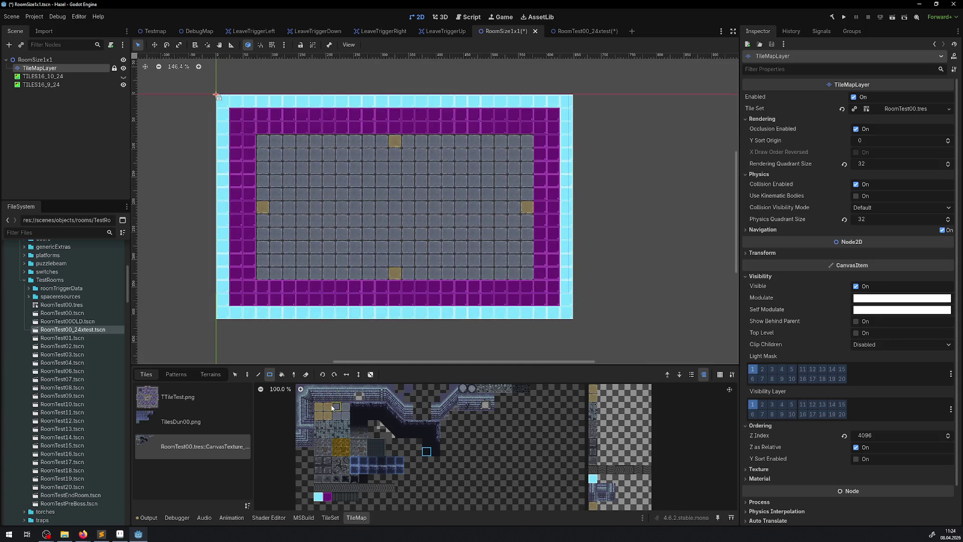
# Step: Zoom in, extend the left edge tile above and below, and make those added tiles dark brown
pyautogui.click(326, 410)
pyautogui.scroll(1, 280, 233)
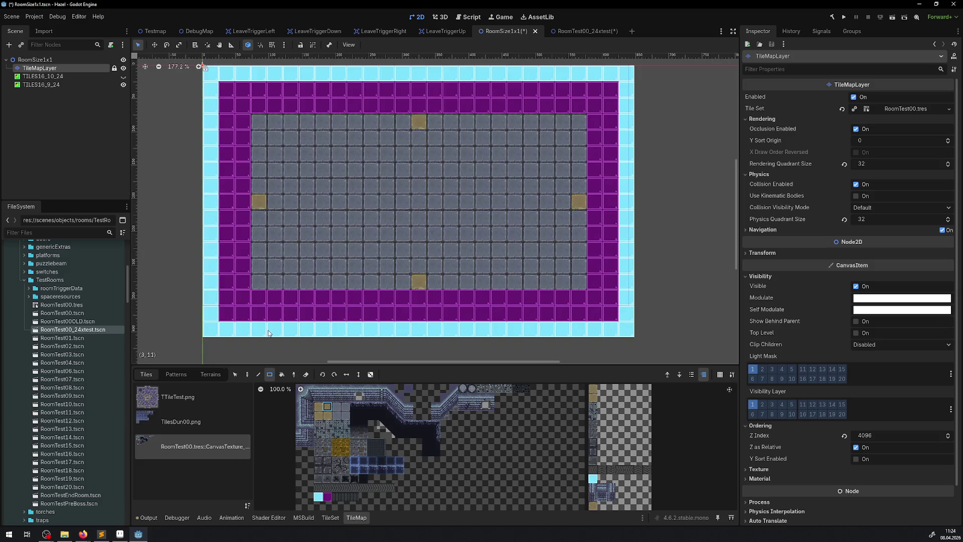
pyautogui.click(258, 374)
pyautogui.moveTo(261, 191); pyautogui.dragTo(260, 219)
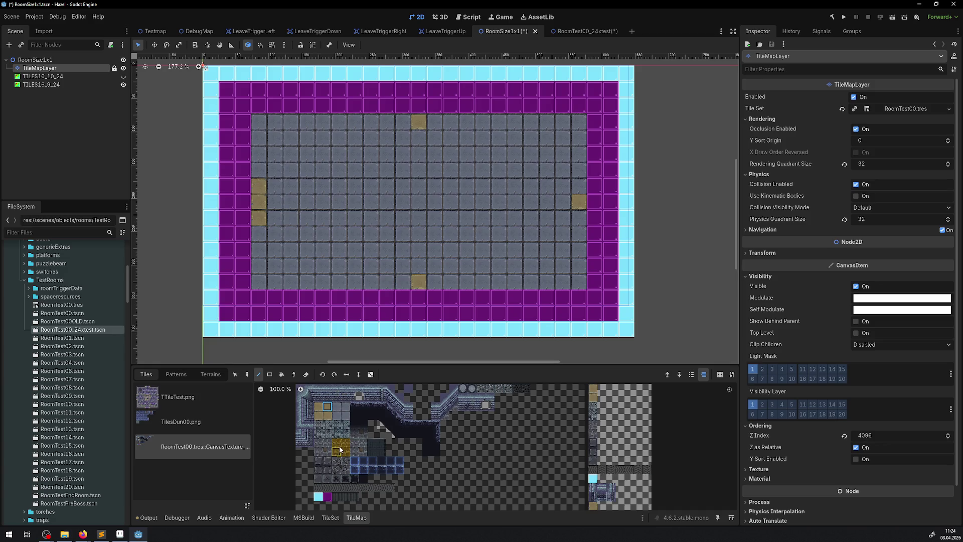
pyautogui.moveTo(337, 444); pyautogui.dragTo(336, 433)
pyautogui.click(264, 219)
# Step: Finish the left wall and flank the bottom, top and right edge tiles with dark-brown tiles, then zoom out
pyautogui.click(256, 178)
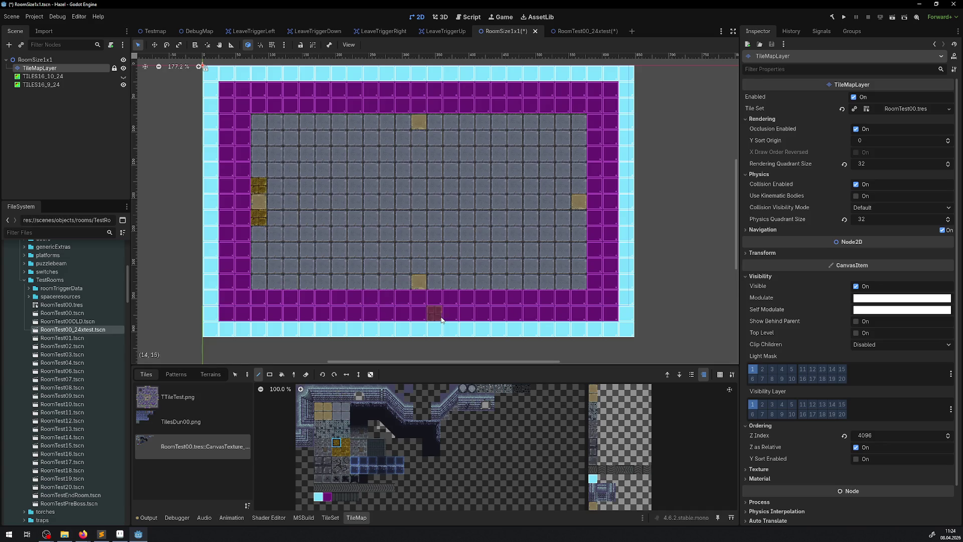
pyautogui.click(405, 281)
pyautogui.click(435, 282)
pyautogui.click(403, 122)
pyautogui.click(435, 122)
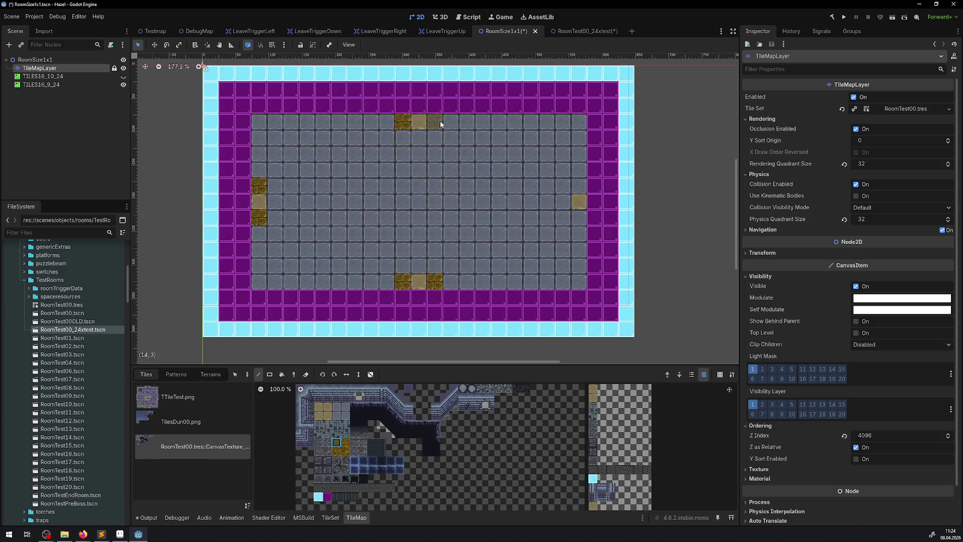
pyautogui.click(579, 219)
pyautogui.click(579, 186)
pyautogui.scroll(-5, 629, 219)
pyautogui.moveTo(627, 238); pyautogui.dragTo(407, 237)
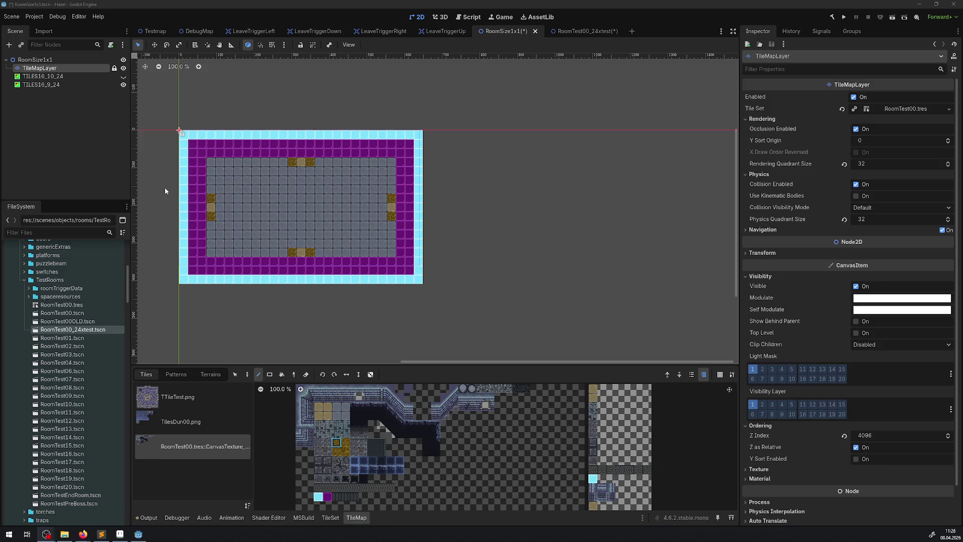
# Step: Save the room and close the LeaveTriggerRight, Down, Left and Up scene tabs
pyautogui.hotkey('ctrl', 's')
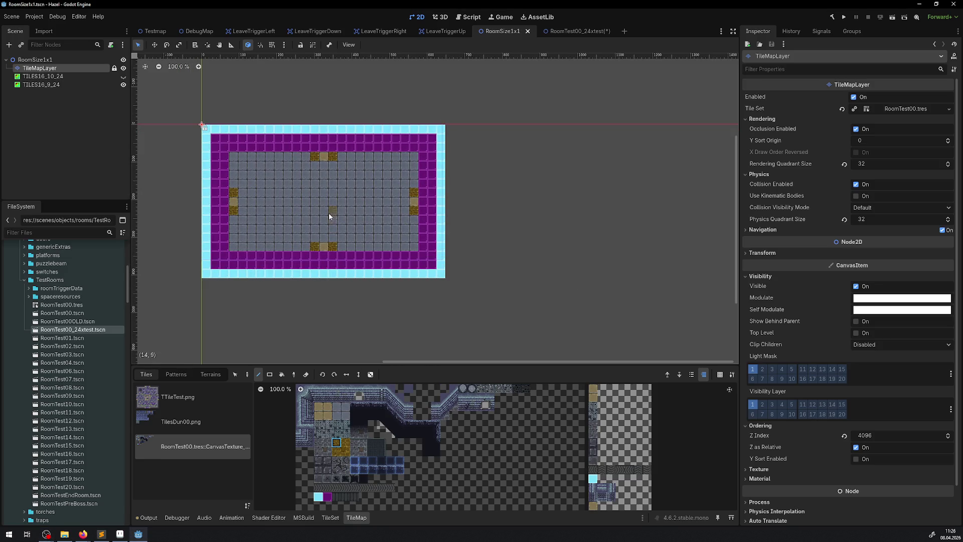
pyautogui.click(198, 31)
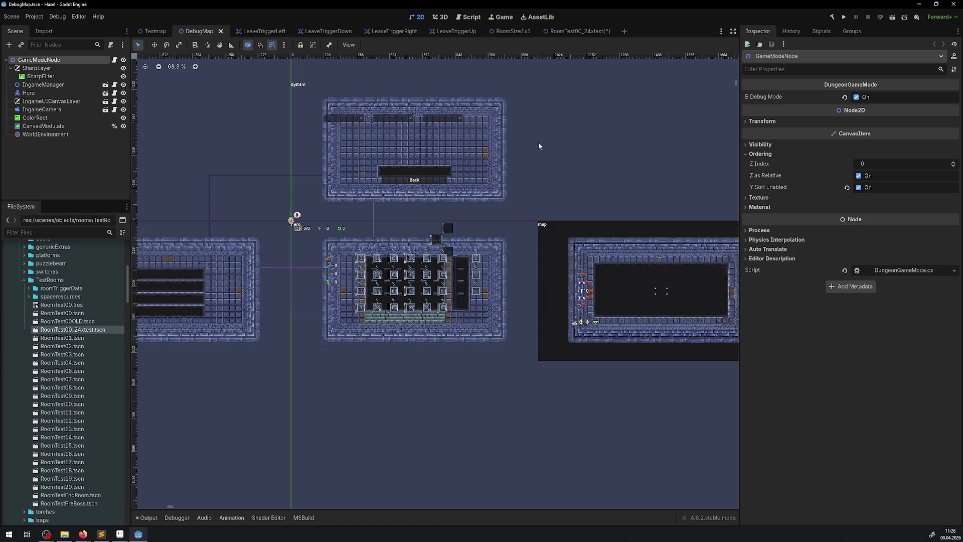
pyautogui.click(399, 31)
pyautogui.click(413, 31)
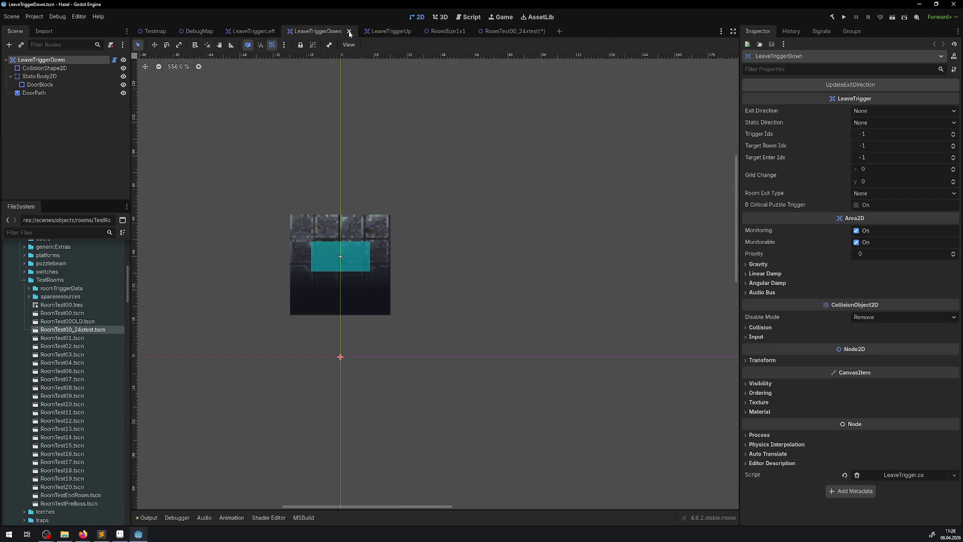
pyautogui.click(349, 32)
pyautogui.click(283, 31)
pyautogui.click(278, 32)
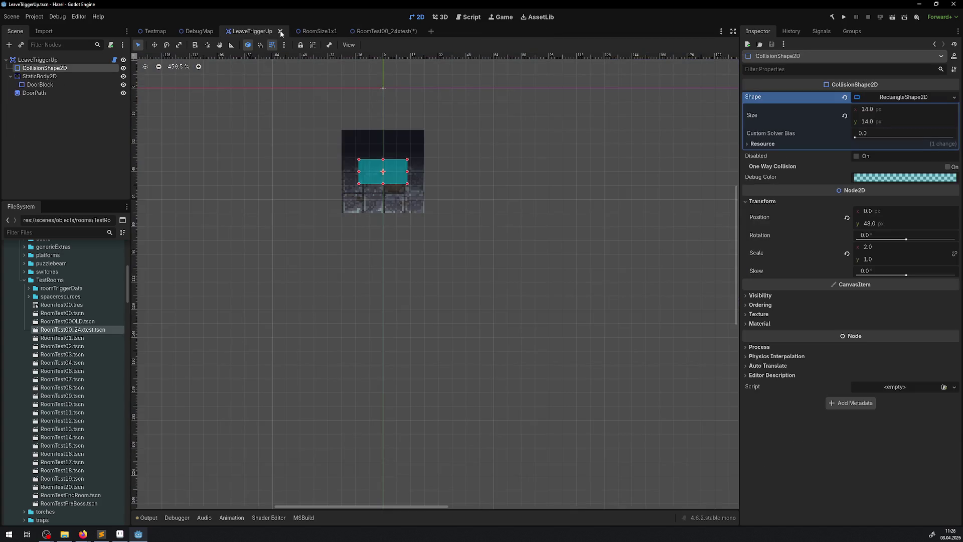
# Step: Save and close the RoomTest00_24xtest scene
pyautogui.click(331, 31)
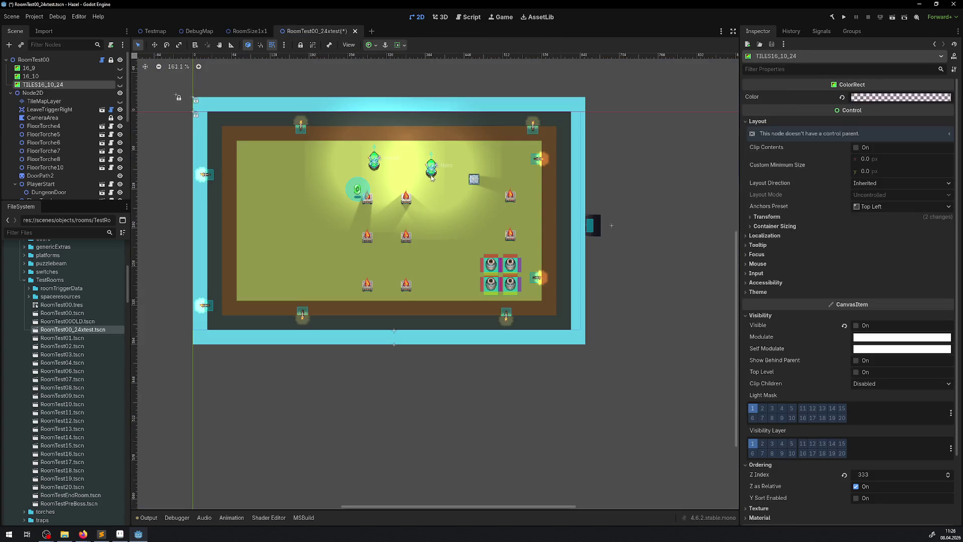
pyautogui.hotkey('ctrl', 's')
pyautogui.click(355, 31)
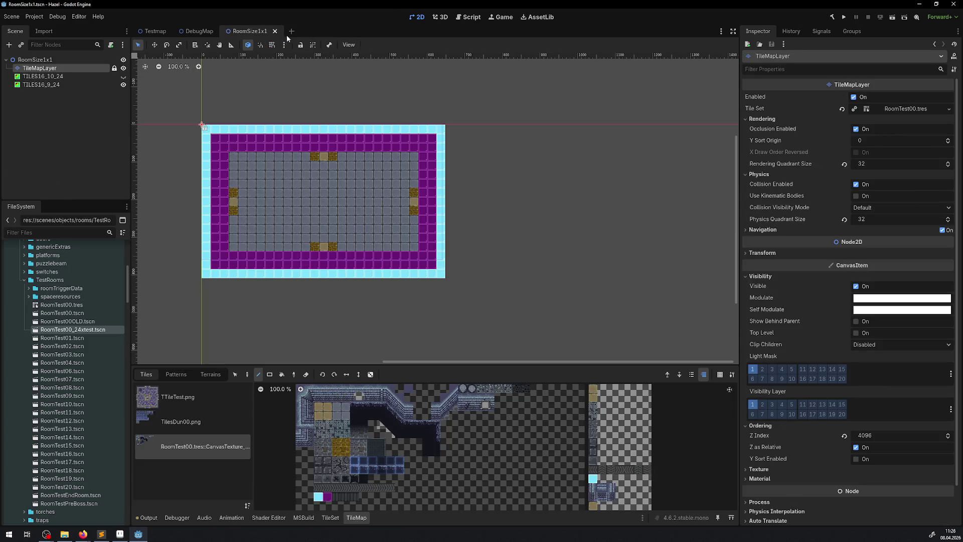
# Step: Open the RoomSize1x2 template, grab RoomSize1x1's tiles with Rectangle + Picker, and select the template's tile layer
pyautogui.scroll(-8, 89, 370)
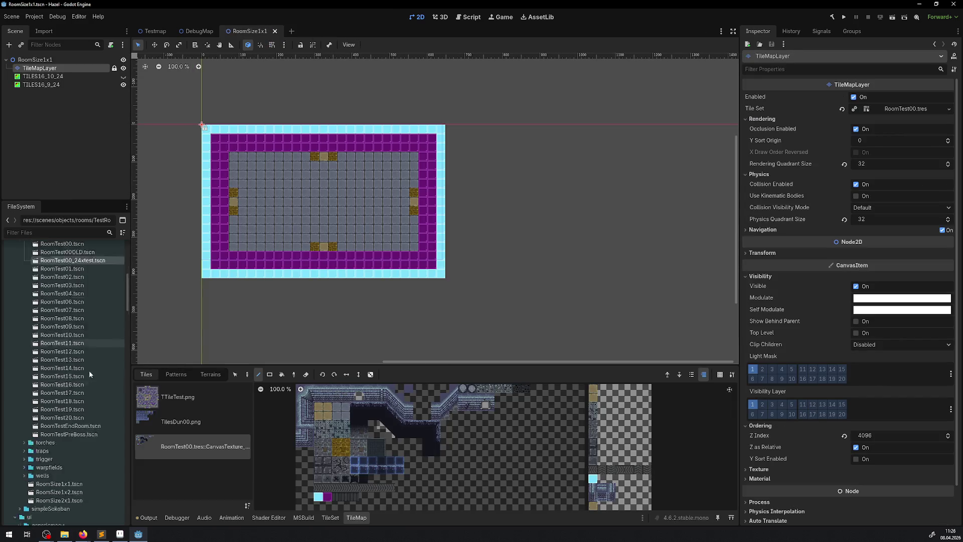
pyautogui.doubleClick(78, 284)
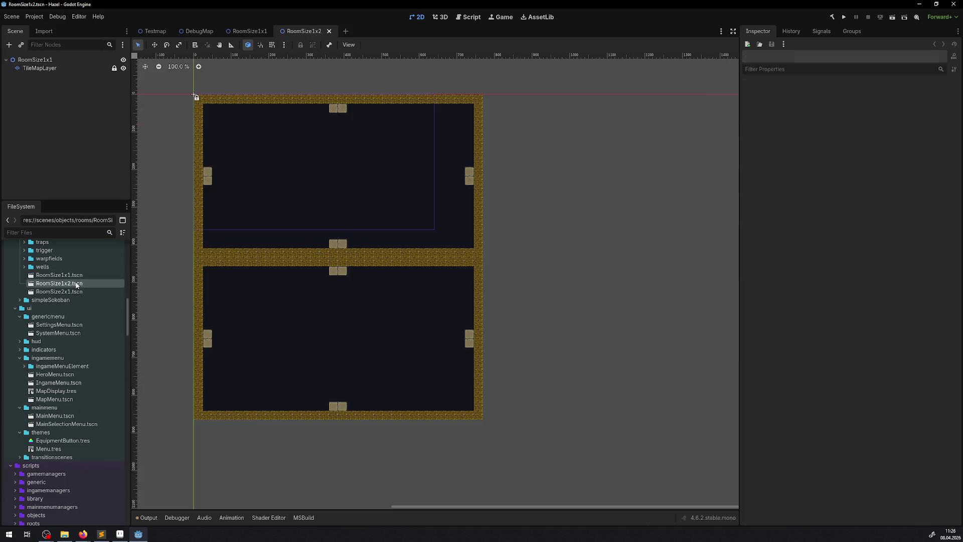
pyautogui.click(239, 33)
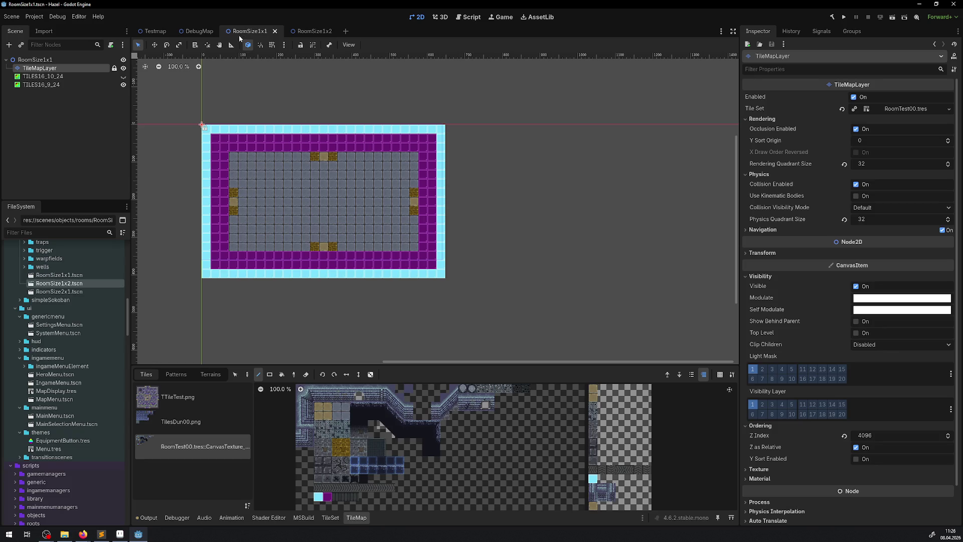
pyautogui.click(270, 376)
pyautogui.click(294, 376)
pyautogui.moveTo(249, 242); pyautogui.dragTo(431, 142)
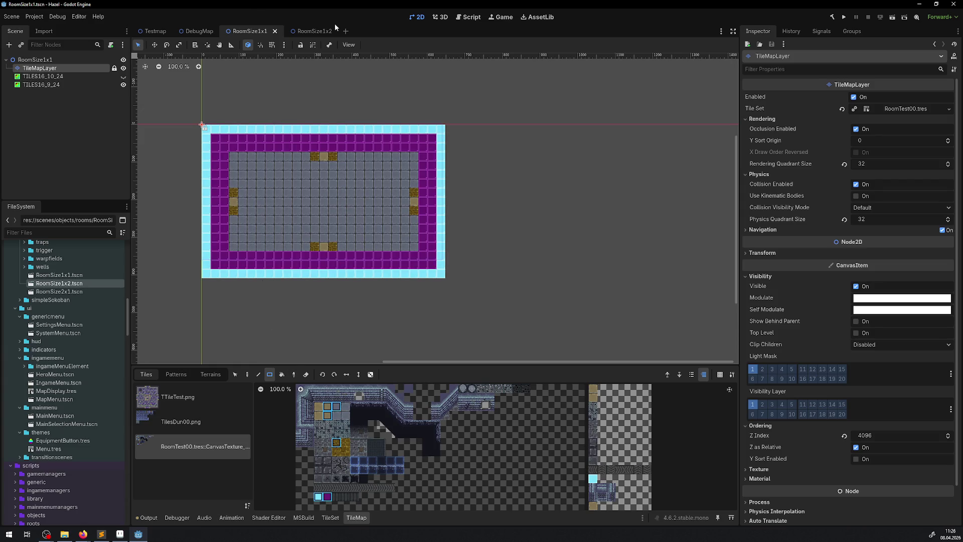
pyautogui.click(309, 31)
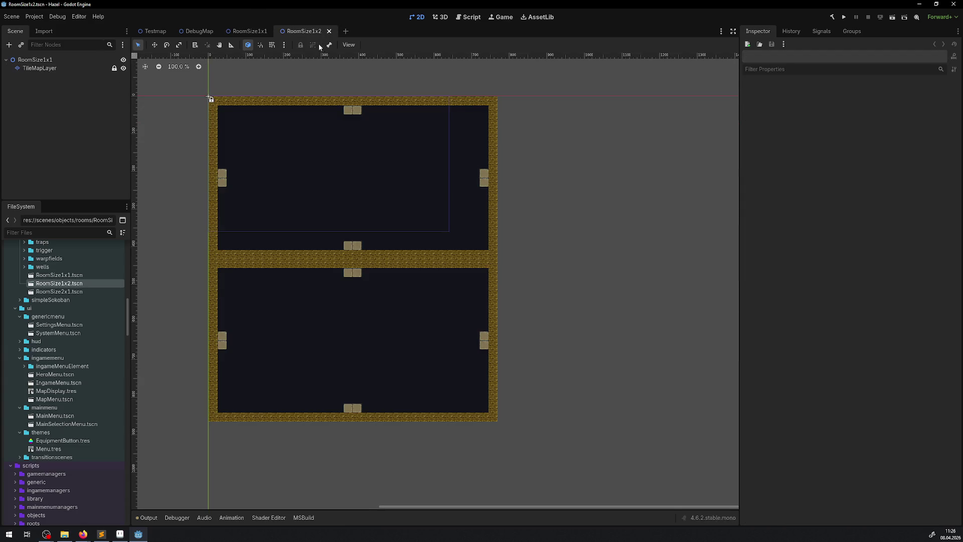
pyautogui.click(52, 70)
pyautogui.click(247, 374)
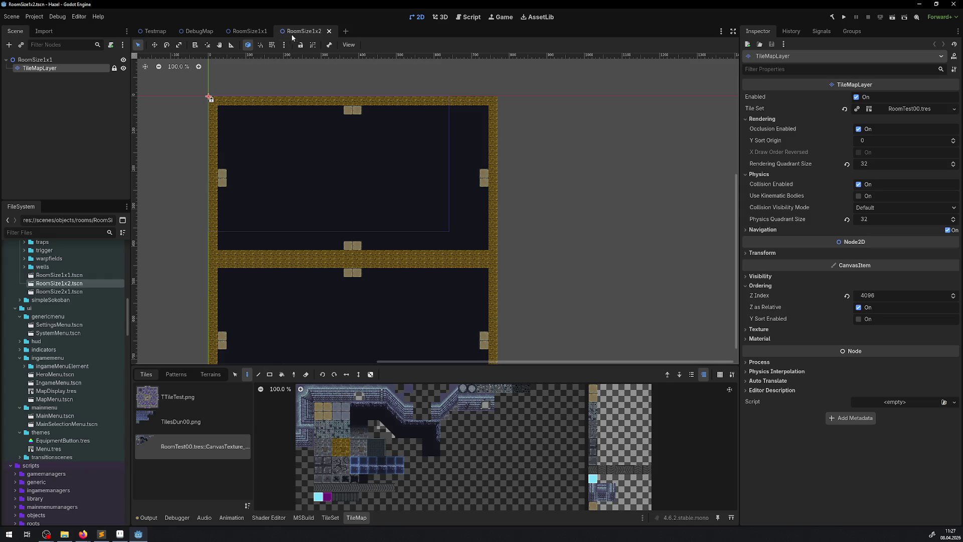
# Step: Re-copy the whole RoomSize1x1 room as a pattern and stamp it at the top of RoomSize1x2
pyautogui.click(249, 31)
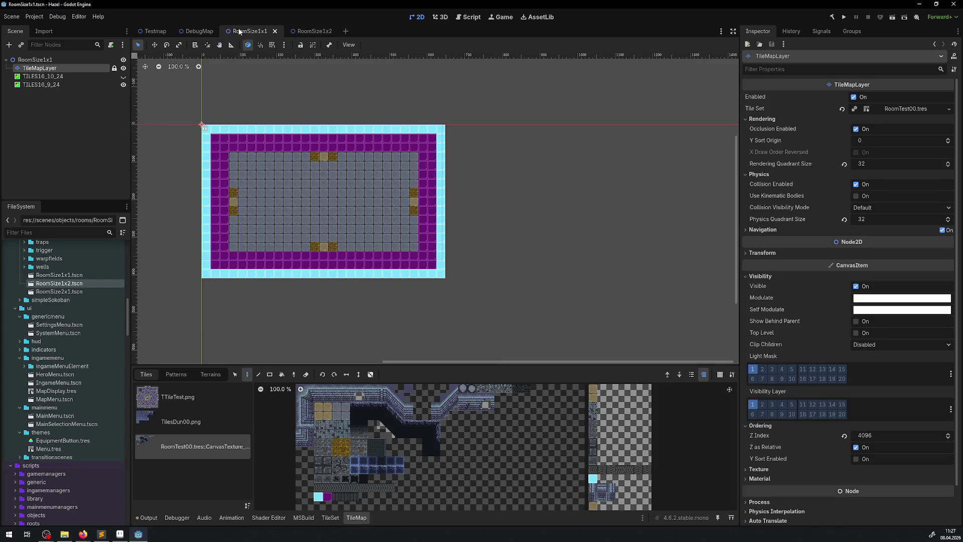
pyautogui.click(269, 374)
pyautogui.click(293, 374)
pyautogui.moveTo(338, 213); pyautogui.dragTo(437, 134)
pyautogui.click(248, 374)
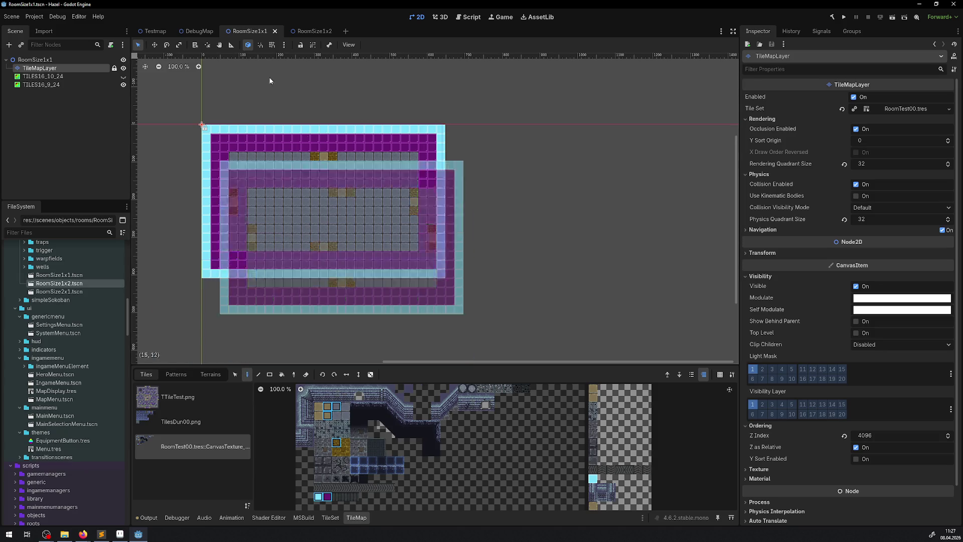
pyautogui.click(304, 31)
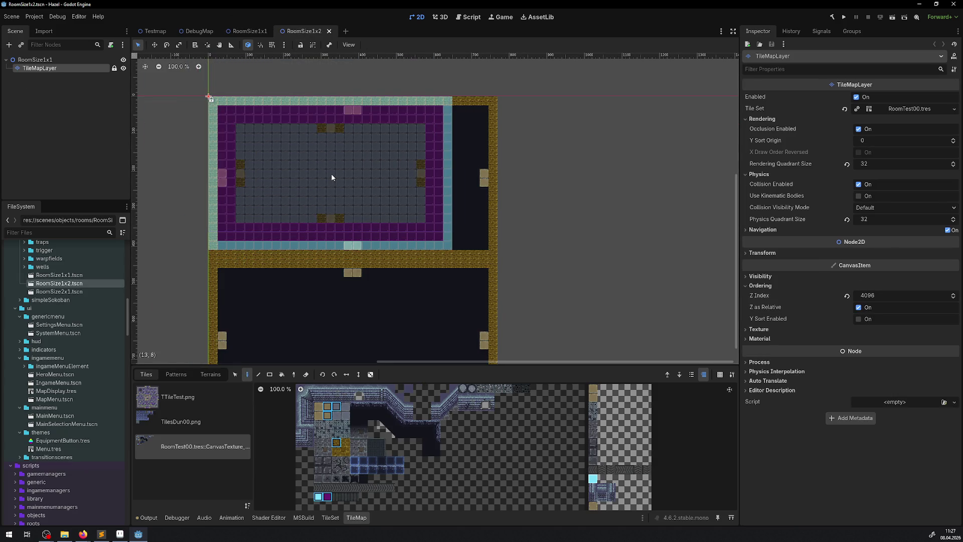
pyautogui.click(331, 173)
# Step: Stamp the same room pattern over the lower half of the RoomSize1x2 map
pyautogui.scroll(-5, 337, 170)
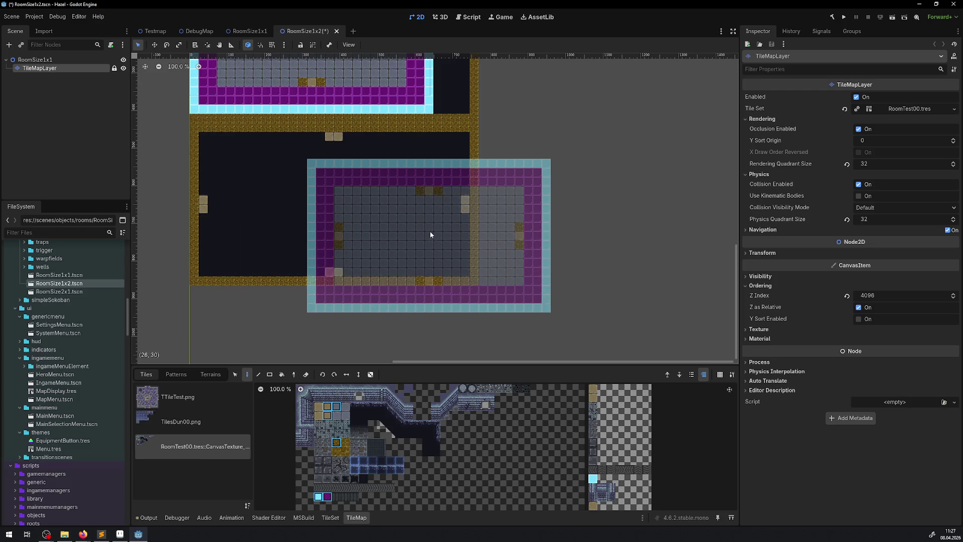
pyautogui.moveTo(429, 233); pyautogui.dragTo(402, 291)
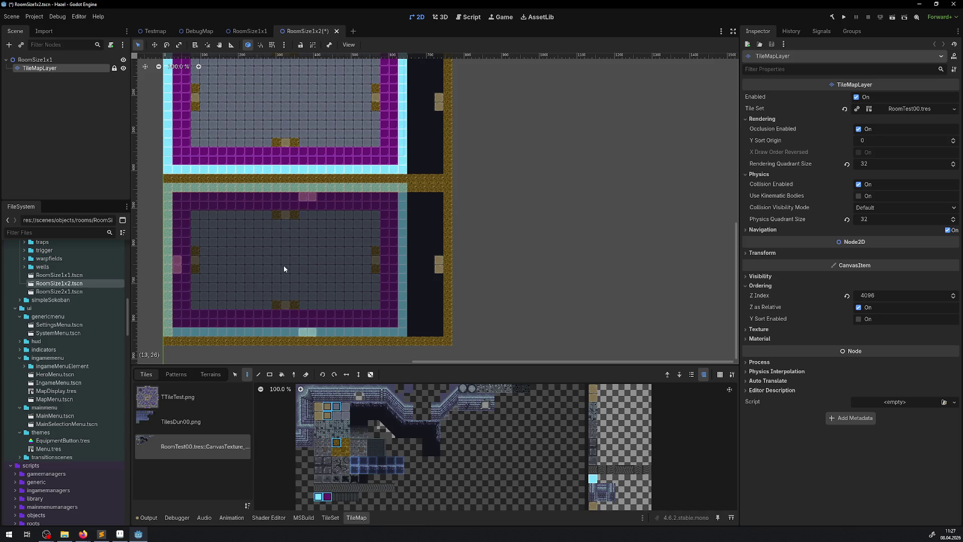
pyautogui.click(283, 257)
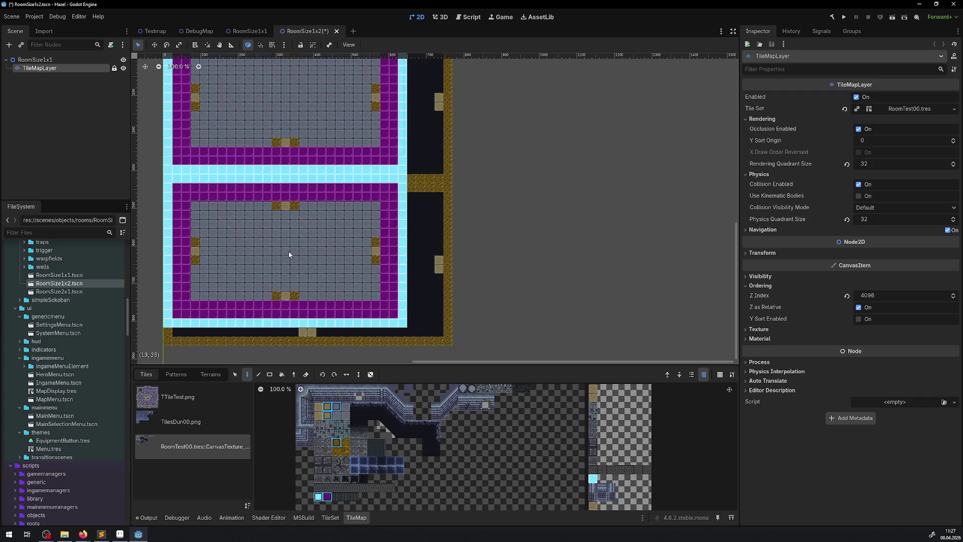
pyautogui.hscroll(3, 564, 285)
pyautogui.scroll(-4, 525, 234)
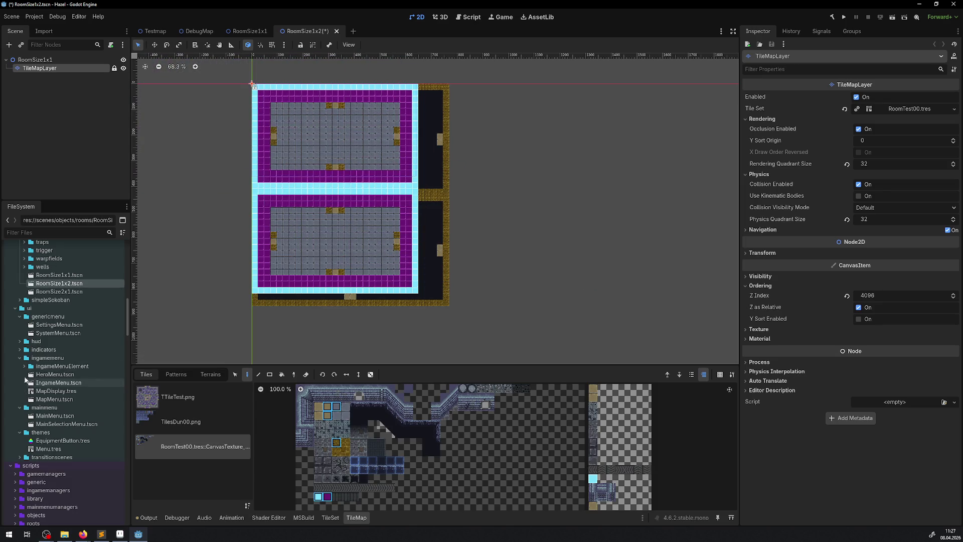
pyautogui.scroll(5, 71, 367)
# Step: Open and close RoomTest03 and RoomTest02, then open the RoomTest01 scene
pyautogui.scroll(2, 71, 367)
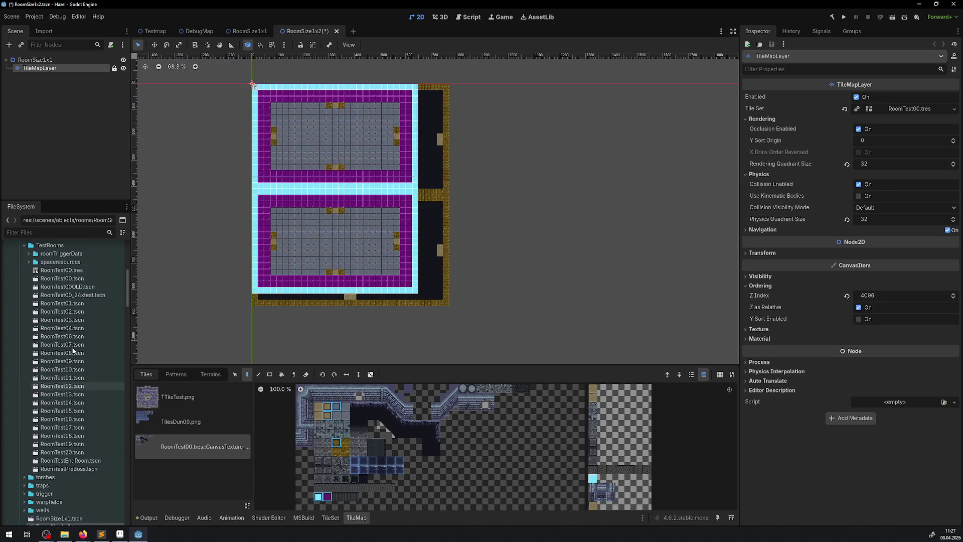
pyautogui.doubleClick(77, 320)
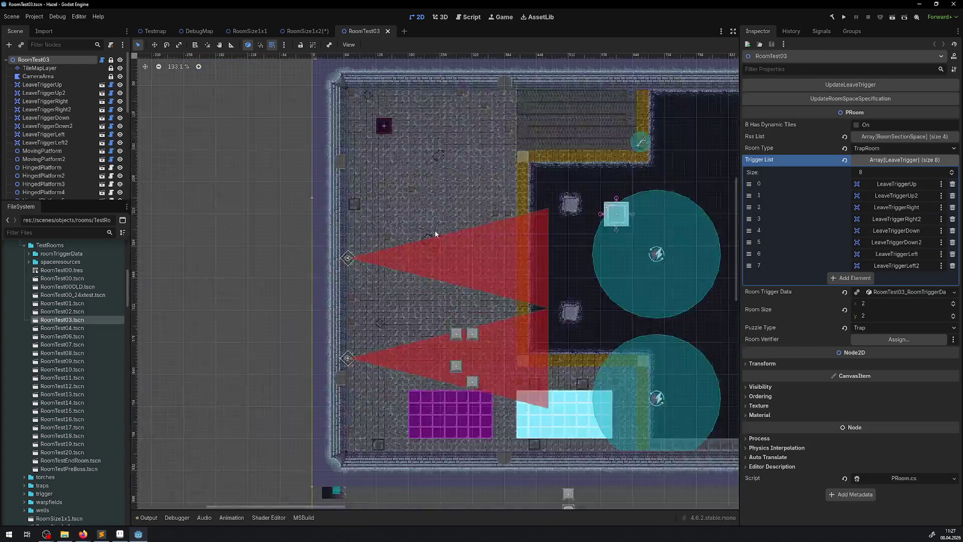
pyautogui.scroll(-3, 351, 233)
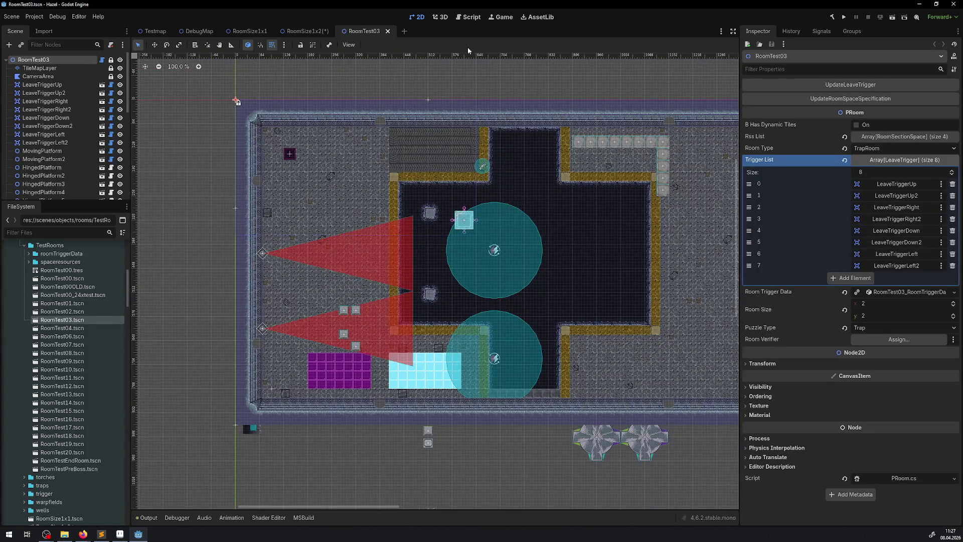
pyautogui.click(388, 31)
pyautogui.doubleClick(78, 312)
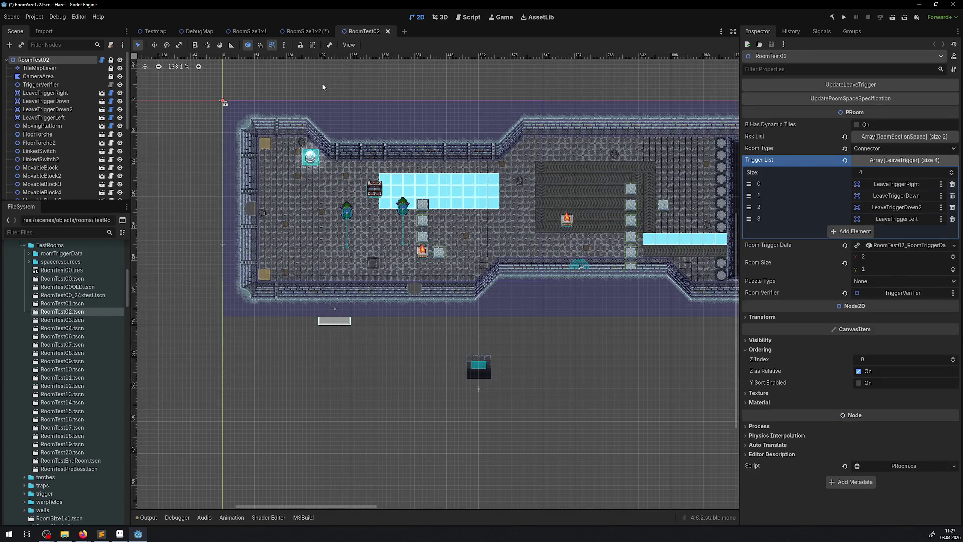
pyautogui.click(388, 31)
pyautogui.doubleClick(63, 303)
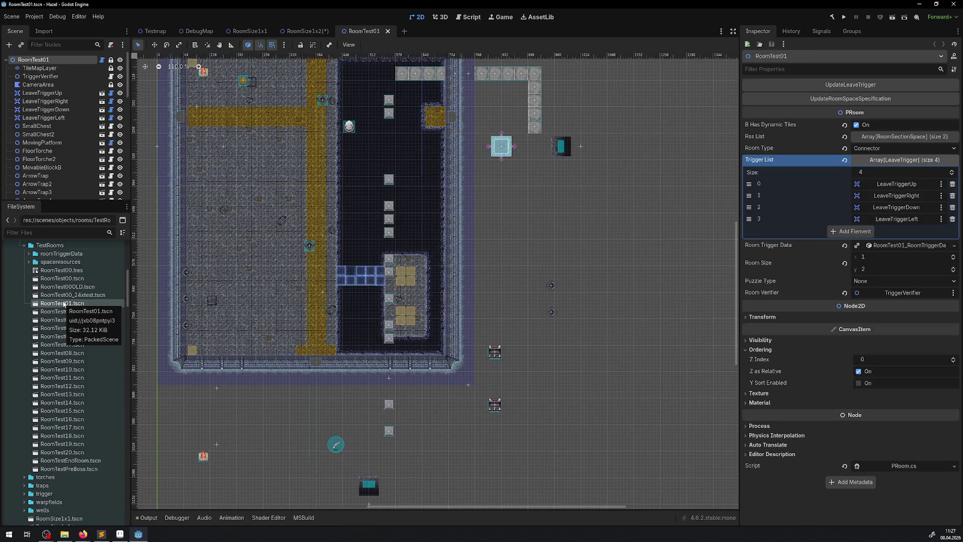
# Step: Frame the RoomTest01 room and drop a RoomSize1x2 instance onto the canvas
pyautogui.scroll(-3, 377, 186)
pyautogui.moveTo(393, 171); pyautogui.dragTo(401, 200)
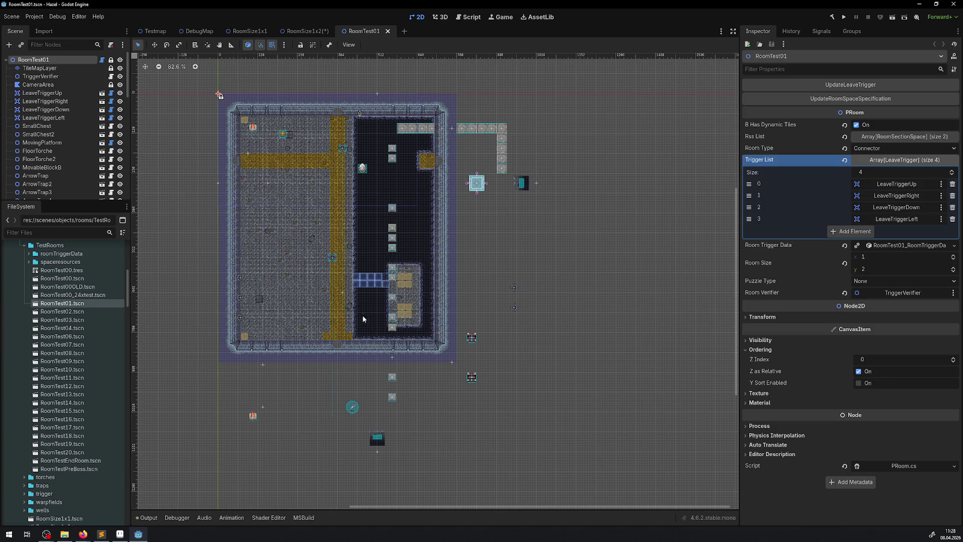
pyautogui.scroll(2, 339, 181)
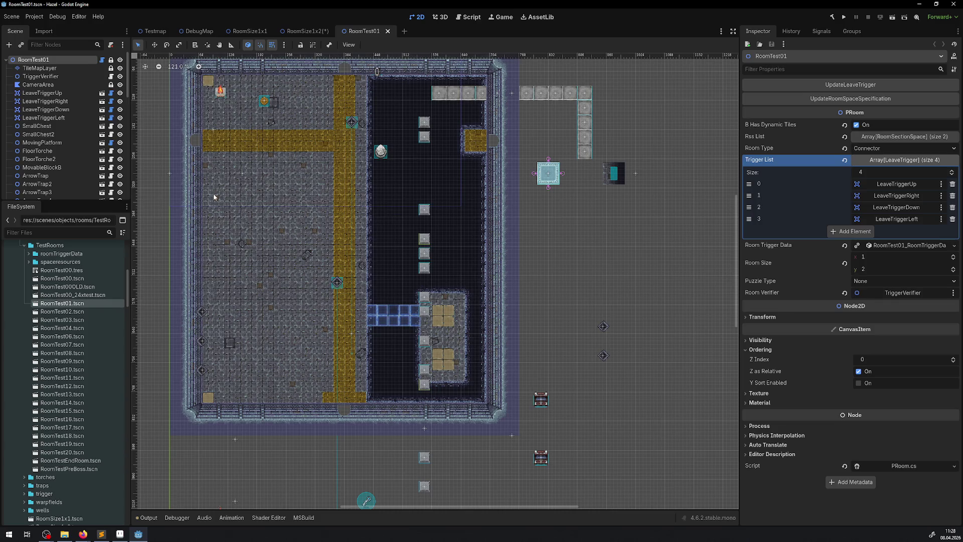
pyautogui.moveTo(215, 193)
pyautogui.mouseDown()
pyautogui.moveTo(312, 214)
pyautogui.moveTo(227, 207)
pyautogui.mouseUp()
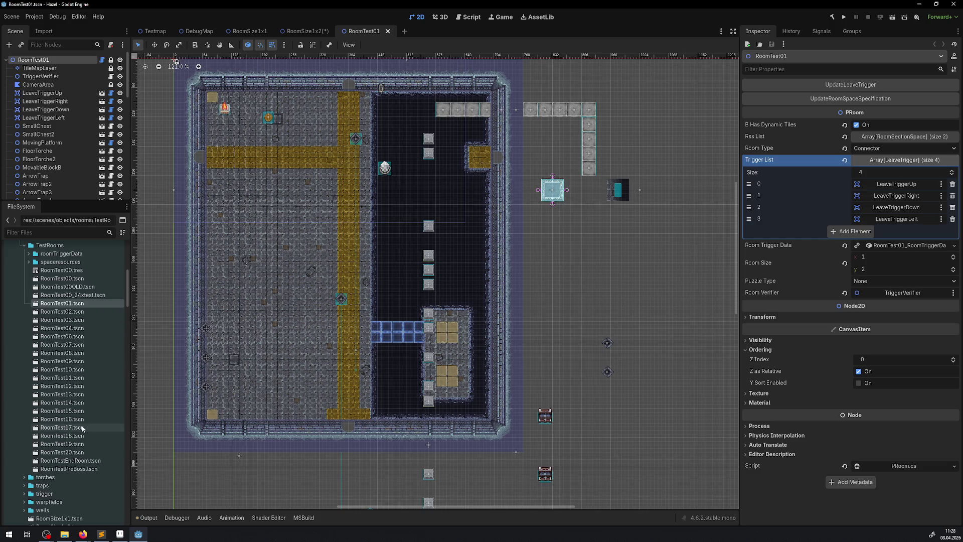
pyautogui.scroll(-2, 58, 446)
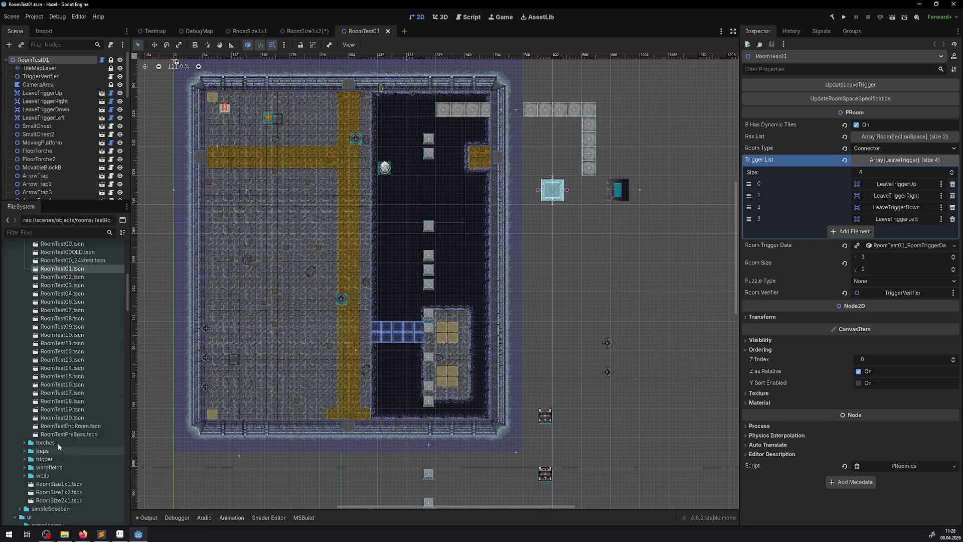
pyautogui.scroll(-5, 58, 444)
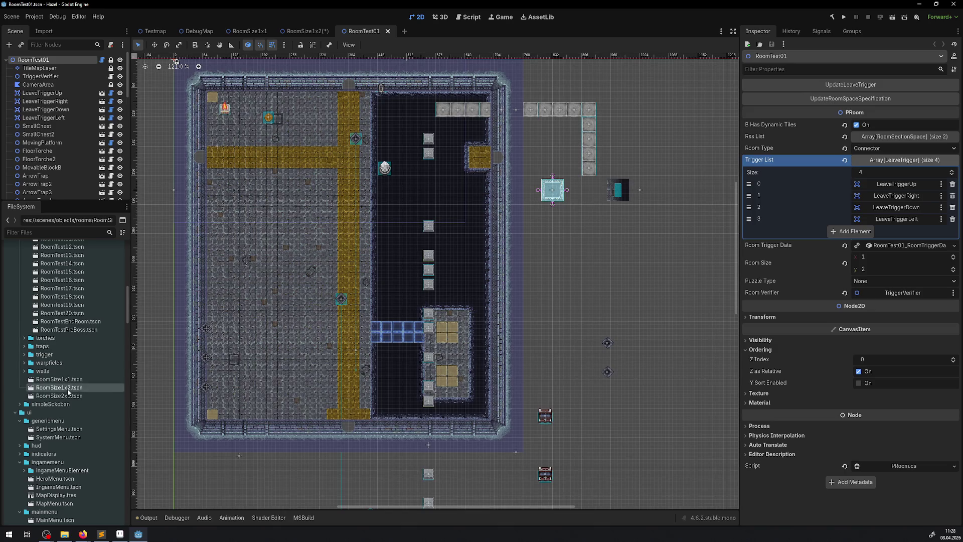
pyautogui.moveTo(68, 390)
pyautogui.mouseDown()
pyautogui.moveTo(530, 248)
pyautogui.moveTo(517, 69)
pyautogui.moveTo(506, 63)
pyautogui.mouseUp()
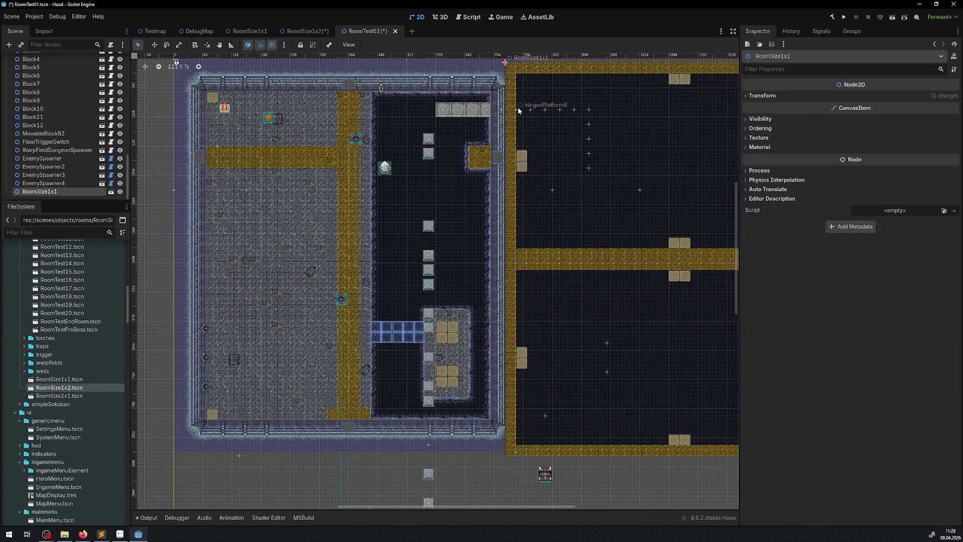
# Step: Move the room instance over the existing room, shifting it 64 px further left
pyautogui.moveTo(518, 108); pyautogui.dragTo(441, 173)
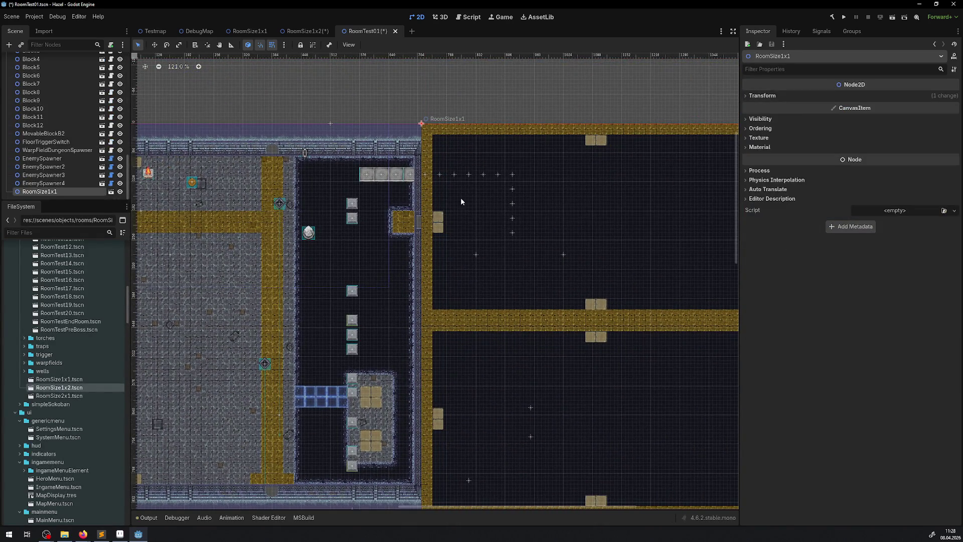
pyautogui.scroll(-2, 461, 201)
pyautogui.moveTo(457, 314)
pyautogui.mouseDown()
pyautogui.moveTo(371, 151)
pyautogui.moveTo(229, 168)
pyautogui.moveTo(222, 143)
pyautogui.mouseUp()
pyautogui.press('f')
pyautogui.moveTo(309, 215)
pyautogui.mouseDown()
pyautogui.moveTo(280, 172)
pyautogui.moveTo(290, 176)
pyautogui.moveTo(274, 195)
pyautogui.mouseUp()
# Step: Set the instance's Modulate alpha to 80 and inspect how it lines up
pyautogui.click(762, 96)
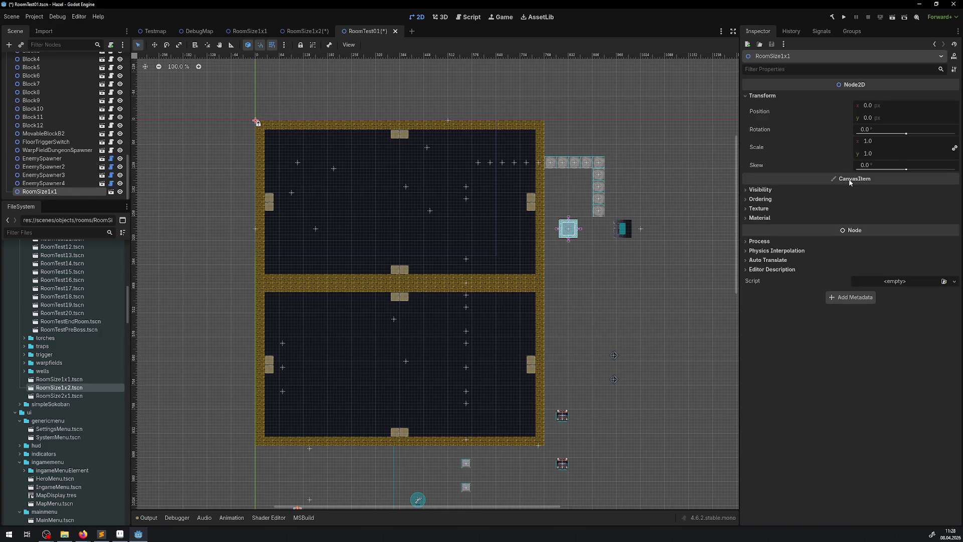
pyautogui.click(762, 192)
pyautogui.click(873, 211)
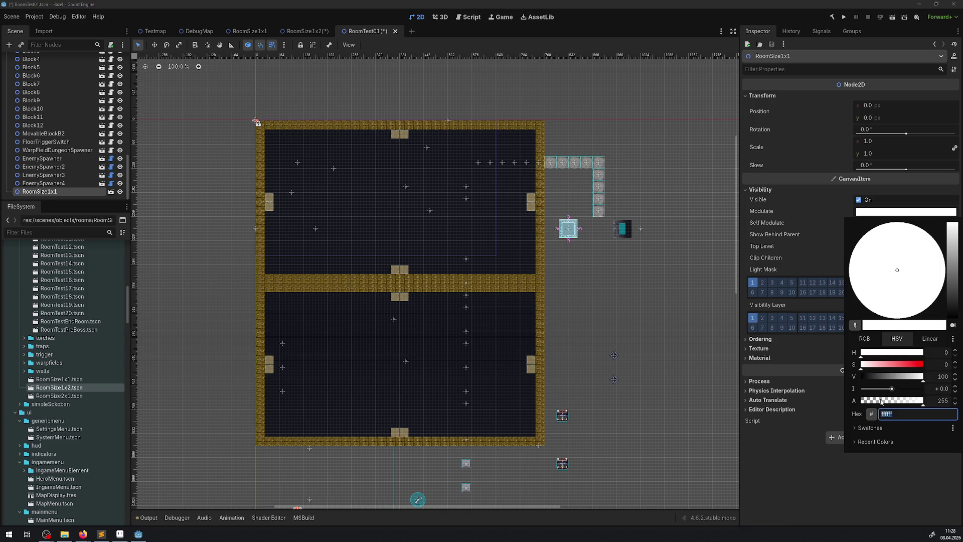
pyautogui.click(881, 401)
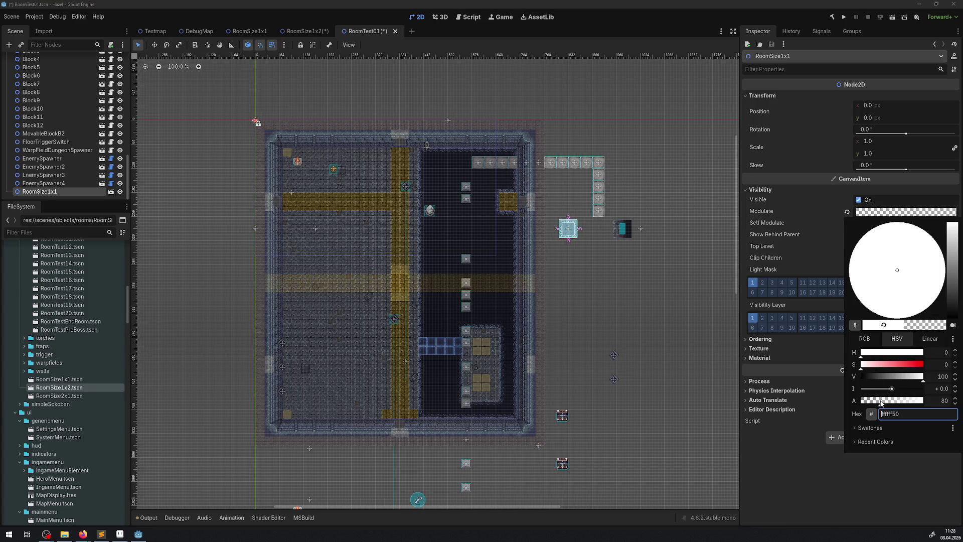
pyautogui.click(565, 121)
pyautogui.scroll(8, 572, 131)
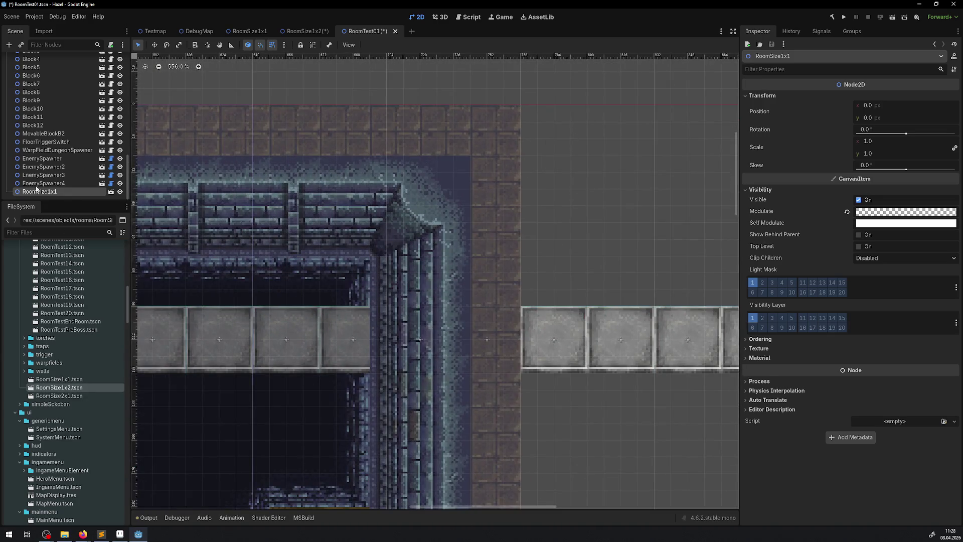
pyautogui.scroll(-8, 380, 206)
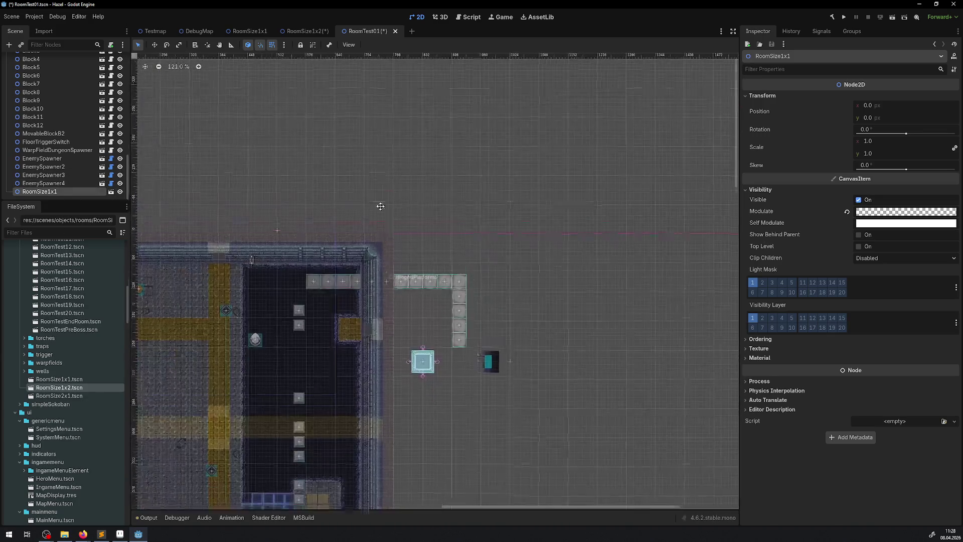
pyautogui.scroll(10, 389, 458)
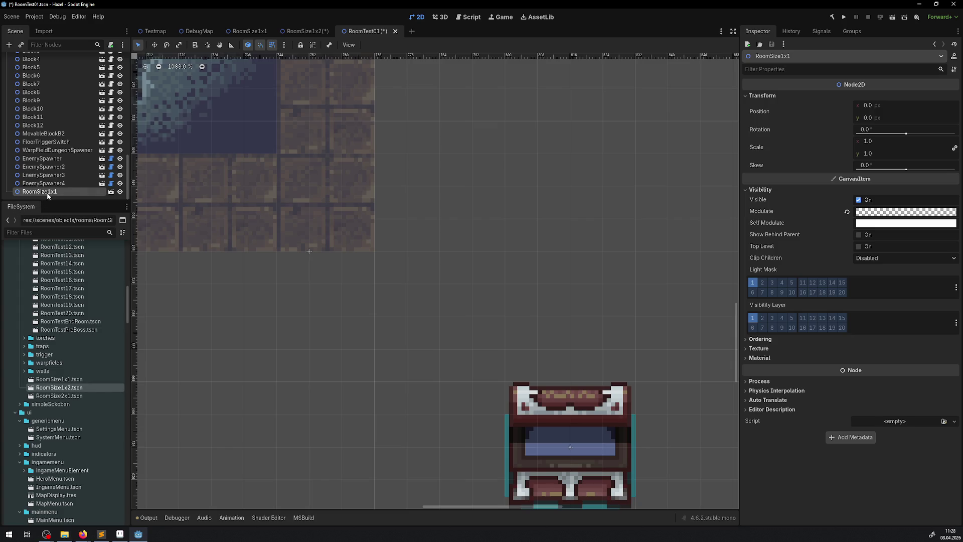
# Step: Delete the overlaid instance, save RoomTest01, and close its tab
pyautogui.press('Delete')
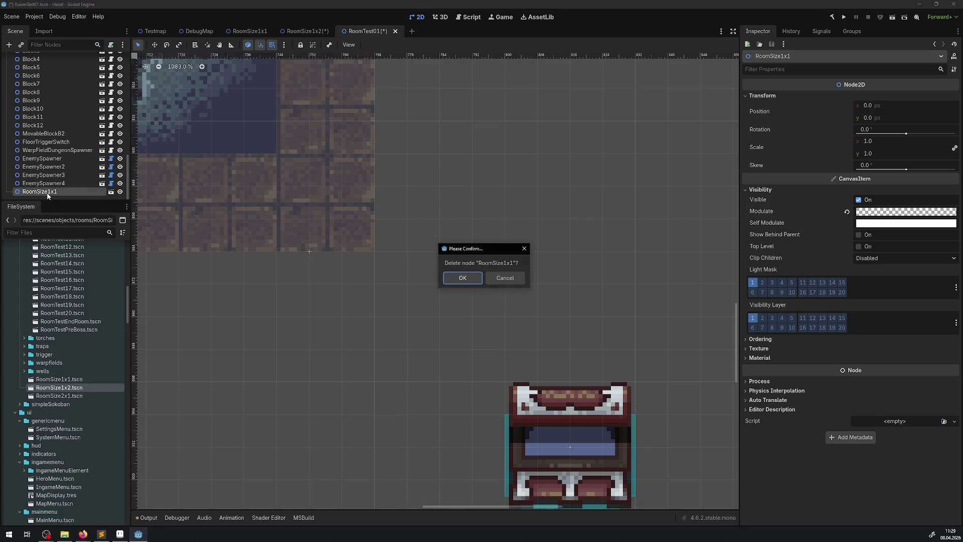
pyautogui.click(463, 277)
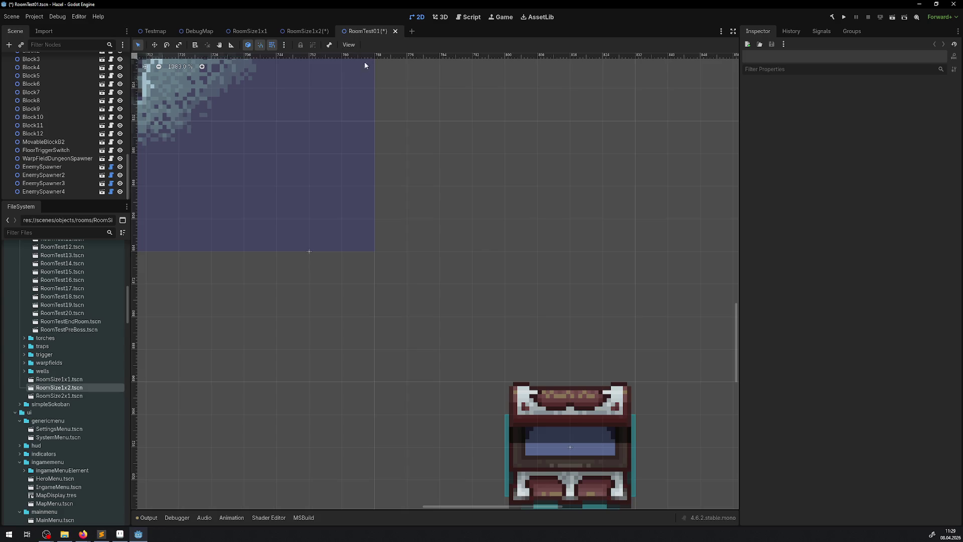
pyautogui.hotkey('ctrl', 's')
pyautogui.click(396, 31)
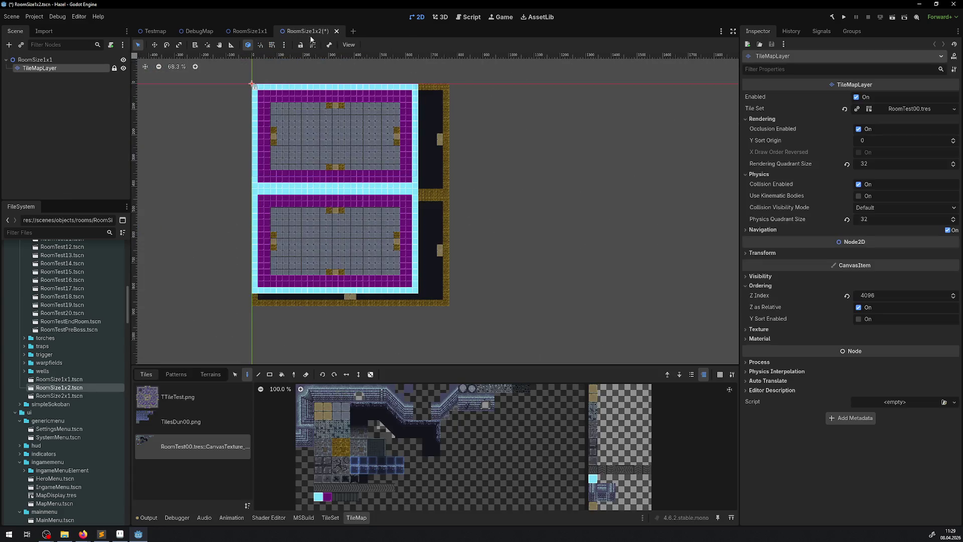
# Step: Rename the root node to RoomSize1x2 and save the scene
pyautogui.doubleClick(56, 62)
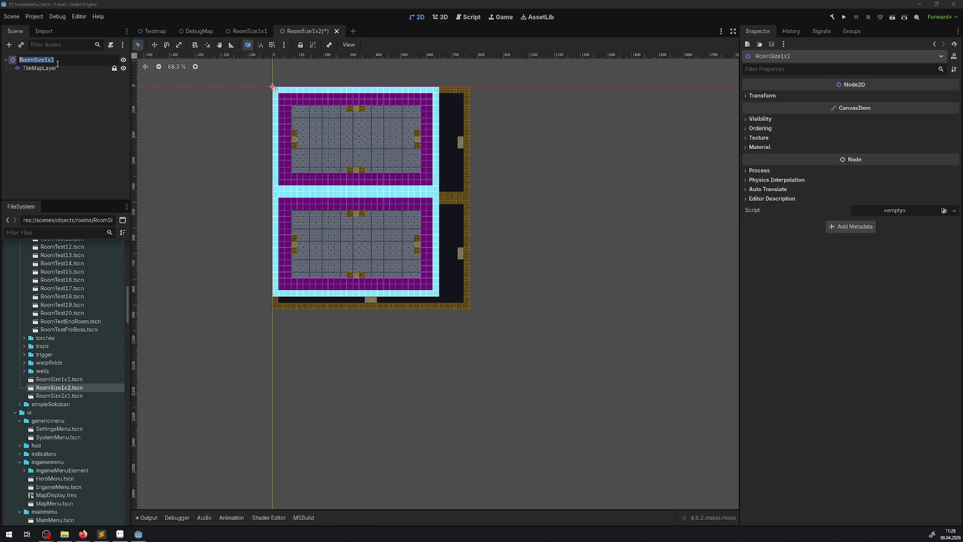
pyautogui.click(65, 61)
pyautogui.write('2')
pyautogui.press('Return')
pyautogui.hotkey('ctrl', 's')
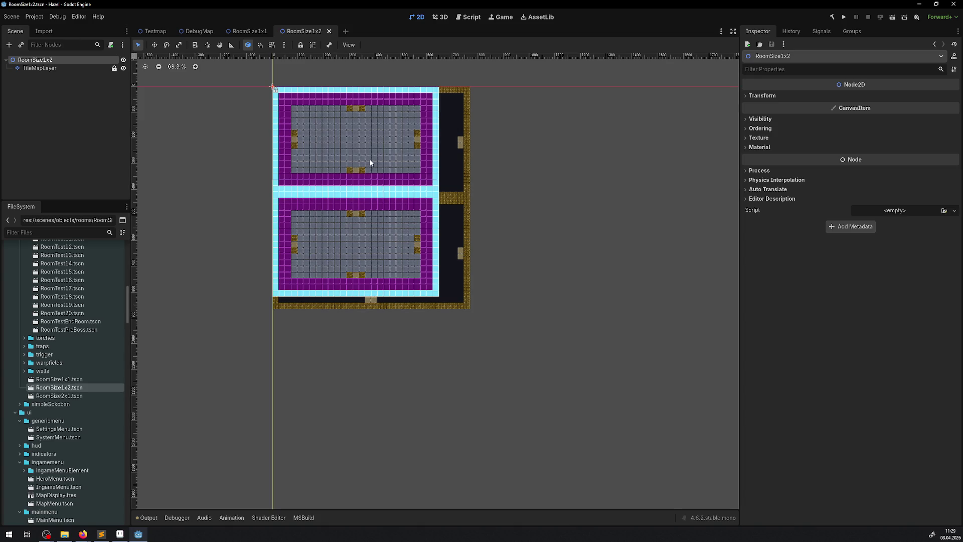
# Step: Rectangle-erase the right-side strip and the dark and brown bottom tile rows
pyautogui.hscroll(3, 311, 204)
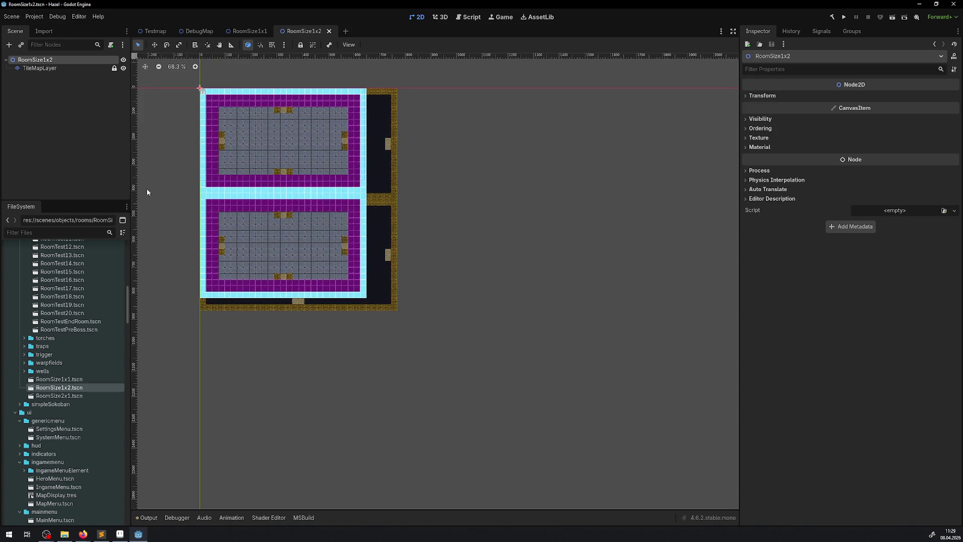
pyautogui.click(44, 68)
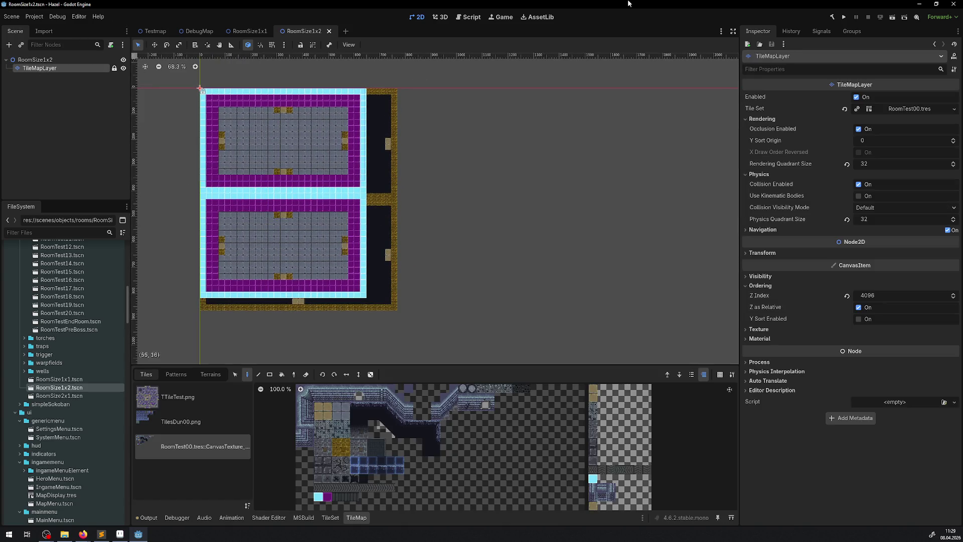
pyautogui.click(270, 375)
pyautogui.click(305, 375)
pyautogui.scroll(2, 361, 306)
pyautogui.moveTo(378, 311); pyautogui.dragTo(454, 10)
pyautogui.scroll(-1, 462, 155)
pyautogui.hscroll(-1, 434, 215)
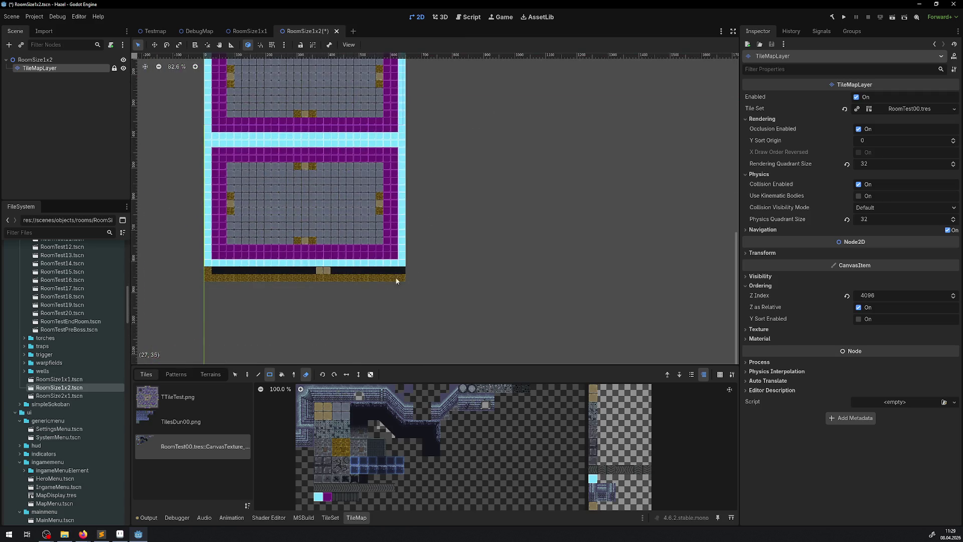
pyautogui.moveTo(397, 281); pyautogui.dragTo(164, 269)
pyautogui.scroll(2, 283, 267)
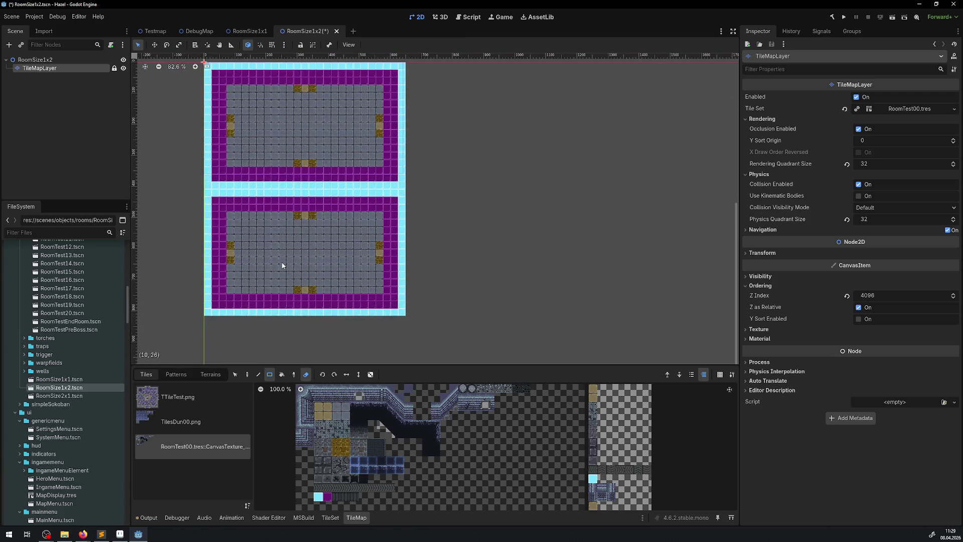
# Step: Fill the gap between the two rooms with a 2x2 grey floor tile block
pyautogui.click(356, 459)
pyautogui.click(336, 406)
pyautogui.moveTo(336, 407); pyautogui.dragTo(345, 418)
pyautogui.moveTo(229, 218); pyautogui.dragTo(375, 162)
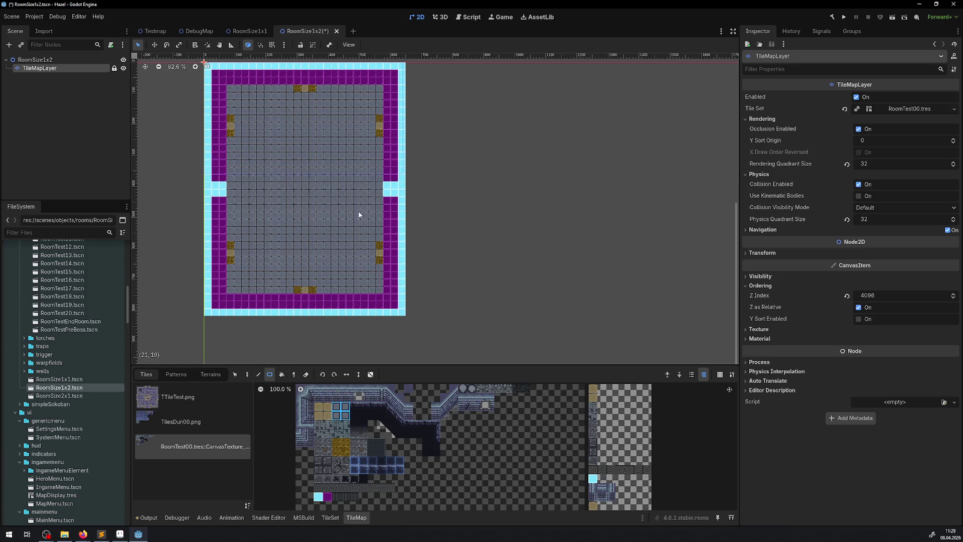
# Step: Close the left and right wall gaps with magenta tiles and save
pyautogui.click(327, 497)
pyautogui.moveTo(215, 184); pyautogui.dragTo(223, 198)
pyautogui.moveTo(387, 184); pyautogui.dragTo(393, 200)
pyautogui.moveTo(346, 235); pyautogui.dragTo(375, 218)
pyautogui.hotkey('ctrl', 's')
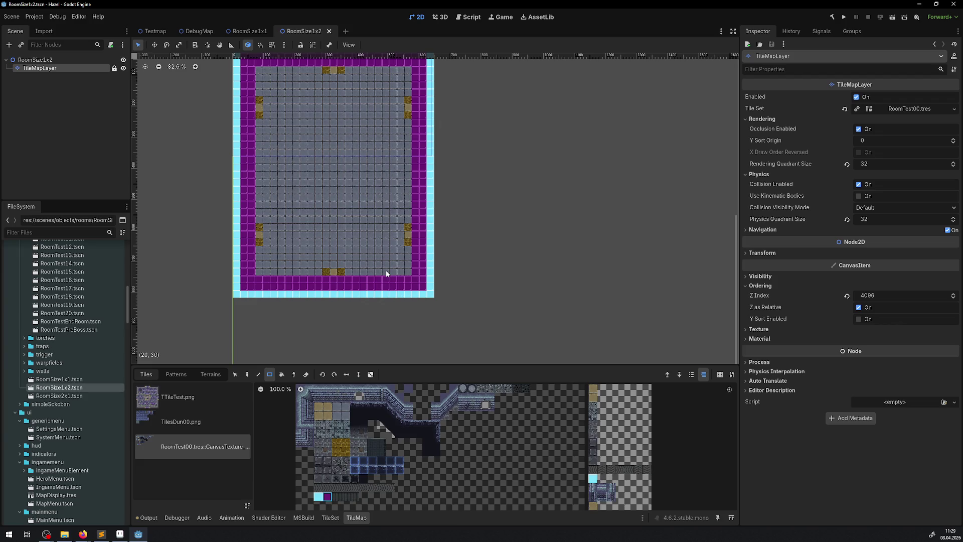
# Step: Open the RoomSize2x1 scene and compare it with the RoomSize1x2 and RoomSize1x1 rooms
pyautogui.doubleClick(83, 396)
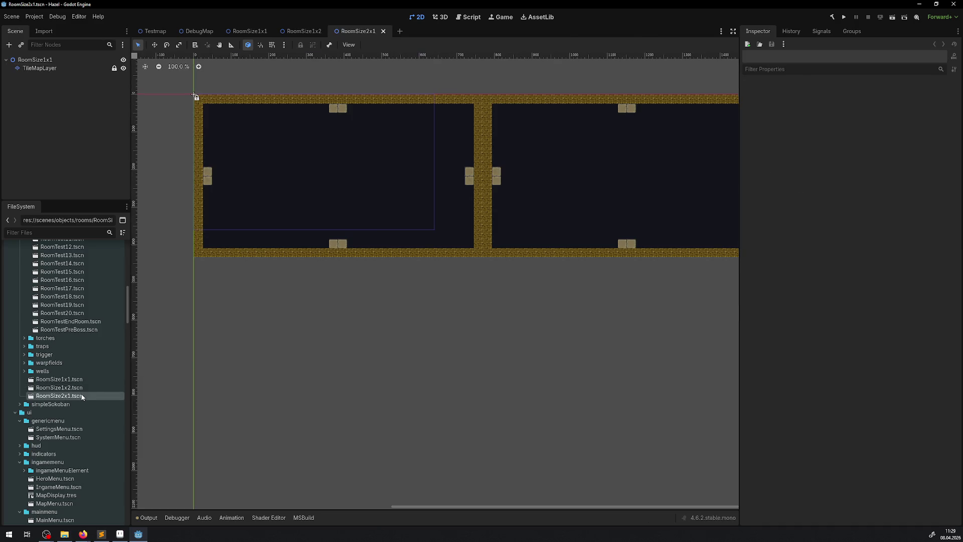
pyautogui.moveTo(413, 200); pyautogui.dragTo(334, 245)
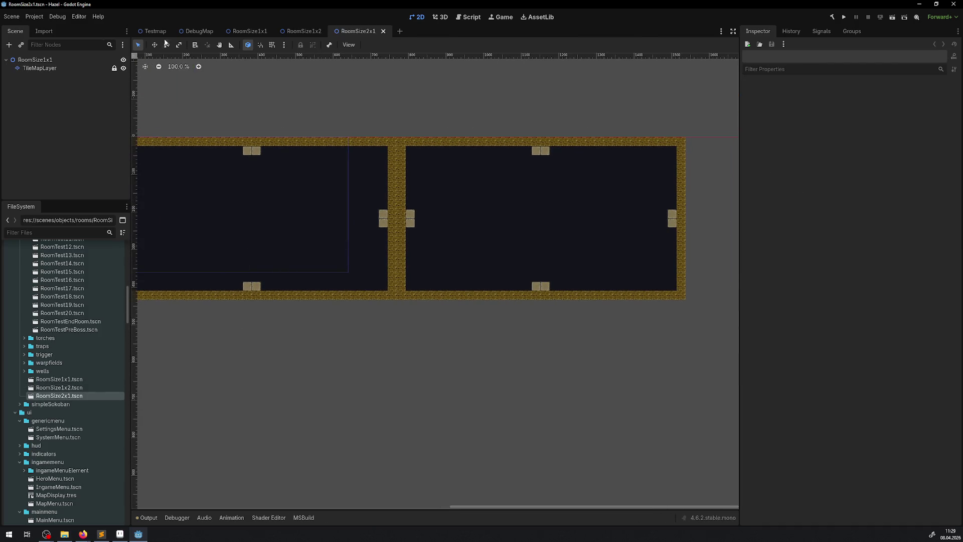
pyautogui.click(304, 33)
pyautogui.click(248, 31)
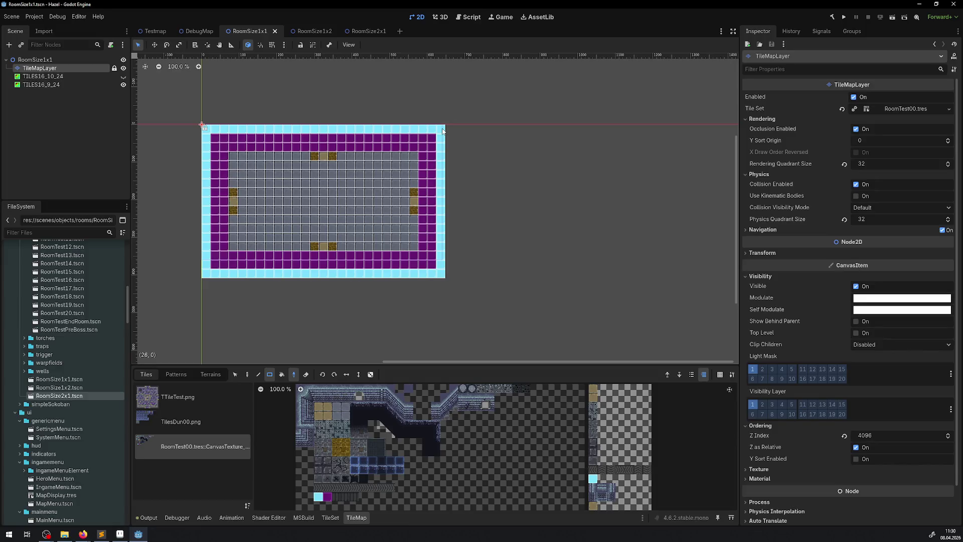
pyautogui.click(247, 374)
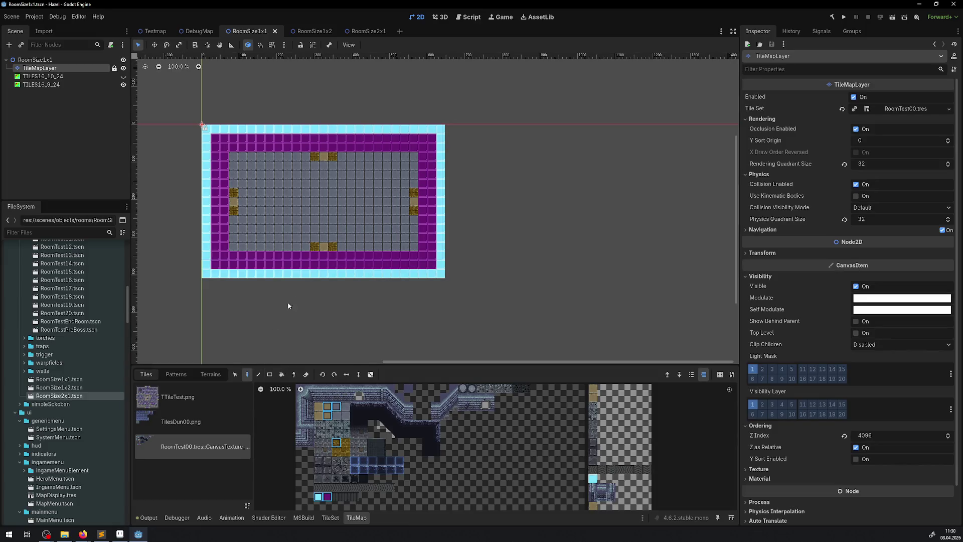
pyautogui.click(369, 31)
pyautogui.click(39, 68)
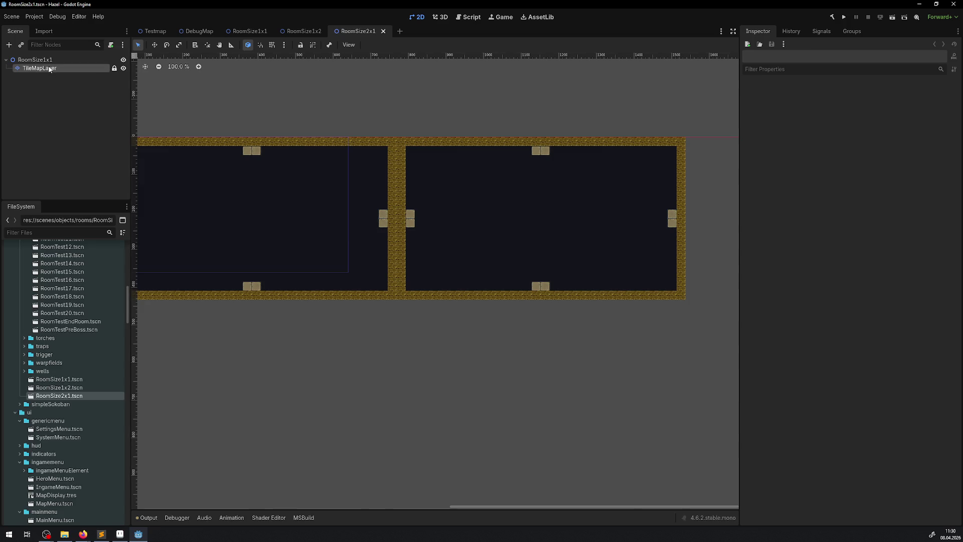
pyautogui.moveTo(277, 238); pyautogui.dragTo(336, 248)
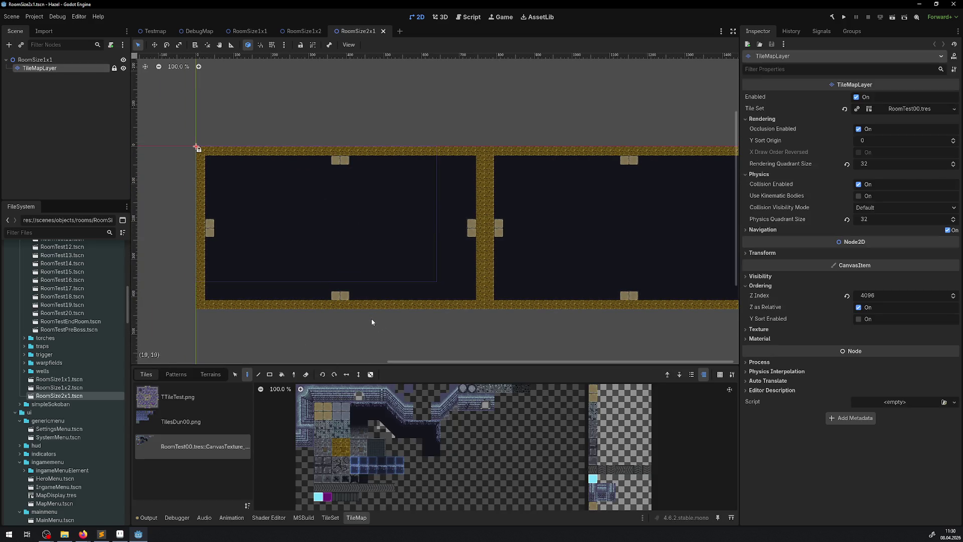
# Step: Close the RoomSize1x2 scene and set the RoomSize1x1 TileMap tool to the Picker
pyautogui.click(304, 32)
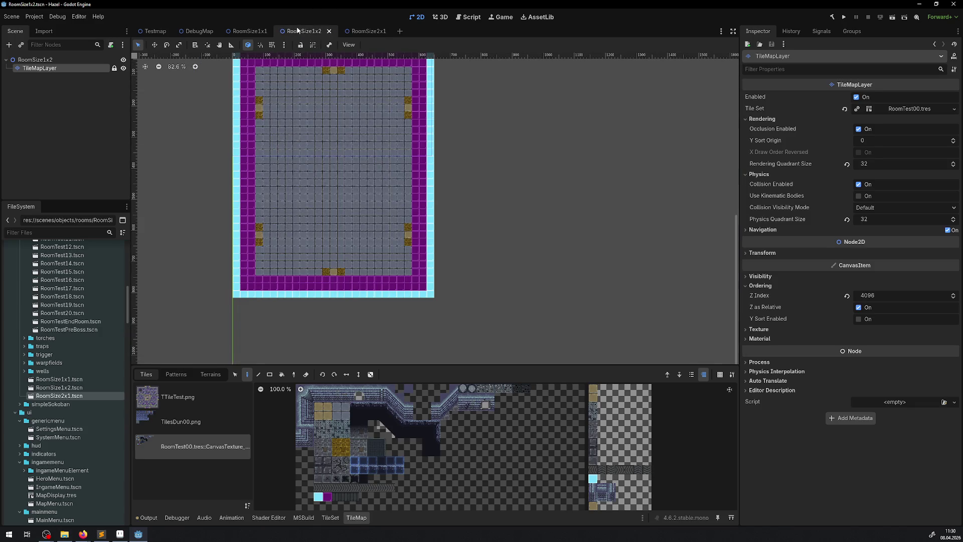
pyautogui.middleClick(307, 31)
pyautogui.click(271, 375)
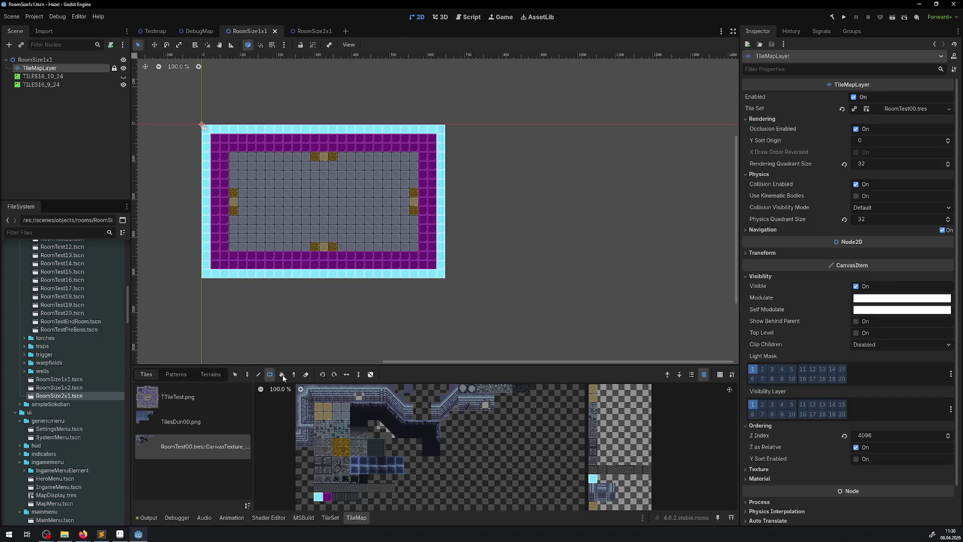
pyautogui.click(294, 375)
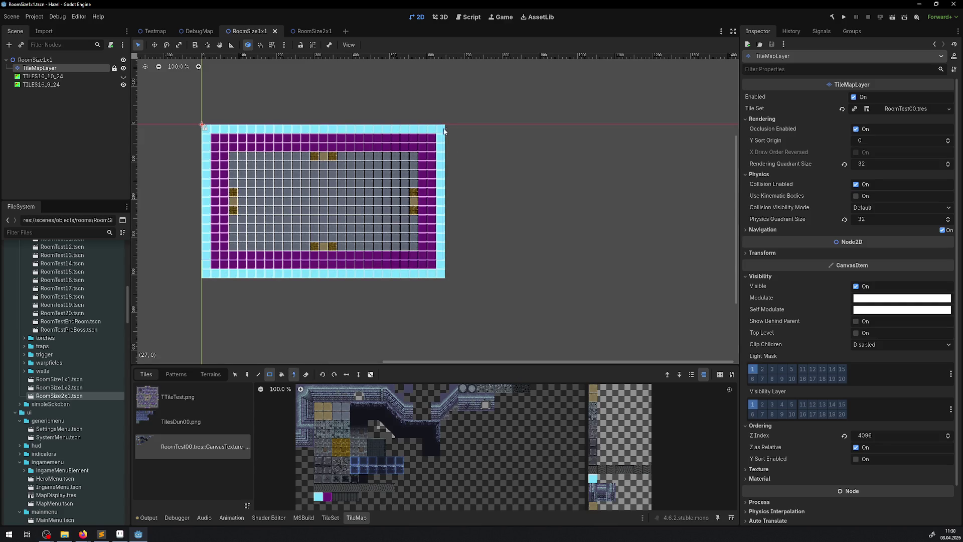
# Step: Pick up the whole RoomSize1x1 room and stamp it into both halves of RoomSize2x1
pyautogui.moveTo(446, 130); pyautogui.dragTo(203, 277)
pyautogui.click(246, 374)
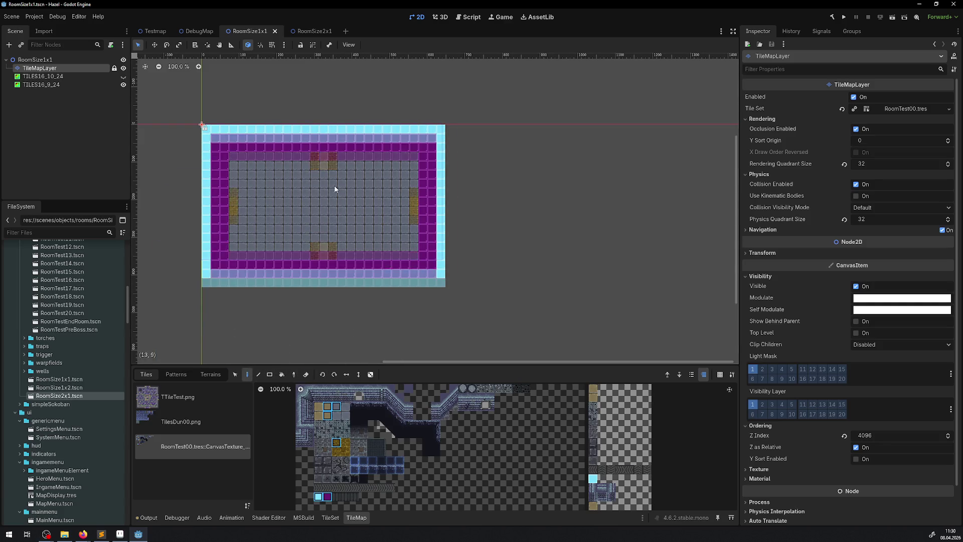
pyautogui.hotkey('ctrl', 'Tab')
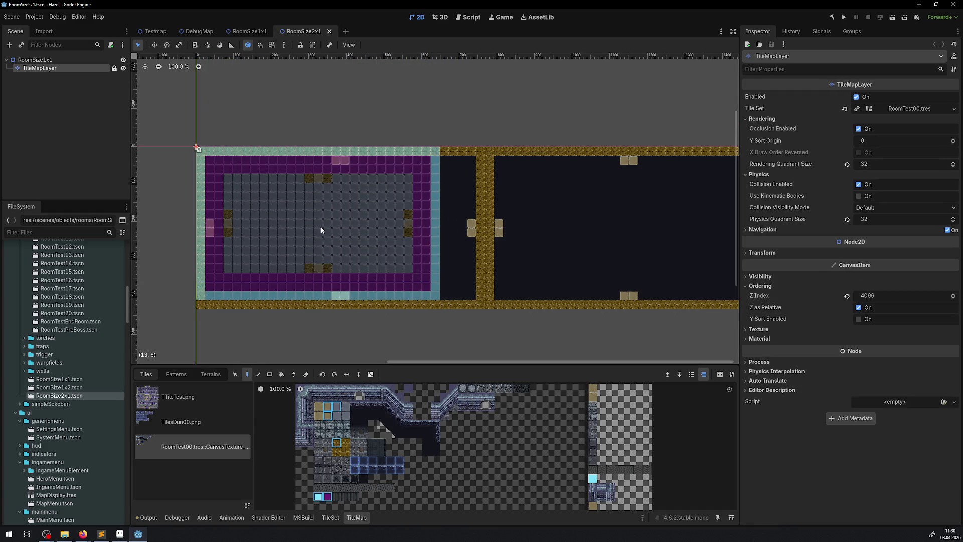
pyautogui.click(321, 230)
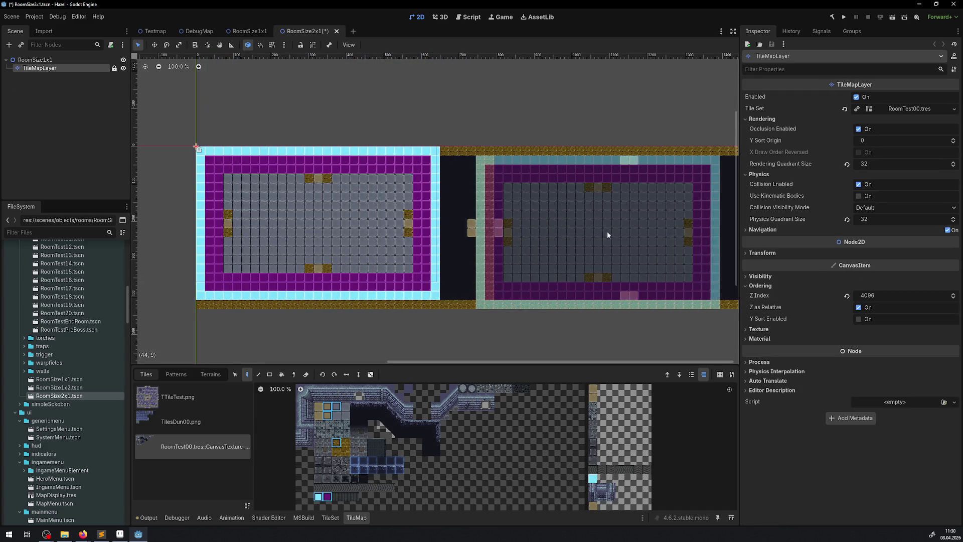
pyautogui.click(562, 223)
pyautogui.hscroll(3, 387, 100)
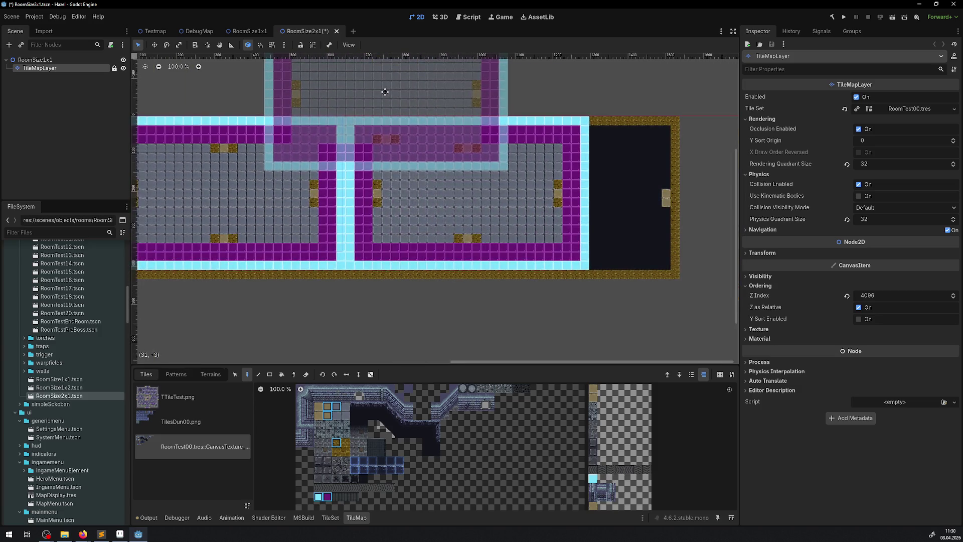
pyautogui.hotkey('ctrl', 'z')
pyautogui.hotkey('ctrl', 'z')
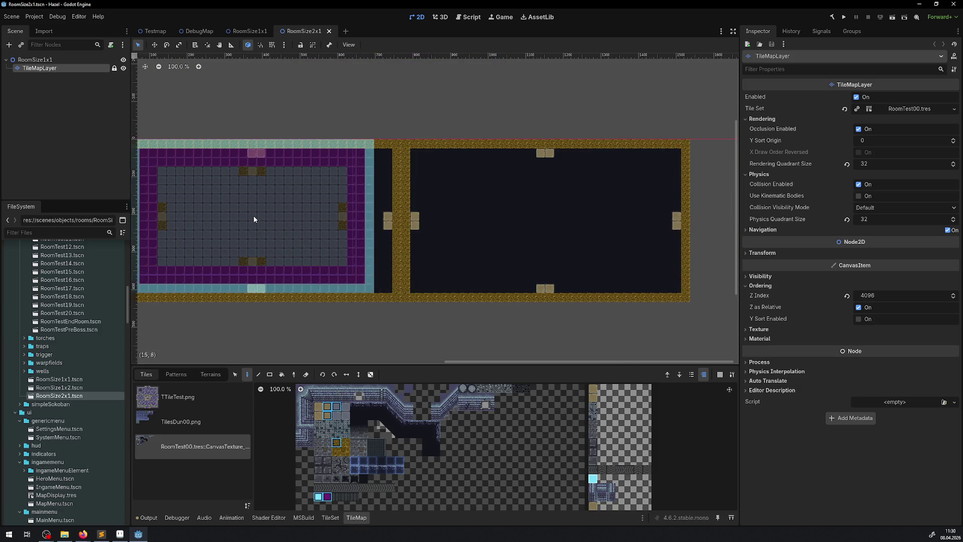
pyautogui.click(259, 219)
pyautogui.click(480, 219)
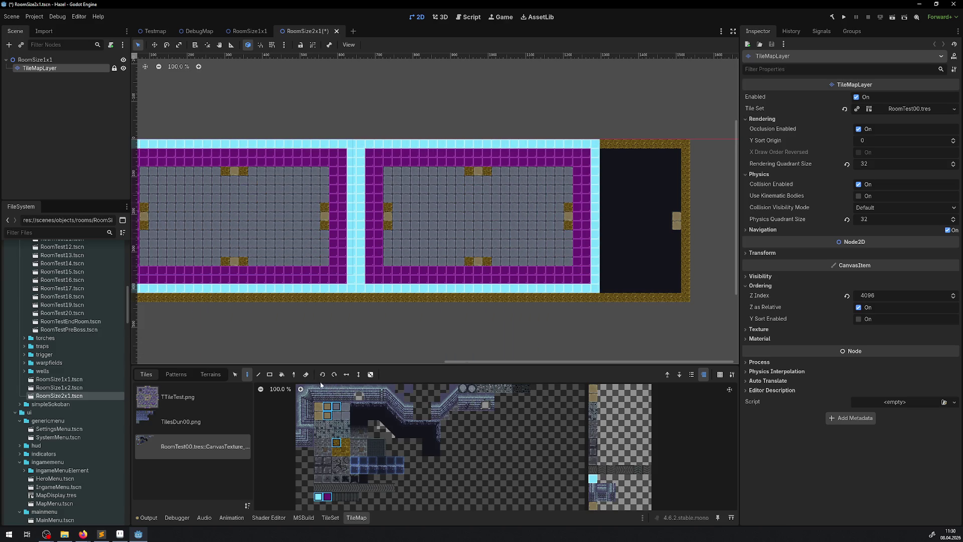
# Step: Rect-erase the leftover placeholder tiles over the right room
pyautogui.press('e')
pyautogui.hotkey('ctrl', 'shift')
pyautogui.moveTo(600, 297); pyautogui.dragTo(697, 136)
pyautogui.moveTo(583, 270); pyautogui.dragTo(529, 243)
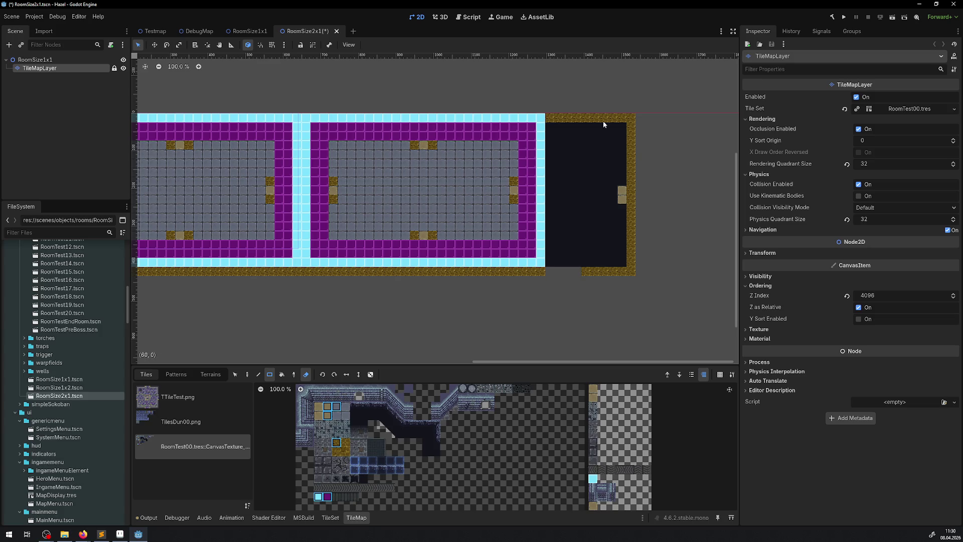
# Step: Erase the dark placeholder room on the right and the brown strip below the rooms
pyautogui.moveTo(548, 119); pyautogui.dragTo(633, 284)
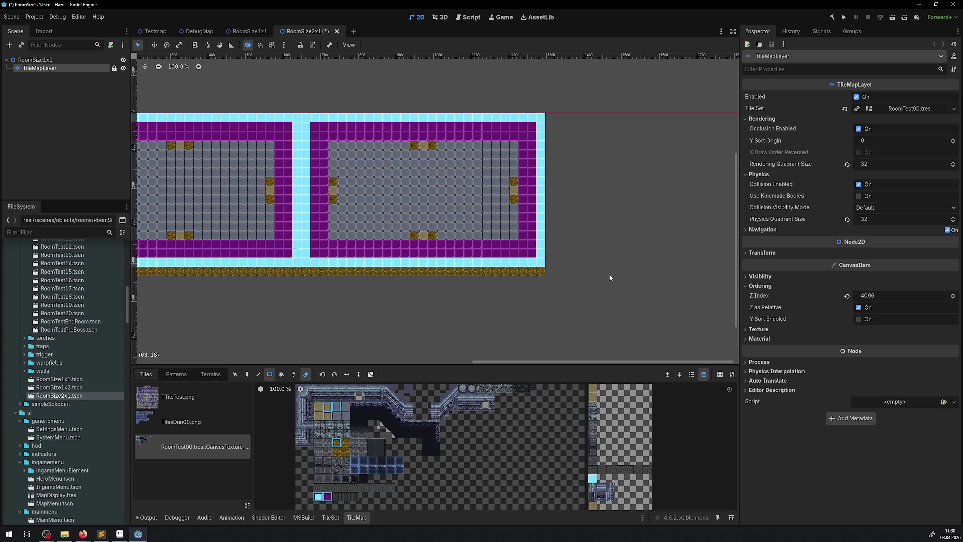
pyautogui.hscroll(-3, 603, 284)
pyautogui.hscroll(-2, 602, 284)
pyautogui.moveTo(687, 271)
pyautogui.mouseDown()
pyautogui.moveTo(204, 279)
pyautogui.moveTo(217, 281)
pyautogui.mouseUp()
pyautogui.moveTo(433, 281); pyautogui.dragTo(272, 298)
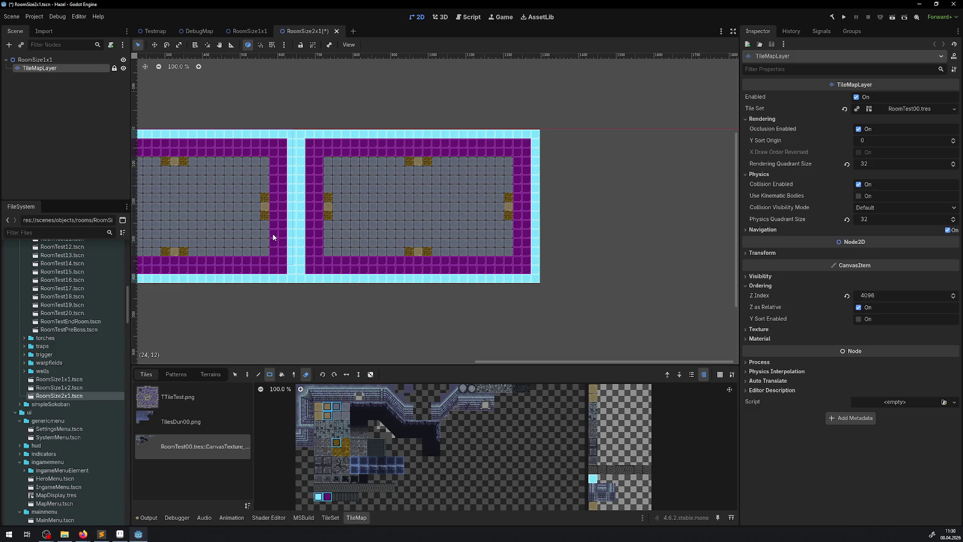
pyautogui.moveTo(272, 234)
pyautogui.mouseDown()
pyautogui.moveTo(490, 206)
pyautogui.moveTo(384, 226)
pyautogui.mouseUp()
# Step: Paint floor over the dividing wall, close both door gaps with purple wall tiles, and save
pyautogui.click(336, 415)
pyautogui.click(306, 375)
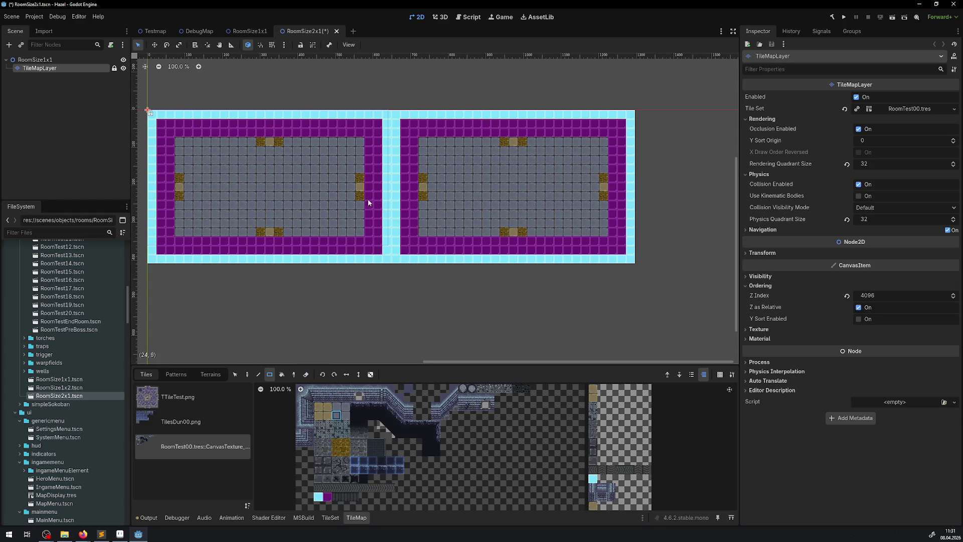
pyautogui.moveTo(361, 233); pyautogui.dragTo(440, 145)
pyautogui.click(329, 496)
pyautogui.click(401, 237)
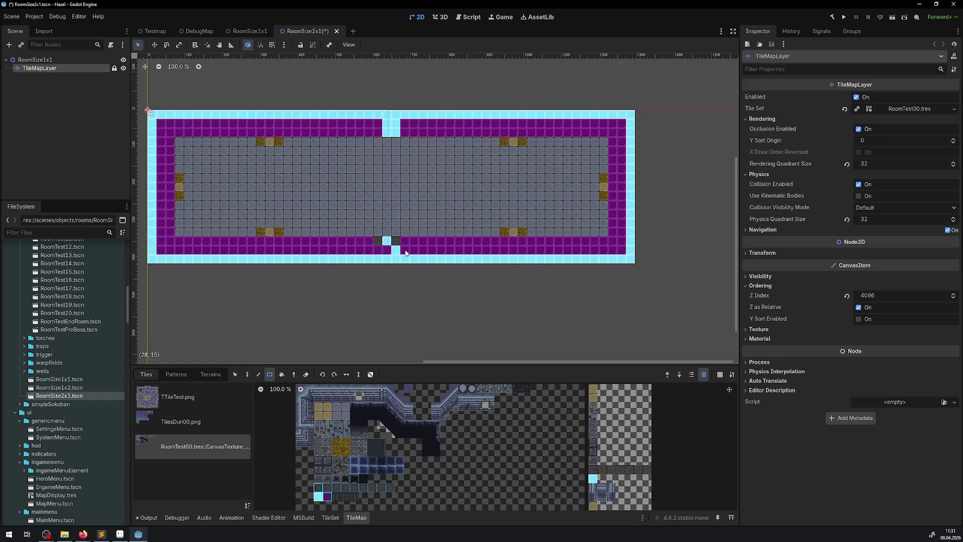
pyautogui.click(327, 497)
pyautogui.moveTo(382, 249); pyautogui.dragTo(405, 239)
pyautogui.moveTo(384, 136); pyautogui.dragTo(396, 122)
pyautogui.moveTo(383, 178); pyautogui.dragTo(401, 186)
pyautogui.hotkey('ctrl', 's')
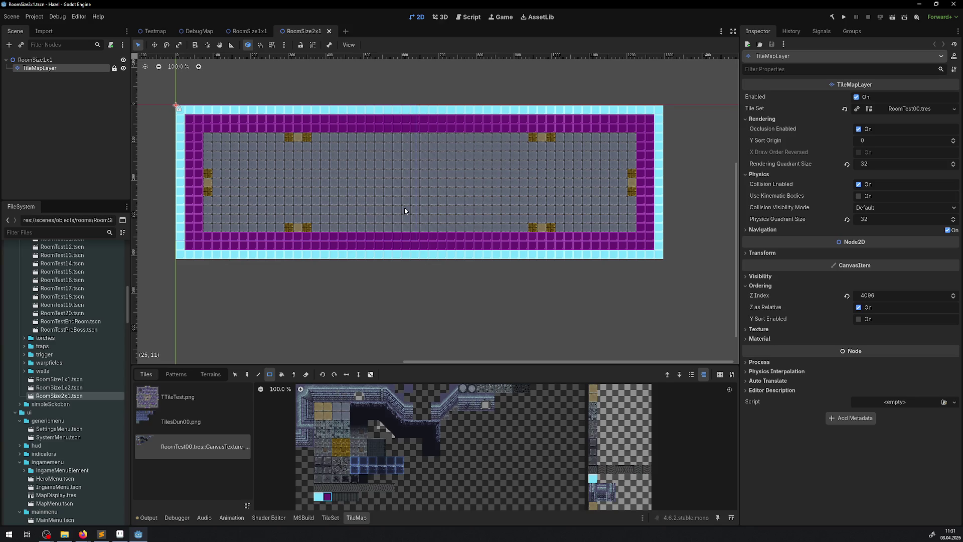
# Step: Open DebugRoom.tscn and drop a RoomSize2x1 instance over the debug room's upper-left area
pyautogui.scroll(-4, 405, 211)
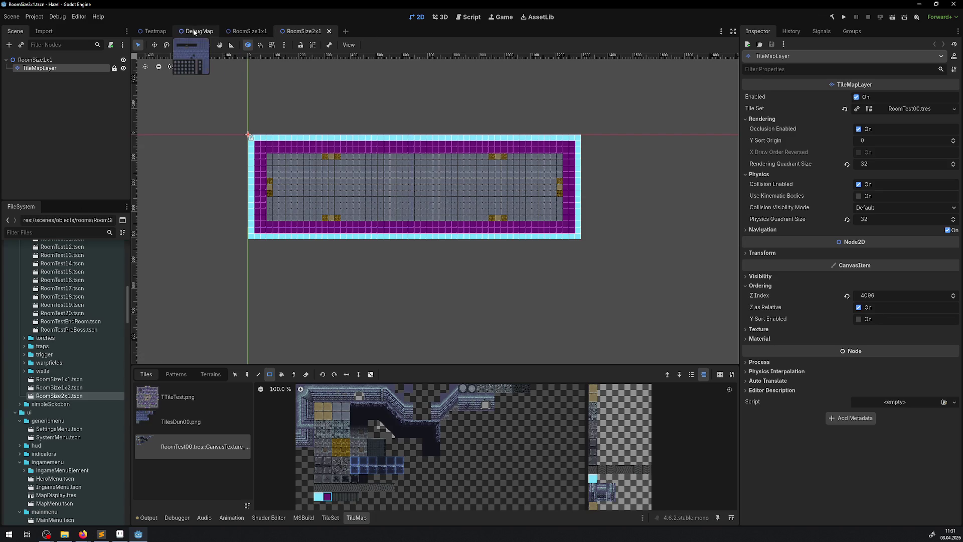
pyautogui.scroll(10, 71, 362)
pyautogui.click(53, 300)
pyautogui.doubleClick(53, 300)
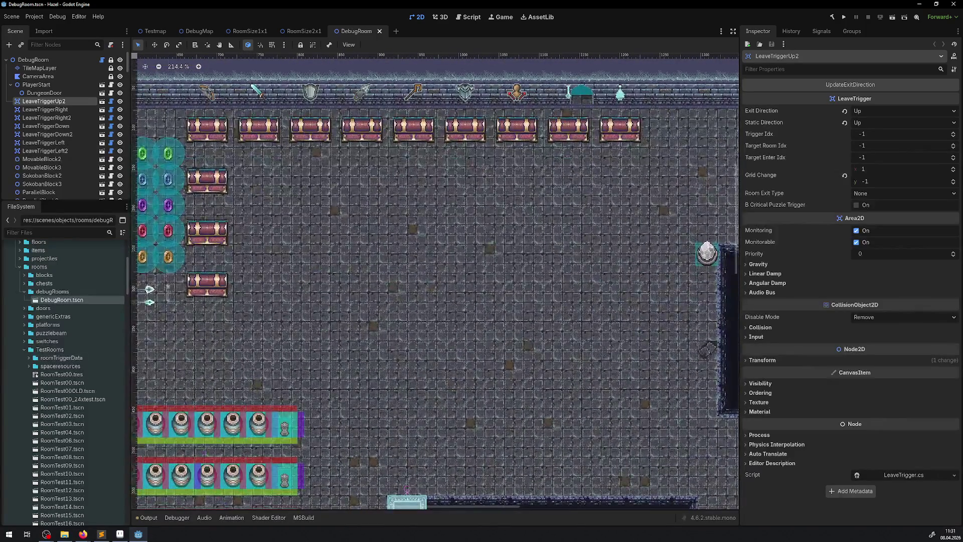
pyautogui.scroll(-5, 64, 457)
pyautogui.moveTo(59, 500); pyautogui.dragTo(345, 316)
pyautogui.scroll(-4, 345, 316)
pyautogui.moveTo(378, 232)
pyautogui.mouseDown()
pyautogui.moveTo(453, 221)
pyautogui.moveTo(237, 209)
pyautogui.moveTo(299, 203)
pyautogui.moveTo(291, 176)
pyautogui.mouseUp()
pyautogui.hscroll(-2, 299, 202)
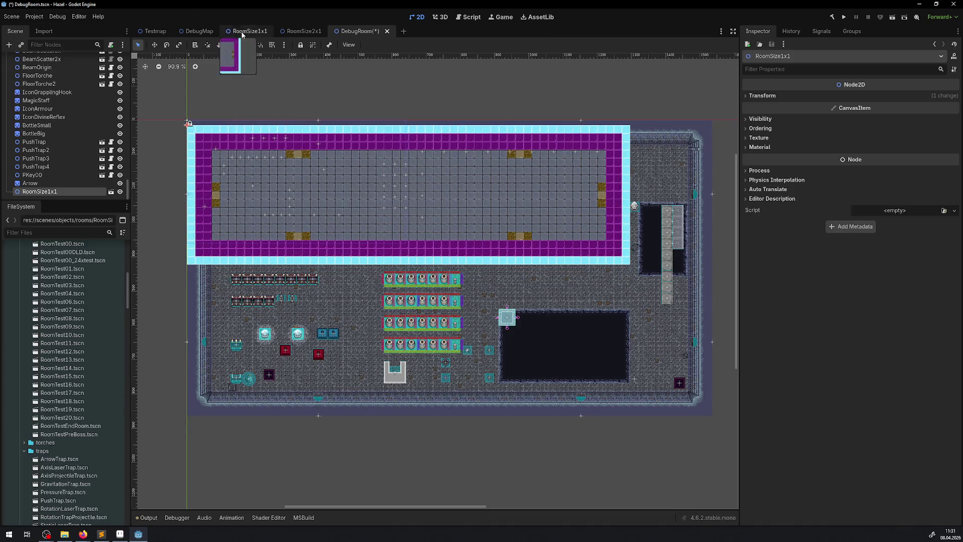
# Step: Turn on grid snapping in the DebugRoom canvas
pyautogui.click(272, 45)
pyautogui.scroll(8, 172, 128)
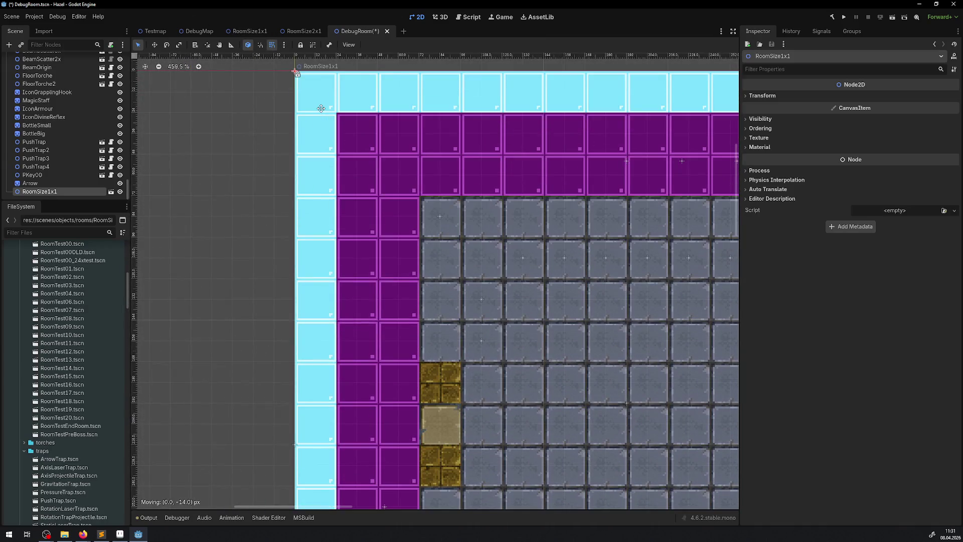
pyautogui.scroll(-9, 516, 161)
pyautogui.hscroll(5, 340, 176)
pyautogui.hscroll(-1, 340, 177)
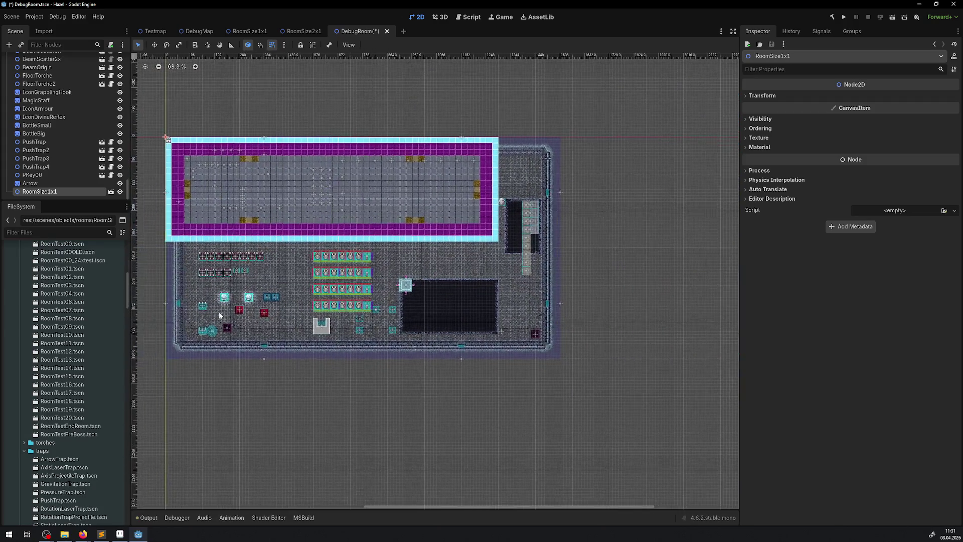
# Step: Duplicate RoomSize1x1, place the RoomSize1x2 copy directly beneath, then reopen RoomSize1x1's node actions
pyautogui.rightClick(56, 191)
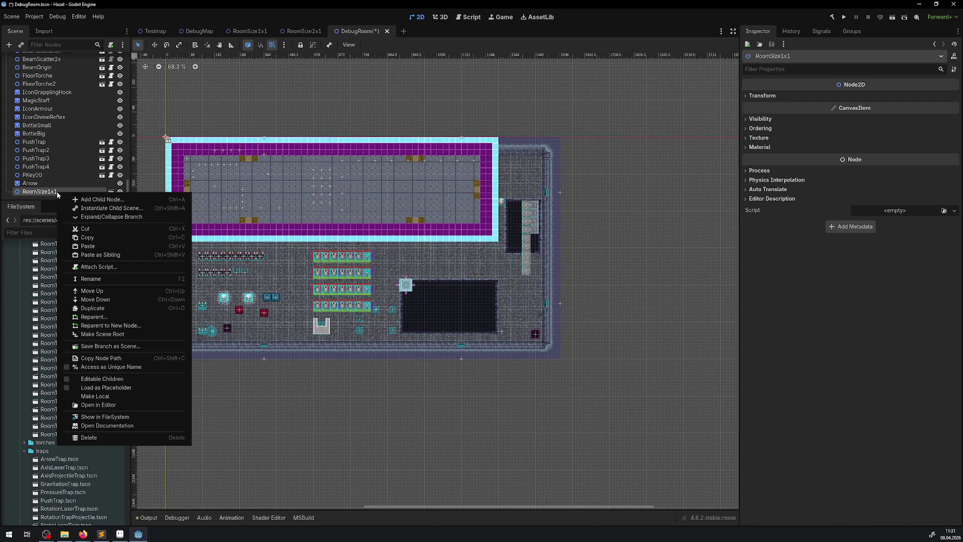
pyautogui.click(105, 308)
pyautogui.moveTo(245, 202)
pyautogui.mouseDown()
pyautogui.moveTo(254, 345)
pyautogui.moveTo(248, 306)
pyautogui.mouseUp()
pyautogui.scroll(4, 201, 260)
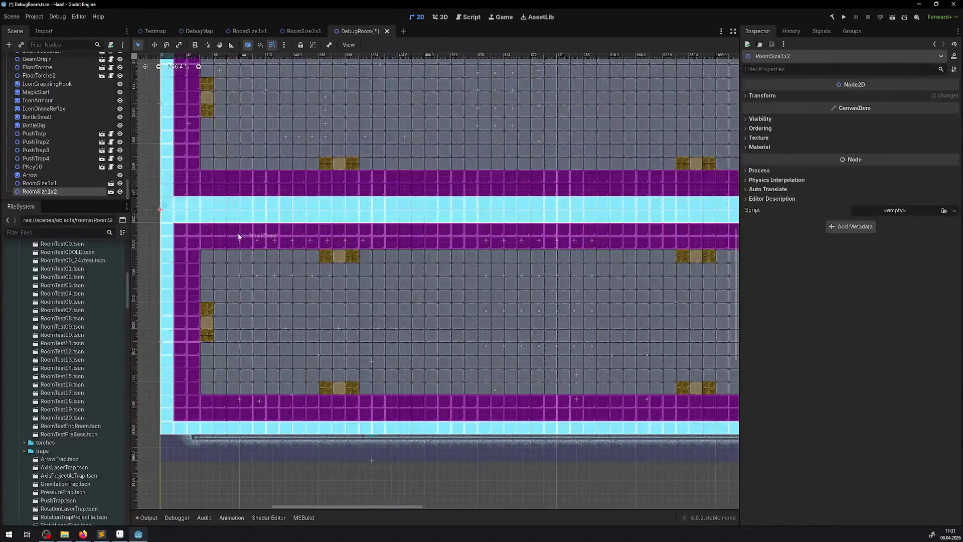
pyautogui.scroll(-6, 281, 236)
pyautogui.scroll(5, 342, 232)
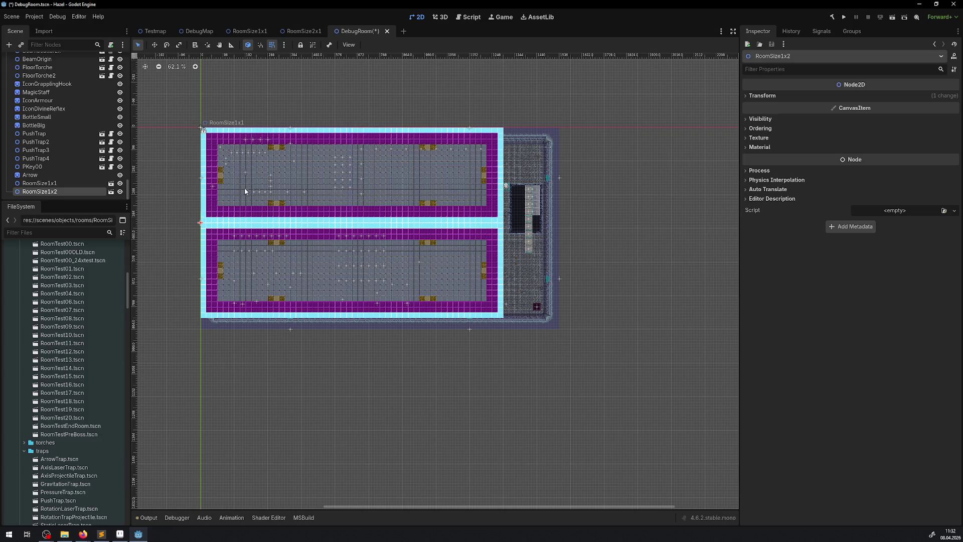
pyautogui.click(61, 183)
pyautogui.rightClick(61, 184)
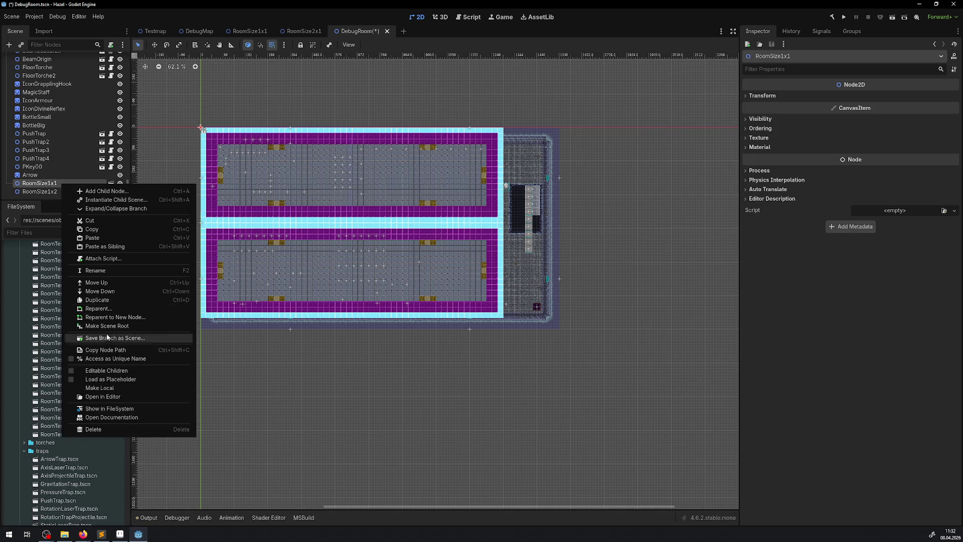
# Step: Duplicate RoomSize1x1 and RoomSize1x2, move the copies beside the originals, and save DebugRoom
pyautogui.click(41, 194)
pyautogui.keyDown('shift'); pyautogui.click(48, 192); pyautogui.keyUp('shift')
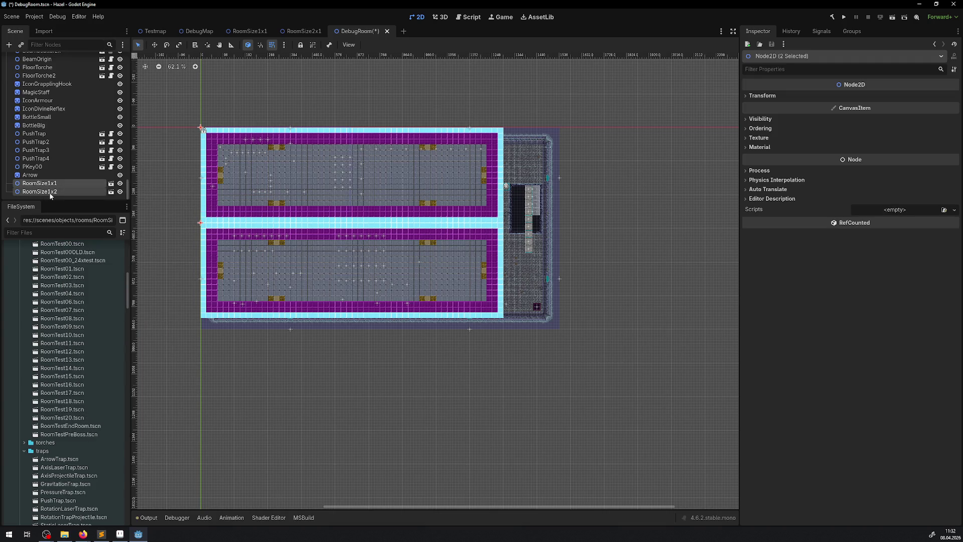
pyautogui.rightClick(48, 193)
pyautogui.click(94, 250)
pyautogui.moveTo(268, 221)
pyautogui.mouseDown()
pyautogui.moveTo(623, 222)
pyautogui.moveTo(570, 221)
pyautogui.moveTo(315, 461)
pyautogui.moveTo(276, 413)
pyautogui.moveTo(469, 359)
pyautogui.moveTo(572, 221)
pyautogui.mouseUp()
pyautogui.hscroll(1, 489, 236)
pyautogui.hscroll(3, 490, 237)
pyautogui.hscroll(-3, 501, 237)
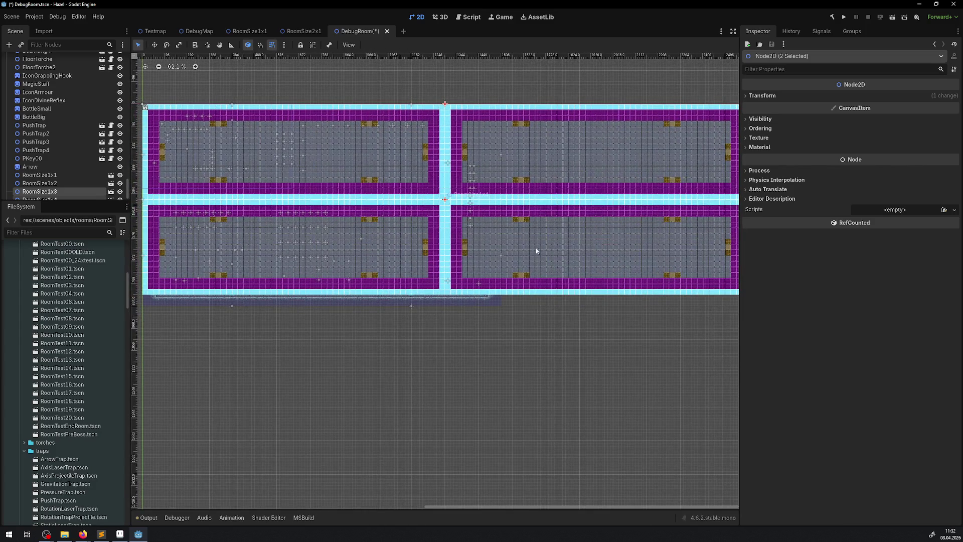
pyautogui.hotkey('ctrl', 's')
# Step: Select all four room templates and open their Modulate colour under Visibility
pyautogui.hscroll(3, 423, 241)
pyautogui.hscroll(-3, 430, 262)
pyautogui.scroll(-2, 469, 267)
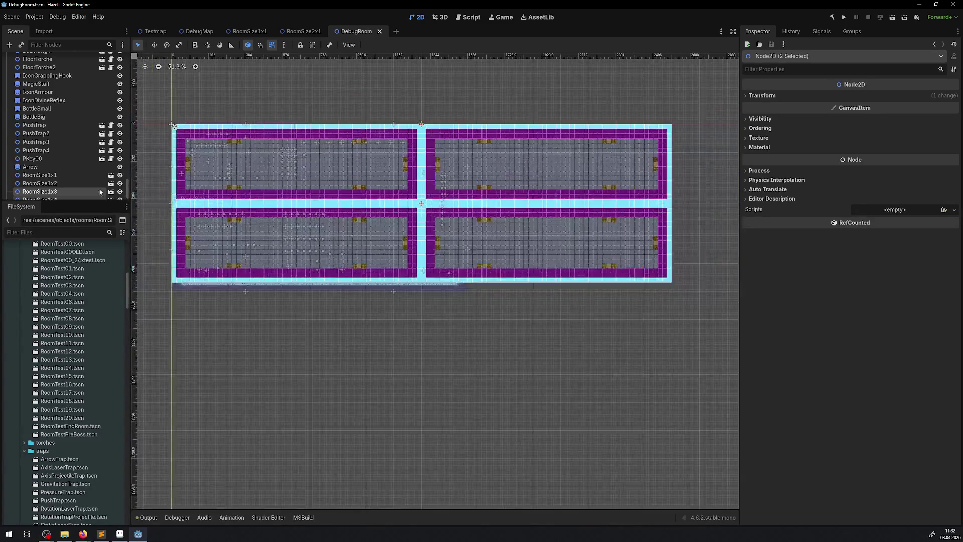
pyautogui.scroll(-1, 60, 186)
pyautogui.click(59, 191)
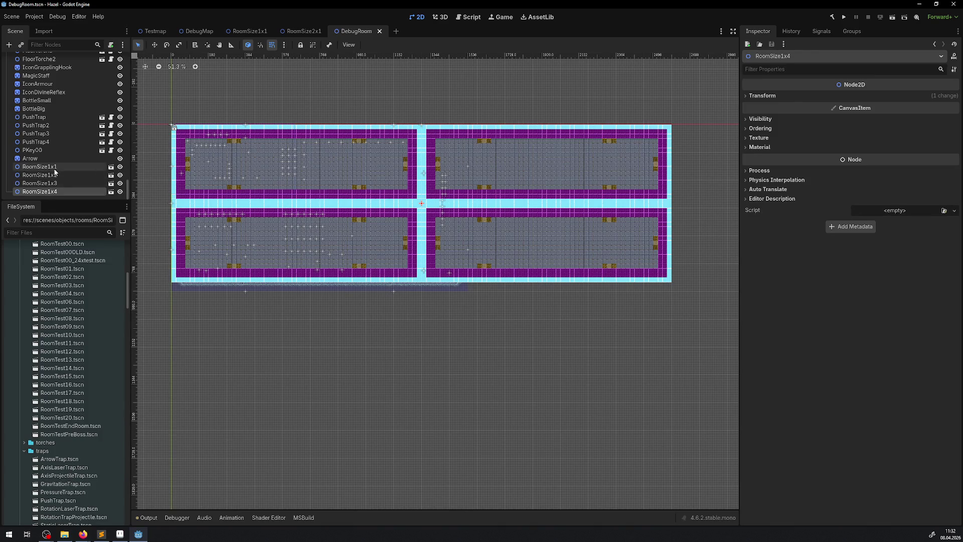
pyautogui.keyDown('shift'); pyautogui.click(56, 169); pyautogui.keyUp('shift')
pyautogui.click(771, 96)
pyautogui.click(770, 96)
pyautogui.click(763, 120)
pyautogui.click(867, 141)
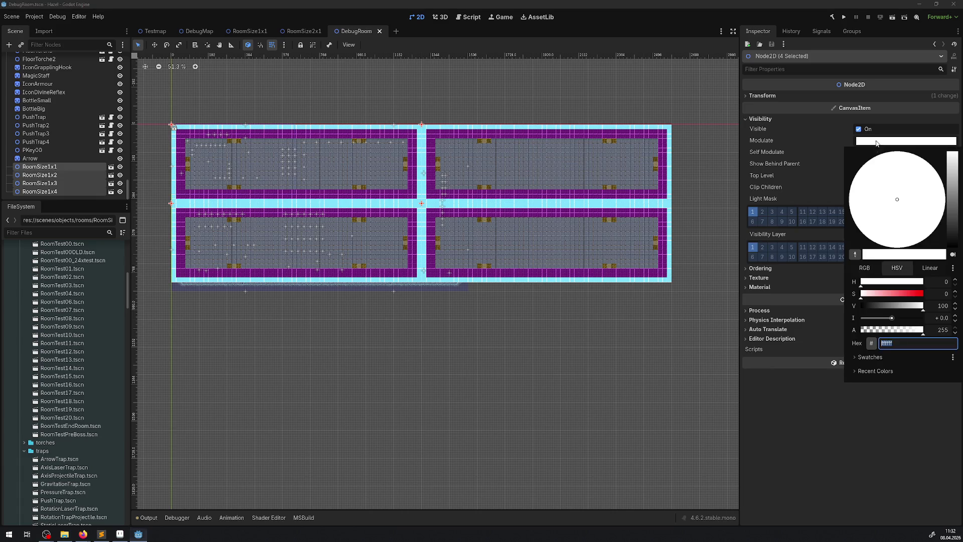
# Step: Set the four rooms' Modulate alpha to 101 and select TileMapLayer for tile painting
pyautogui.moveTo(890, 330); pyautogui.dragTo(886, 332)
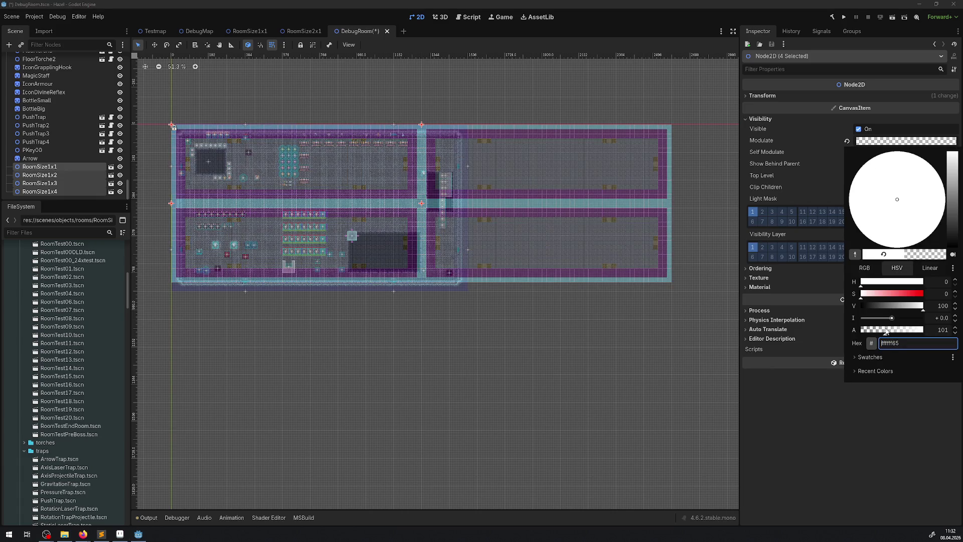
pyautogui.click(546, 289)
pyautogui.scroll(2, 353, 248)
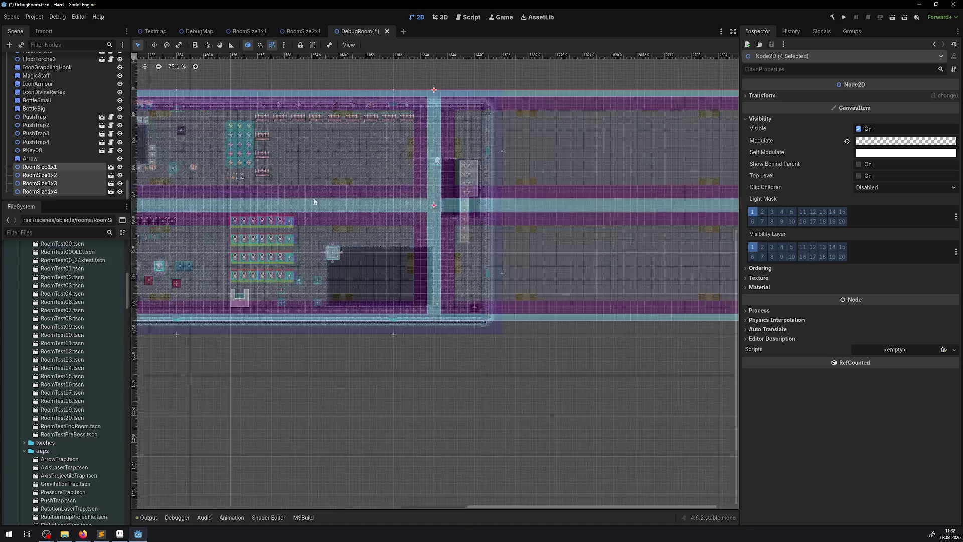
pyautogui.scroll(10, 68, 132)
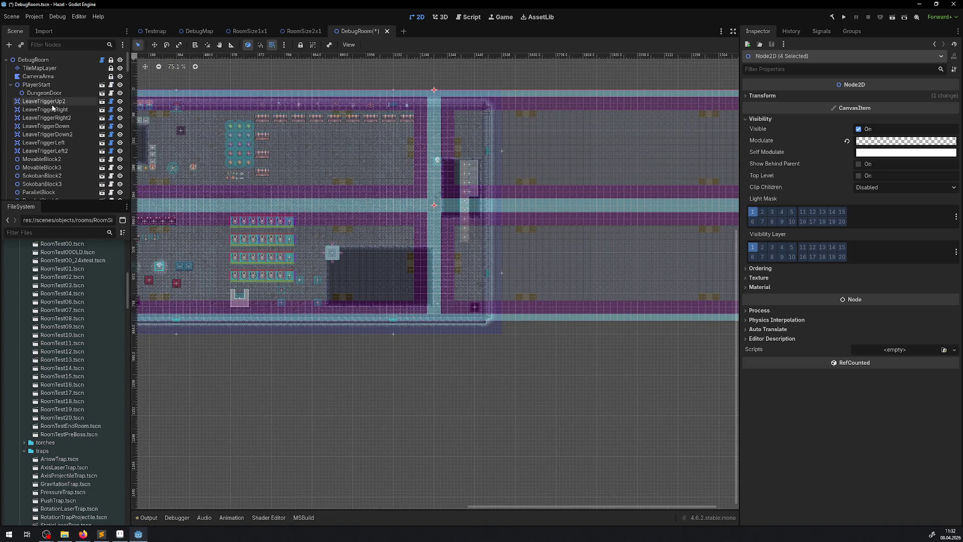
pyautogui.click(37, 68)
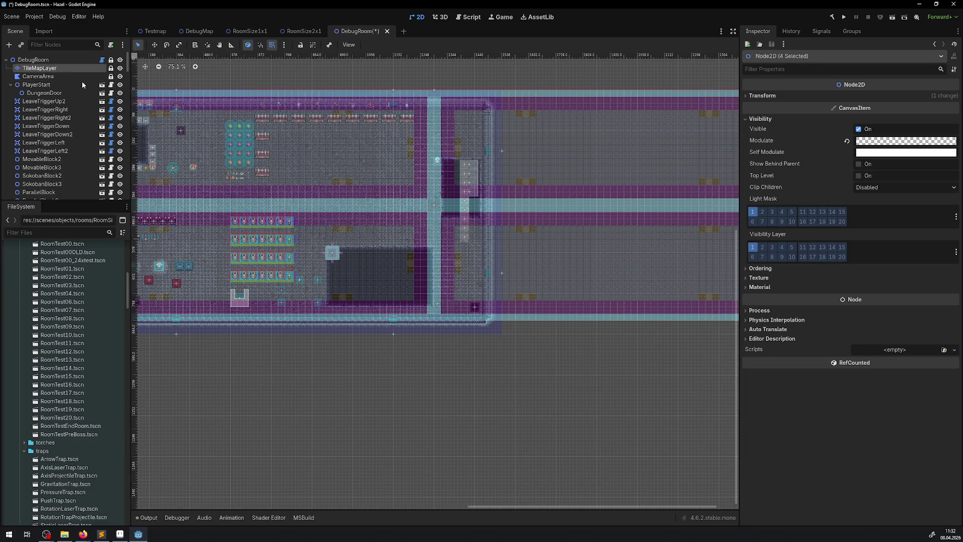
pyautogui.moveTo(145, 113); pyautogui.dragTo(228, 173)
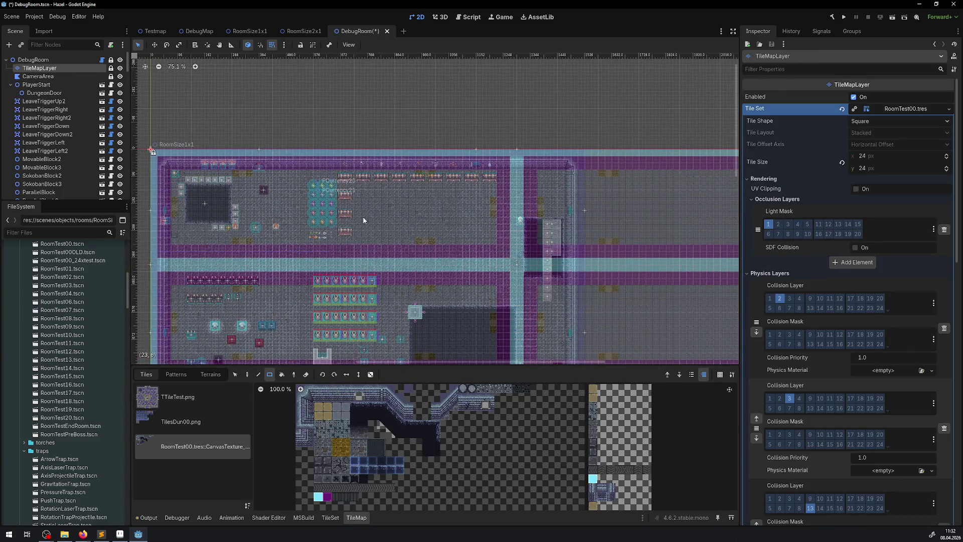
# Step: Pick up a block of the room's existing tiles as a pattern
pyautogui.scroll(-3, 347, 184)
pyautogui.hscroll(7, 347, 185)
pyautogui.scroll(-10, 63, 177)
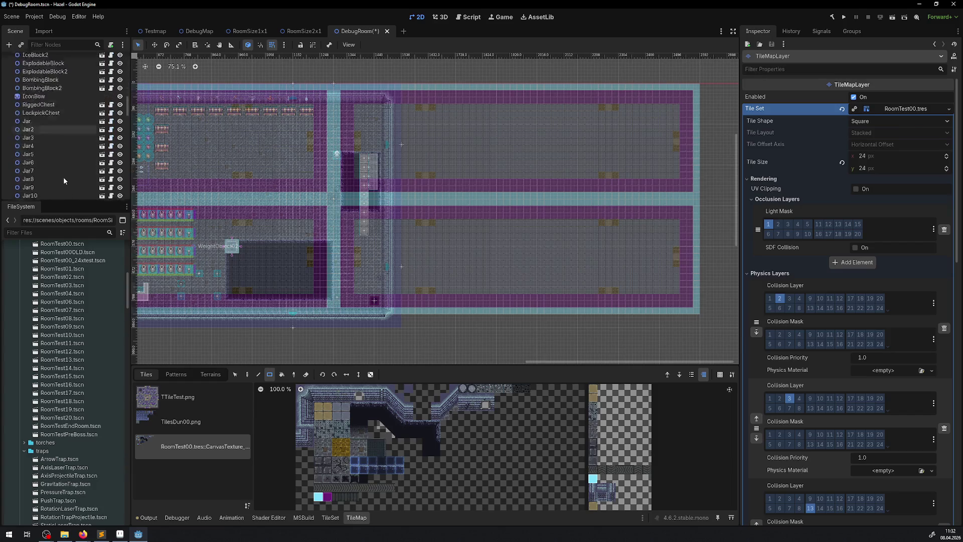
pyautogui.click(295, 374)
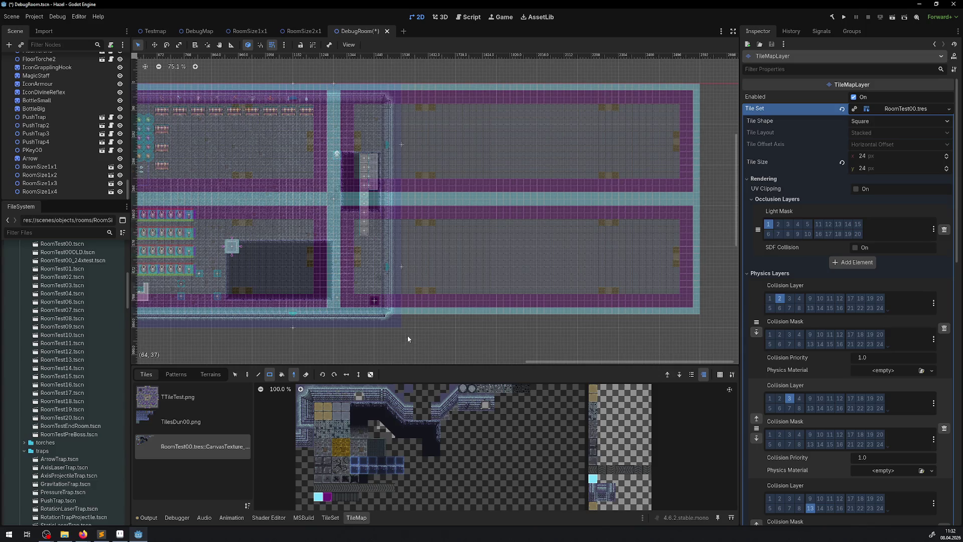
pyautogui.moveTo(409, 335)
pyautogui.mouseDown()
pyautogui.moveTo(363, 118)
pyautogui.moveTo(374, 85)
pyautogui.mouseUp()
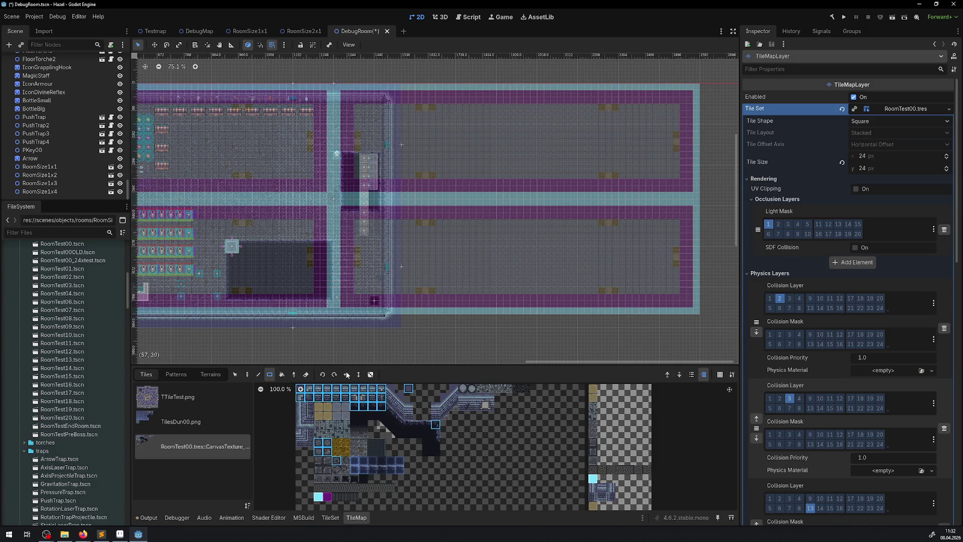
pyautogui.click(247, 374)
# Step: Paint a rectangle row of the picked tiles along the room's bottom edge
pyautogui.moveTo(627, 183); pyautogui.dragTo(469, 207)
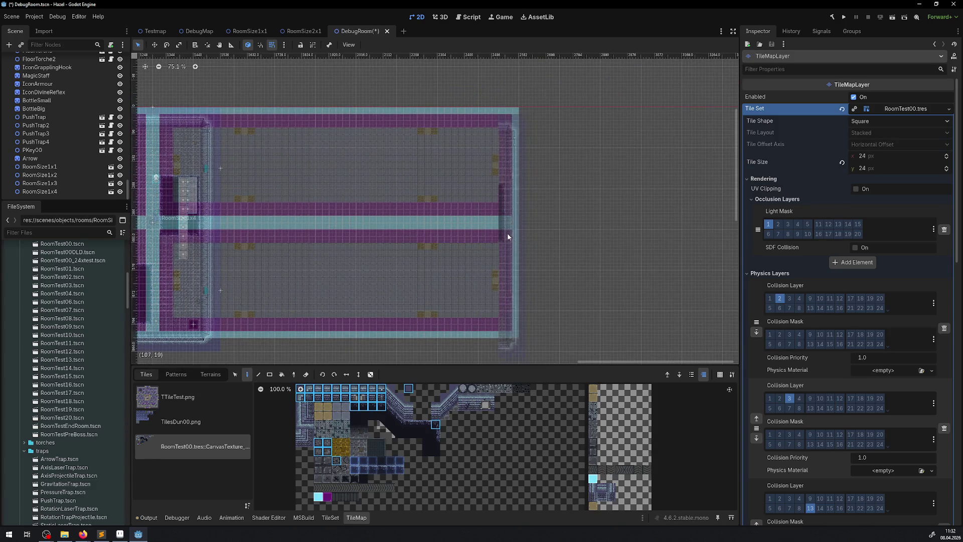
pyautogui.moveTo(346, 228)
pyautogui.mouseDown()
pyautogui.moveTo(340, 236)
pyautogui.moveTo(401, 233)
pyautogui.mouseUp()
pyautogui.scroll(-5, 402, 237)
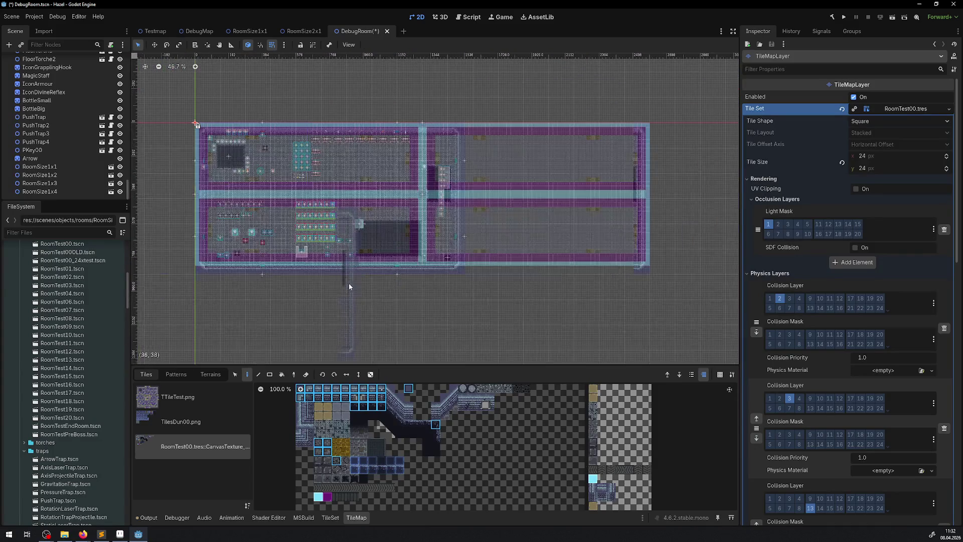
pyautogui.moveTo(349, 286); pyautogui.dragTo(325, 263)
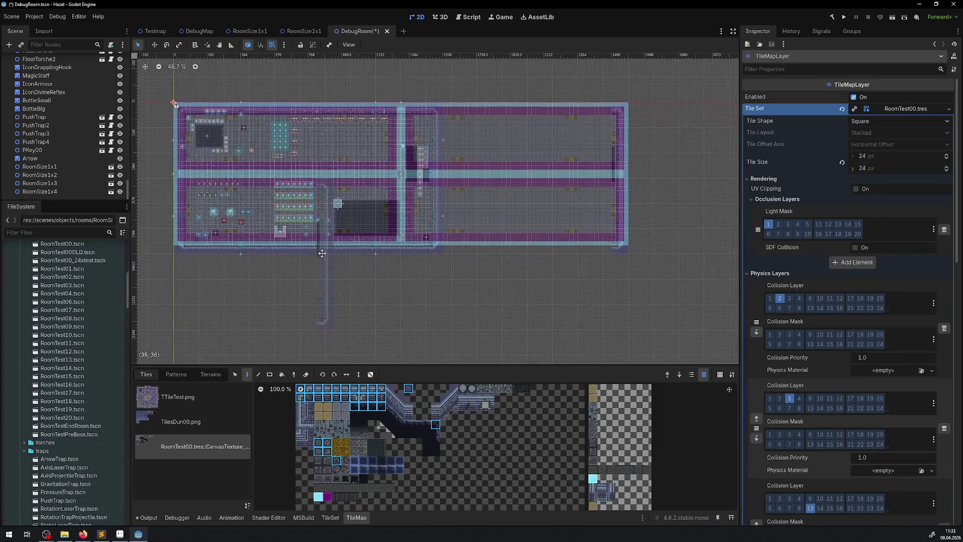
pyautogui.click(269, 374)
pyautogui.moveTo(173, 249)
pyautogui.mouseDown()
pyautogui.moveTo(414, 249)
pyautogui.moveTo(453, 225)
pyautogui.moveTo(449, 195)
pyautogui.moveTo(439, 193)
pyautogui.mouseUp()
pyautogui.click(247, 374)
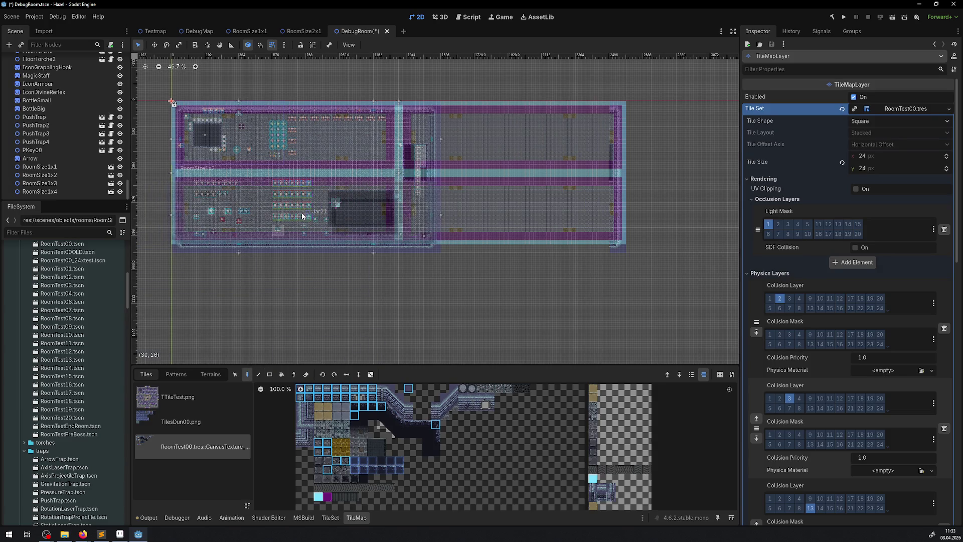
pyautogui.scroll(3, 304, 217)
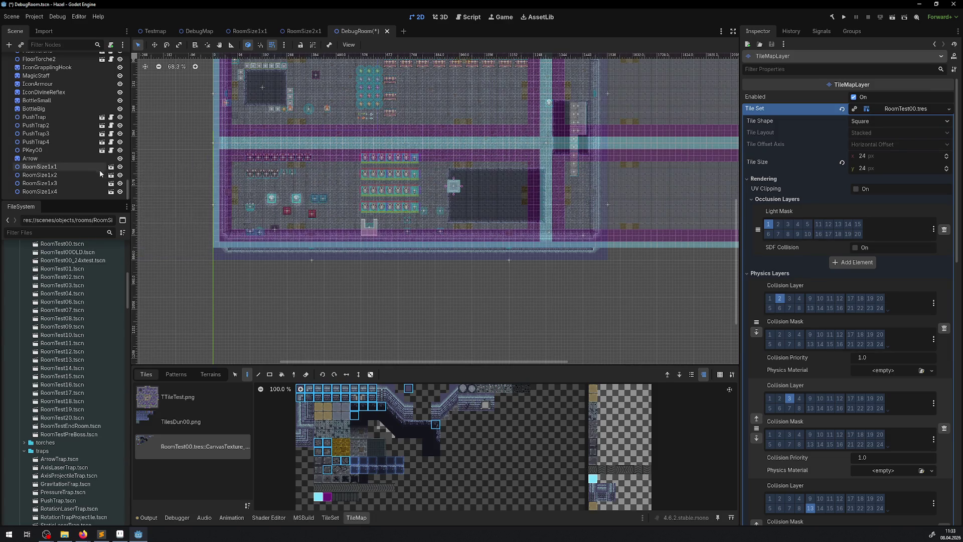
# Step: Toggle the RoomSize1x1–1x4 overlays off and back on to check the floor beneath
pyautogui.click(120, 191)
pyautogui.click(120, 183)
pyautogui.click(120, 176)
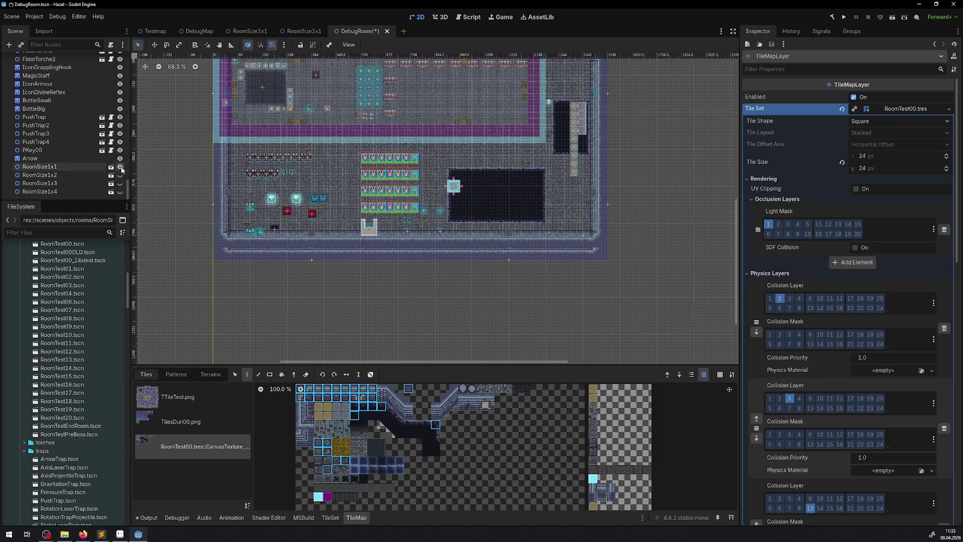
pyautogui.click(120, 167)
pyautogui.click(120, 167)
pyautogui.click(120, 175)
pyautogui.click(120, 183)
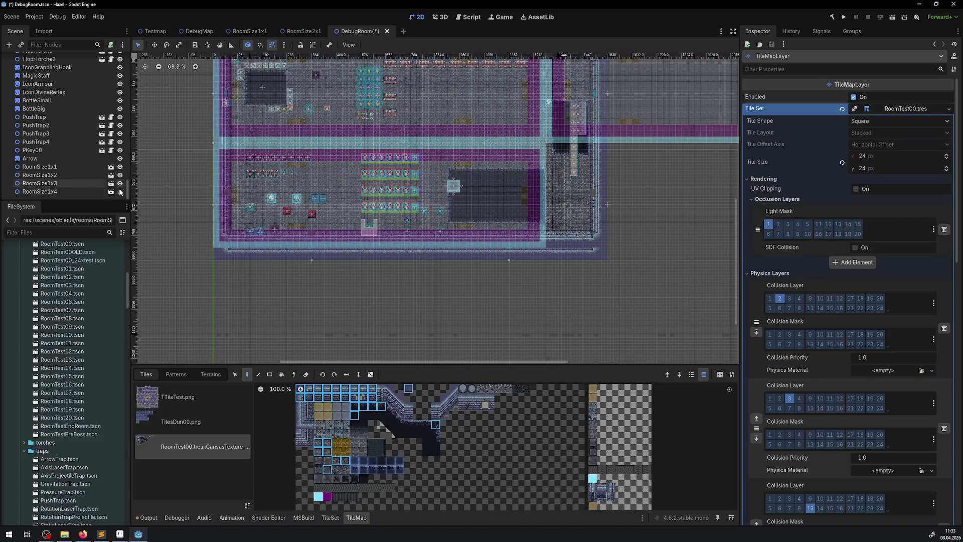
pyautogui.click(120, 192)
# Step: Rect-erase the room's bottom wall strip
pyautogui.moveTo(501, 219)
pyautogui.mouseDown()
pyautogui.moveTo(379, 246)
pyautogui.moveTo(351, 191)
pyautogui.moveTo(427, 235)
pyautogui.moveTo(430, 207)
pyautogui.mouseUp()
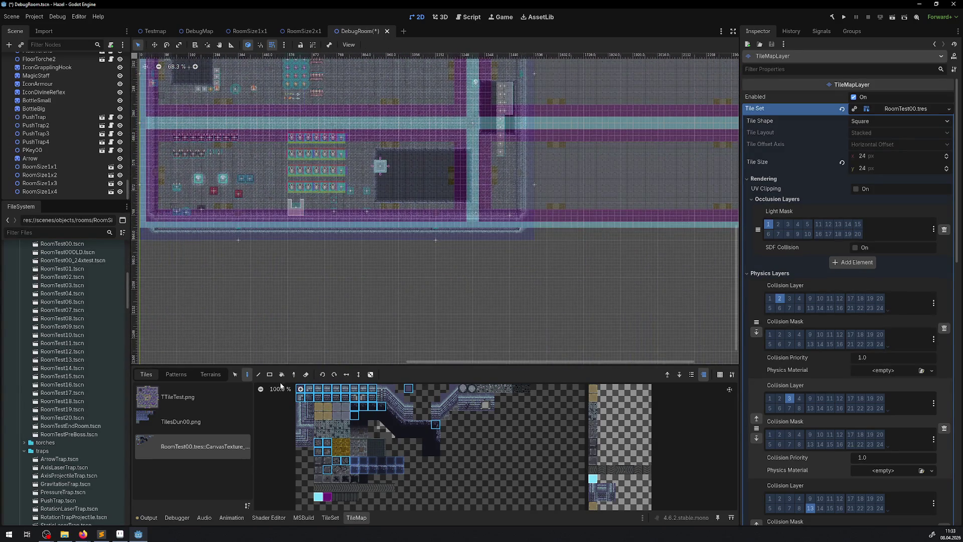
pyautogui.click(306, 374)
pyautogui.click(270, 374)
pyautogui.hscroll(-2, 435, 208)
pyautogui.moveTo(190, 227)
pyautogui.mouseDown()
pyautogui.moveTo(652, 233)
pyautogui.moveTo(628, 239)
pyautogui.moveTo(628, 229)
pyautogui.mouseUp()
pyautogui.hscroll(4, 630, 191)
pyautogui.scroll(2, 630, 191)
pyautogui.scroll(-2, 520, 268)
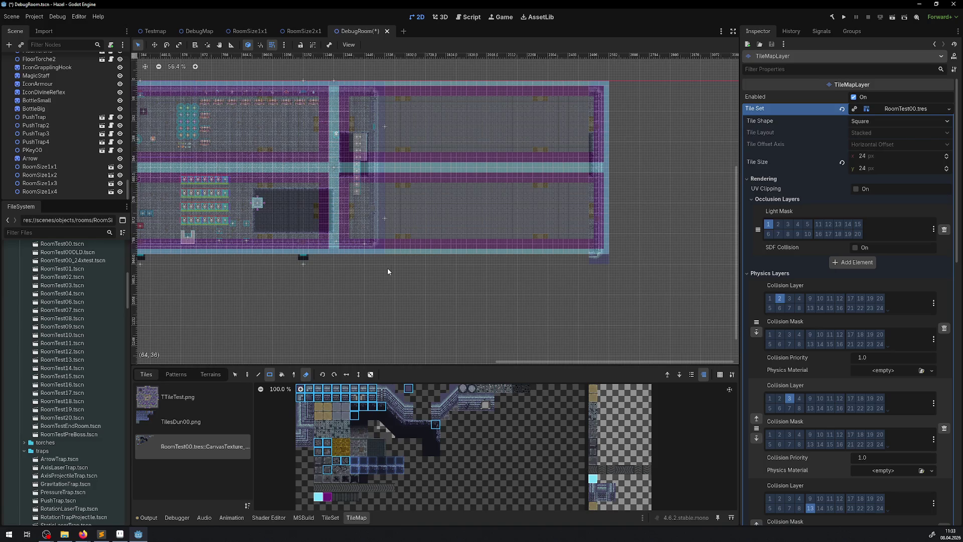
# Step: Hide all four overlays, RoomSize1x4 through RoomSize1x1
pyautogui.click(120, 192)
pyautogui.click(120, 183)
pyautogui.click(120, 174)
pyautogui.click(120, 166)
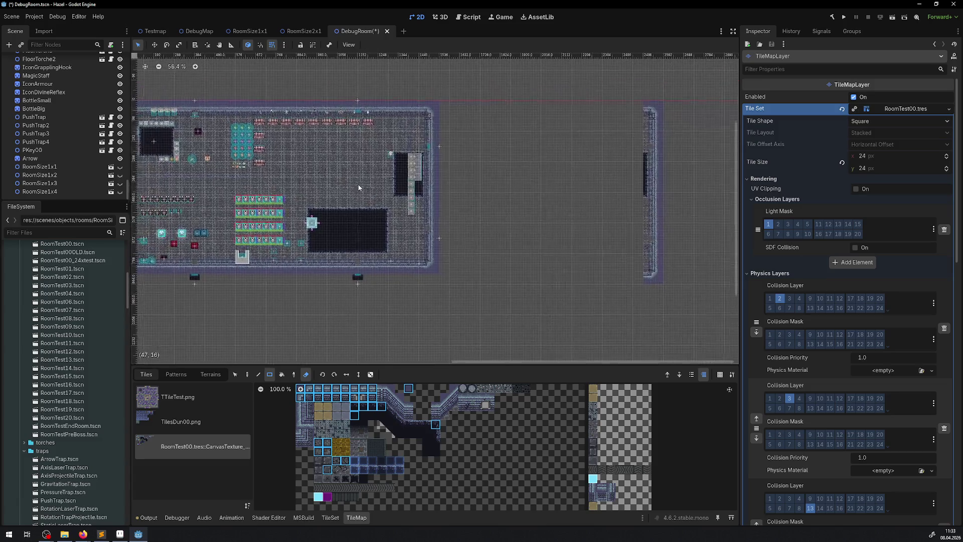
# Step: Erase the room's old right wall column and pick up the room's tiles as a pattern
pyautogui.scroll(1, 359, 188)
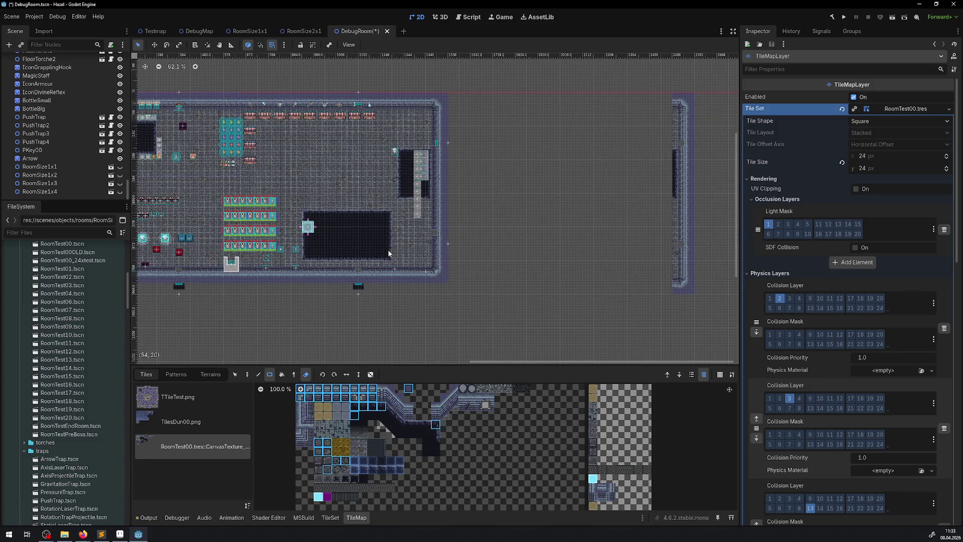
pyautogui.moveTo(444, 249); pyautogui.dragTo(435, 92)
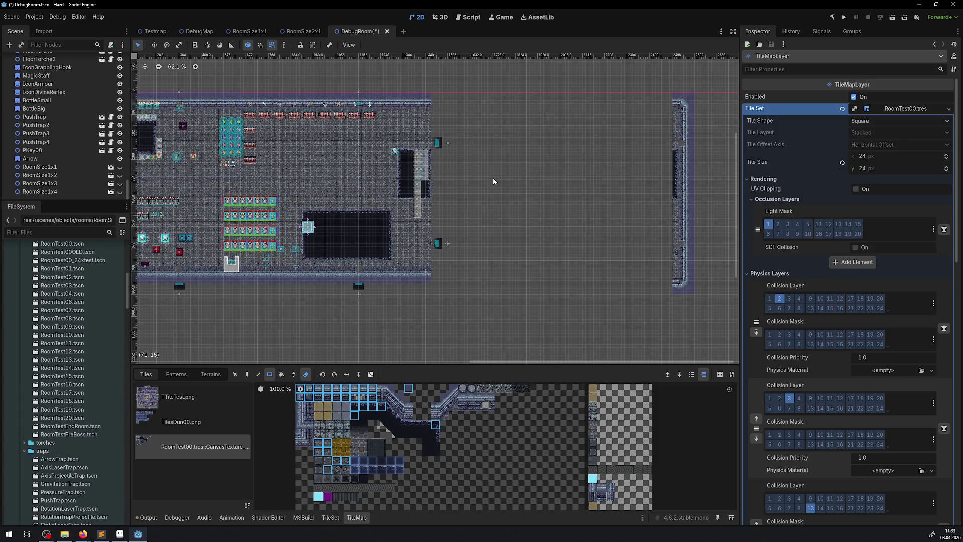
pyautogui.click(295, 376)
pyautogui.moveTo(460, 293)
pyautogui.mouseDown()
pyautogui.moveTo(248, 84)
pyautogui.moveTo(183, 84)
pyautogui.mouseUp()
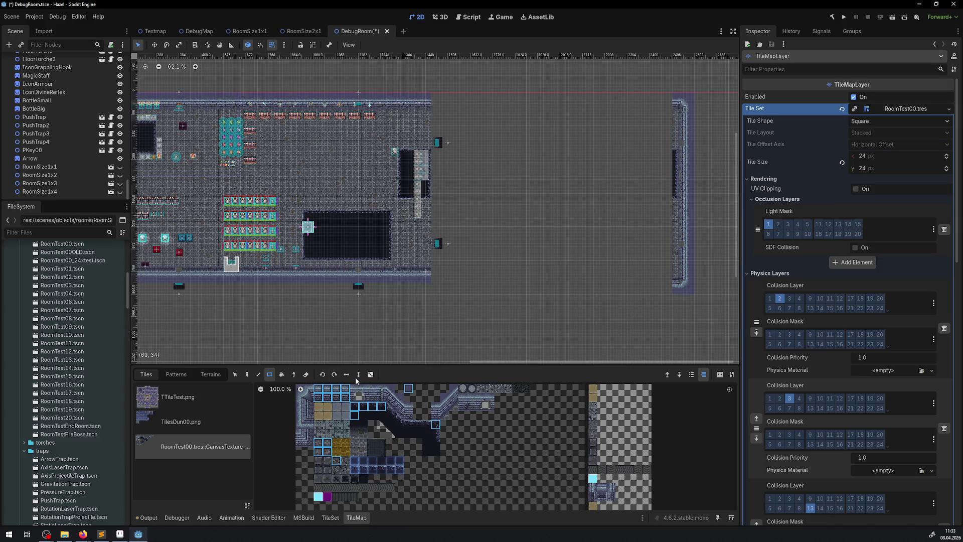
pyautogui.click(246, 375)
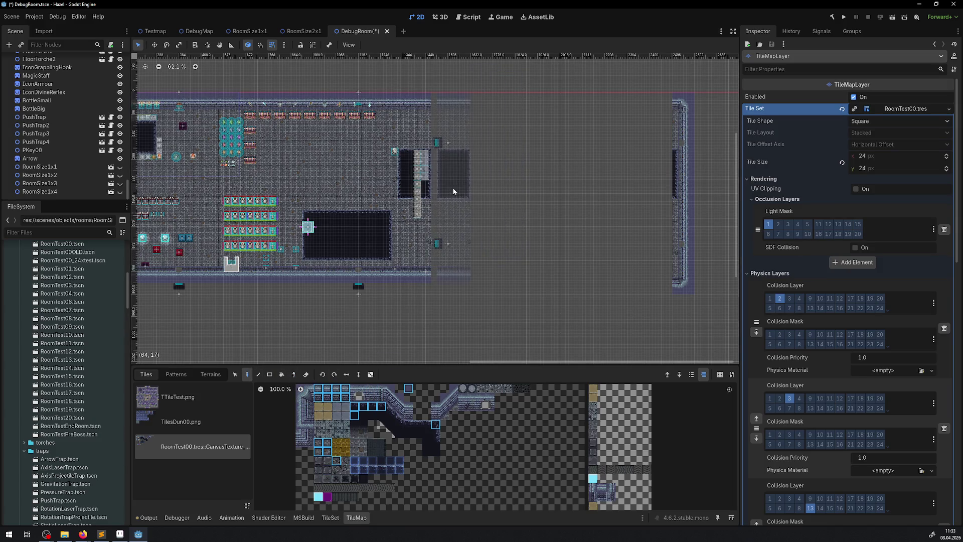
# Step: Rect-erase a tall strip of the room, then undo that erase
pyautogui.hscroll(-2, 399, 221)
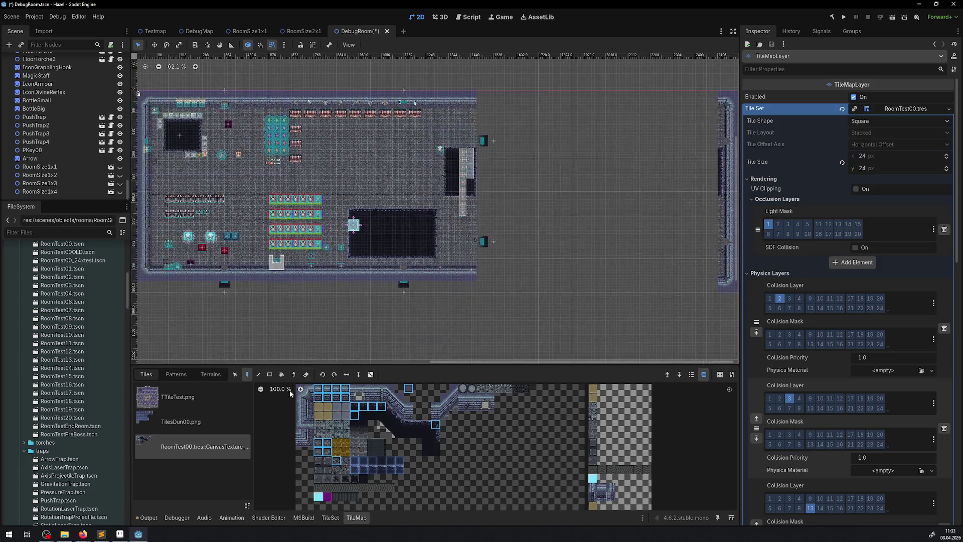
pyautogui.click(307, 376)
pyautogui.press('r')
pyautogui.moveTo(331, 276)
pyautogui.mouseDown()
pyautogui.moveTo(269, 106)
pyautogui.moveTo(235, 101)
pyautogui.mouseUp()
pyautogui.click(304, 376)
pyautogui.hotkey('ctrl', 'z')
# Step: Pick a full-height strip of the room and stamp it twice to reach the far right wall
pyautogui.press('i')
pyautogui.moveTo(242, 84)
pyautogui.mouseDown()
pyautogui.moveTo(321, 291)
pyautogui.moveTo(339, 291)
pyautogui.mouseUp()
pyautogui.click(247, 375)
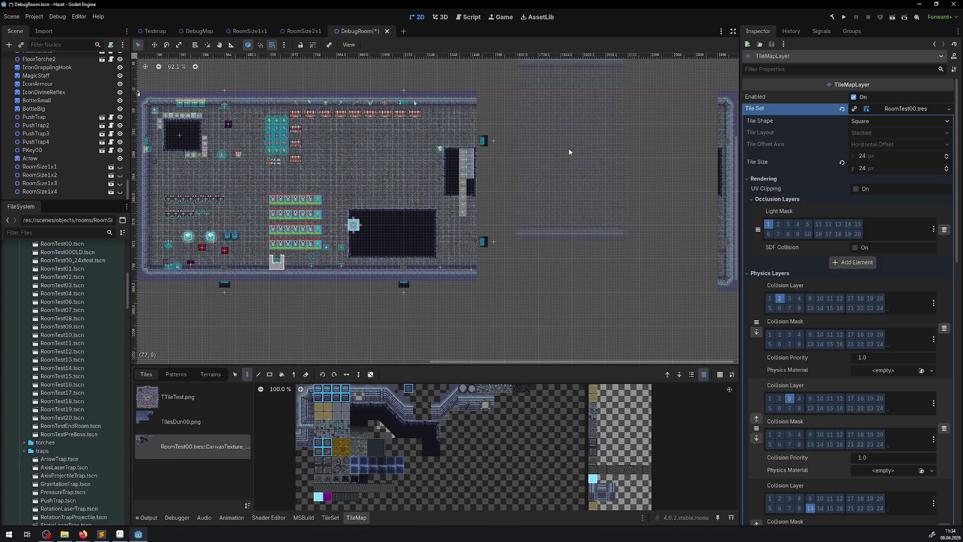
pyautogui.click(530, 185)
pyautogui.click(637, 188)
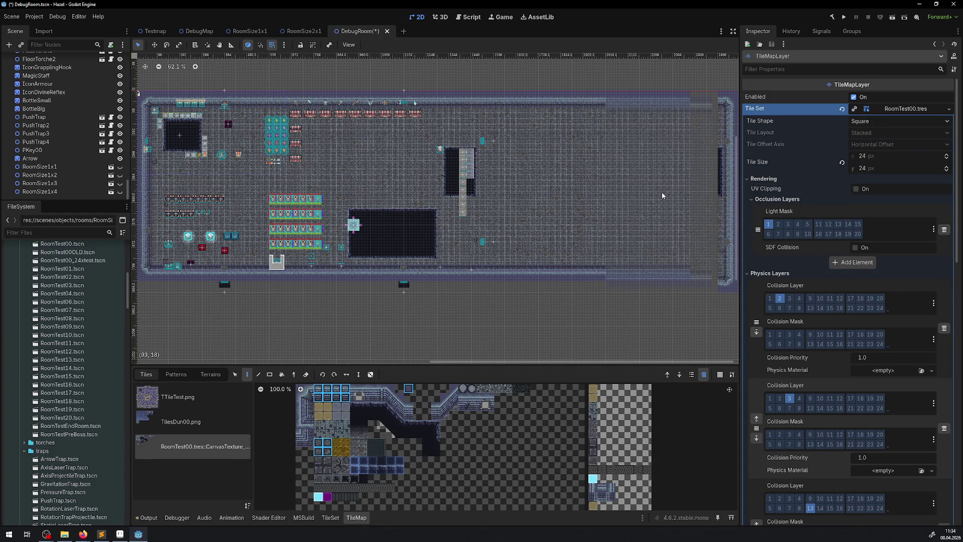
pyautogui.moveTo(662, 195); pyautogui.dragTo(411, 179)
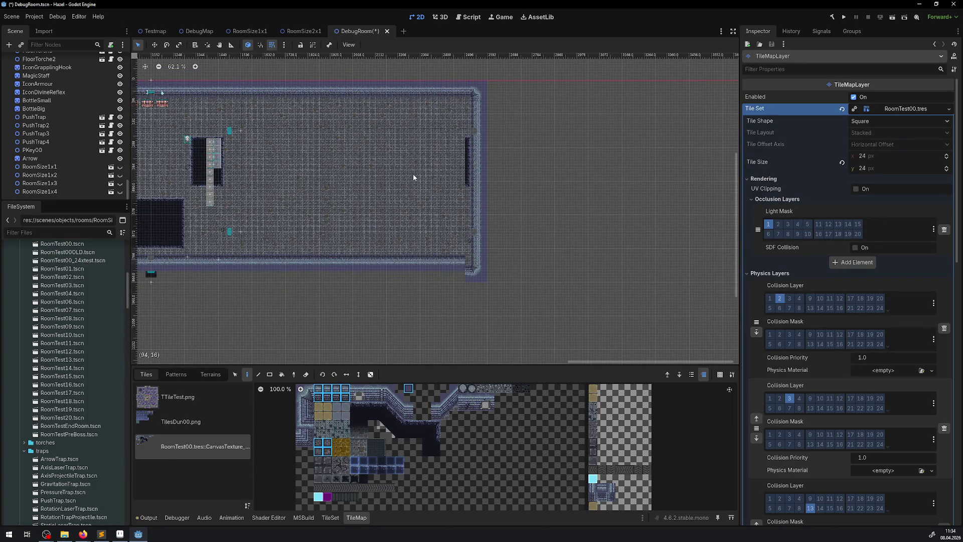
# Step: Bring the room's right wall into view and briefly toggle the RoomSize1x4 overlay on and off
pyautogui.scroll(2, 413, 173)
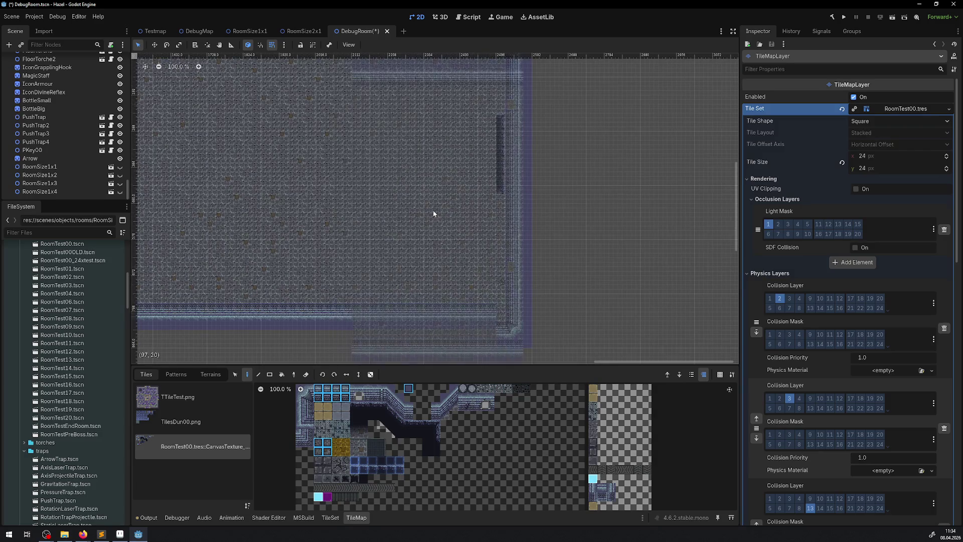
pyautogui.moveTo(434, 213); pyautogui.dragTo(281, 258)
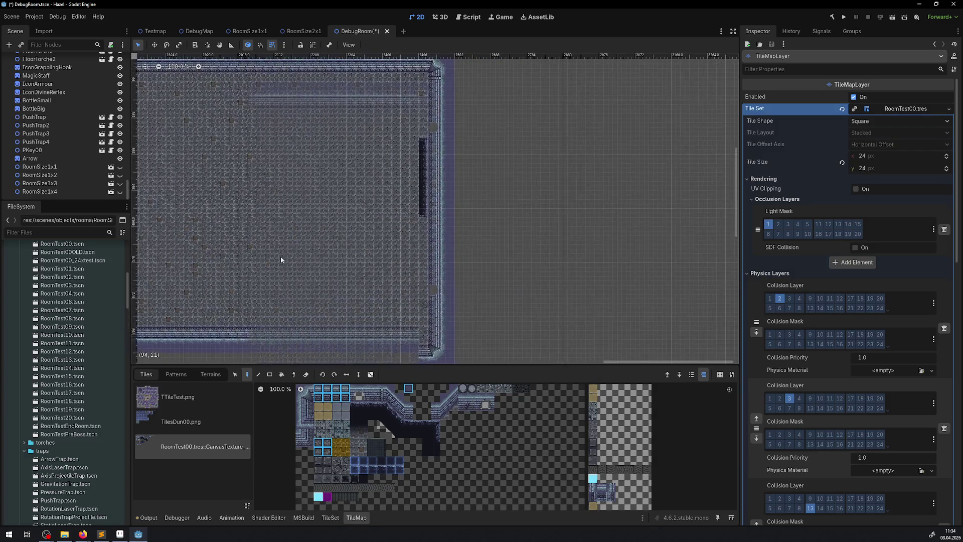
pyautogui.click(120, 192)
pyautogui.click(120, 192)
pyautogui.scroll(-5, 379, 200)
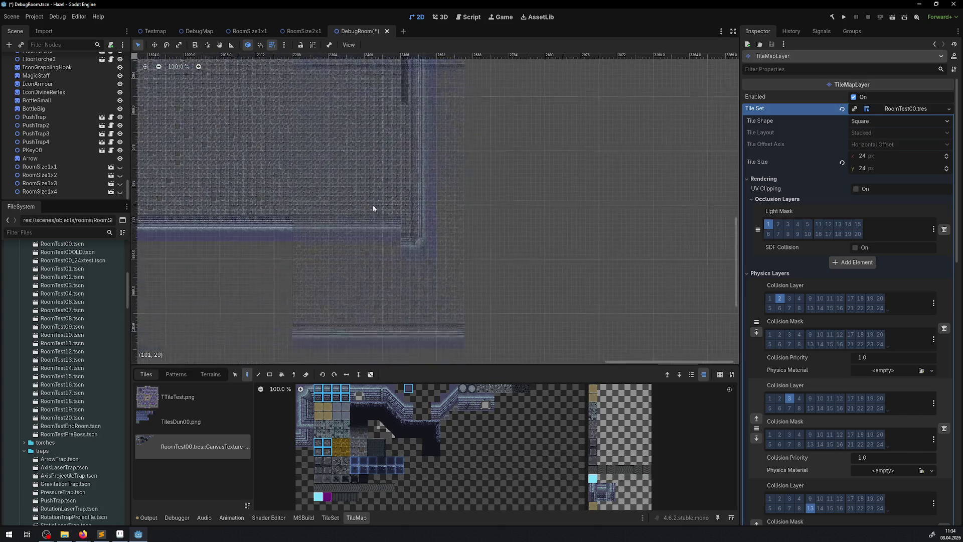
# Step: Erase the stray 6x2 tile block near the bottom-right corner with the Rect eraser
pyautogui.click(270, 375)
pyautogui.scroll(3, 456, 216)
pyautogui.moveTo(464, 258)
pyautogui.mouseDown()
pyautogui.moveTo(375, 267)
pyautogui.moveTo(384, 284)
pyautogui.mouseUp()
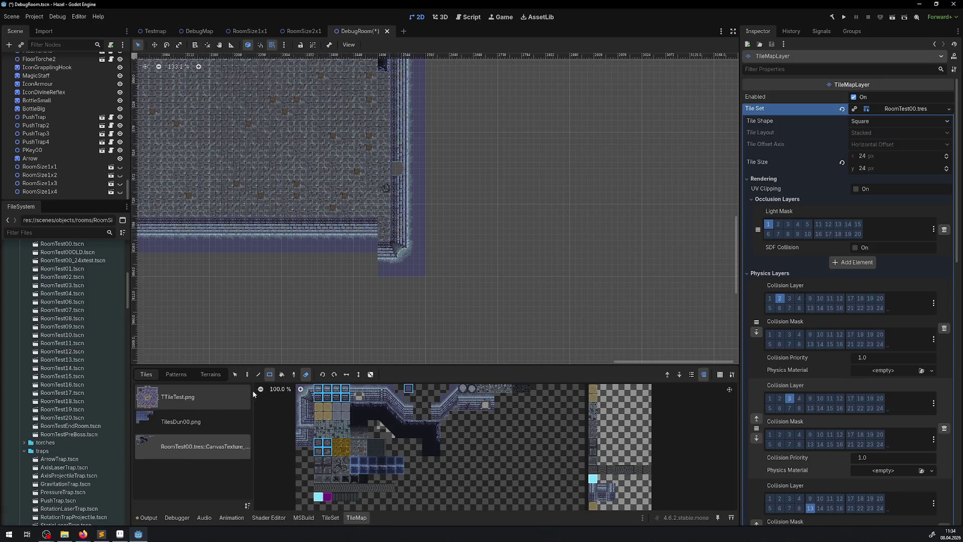
pyautogui.click(306, 375)
# Step: Select a one-column strip of wall tiles and the corner tiles at the right wall
pyautogui.click(293, 374)
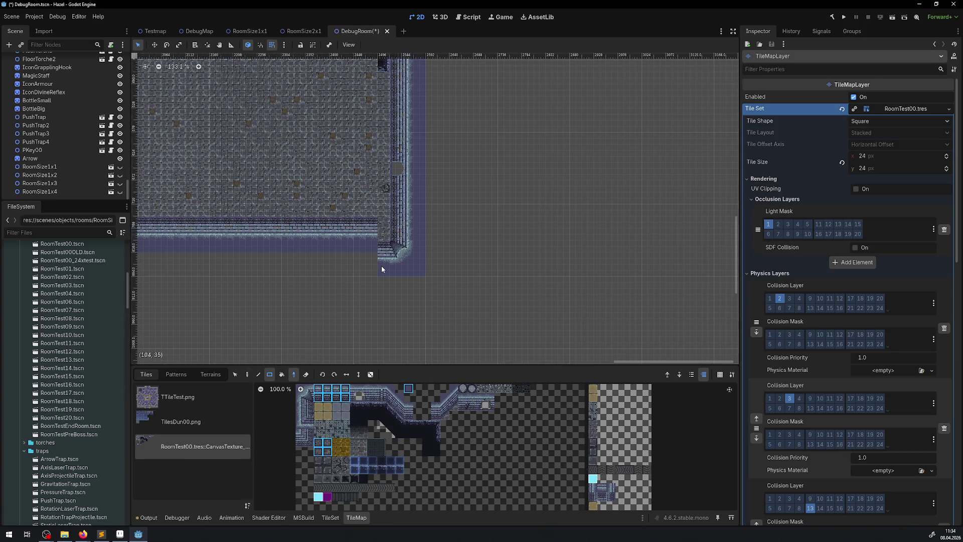
pyautogui.click(235, 375)
pyautogui.moveTo(383, 274); pyautogui.dragTo(383, 223)
pyautogui.click(398, 229)
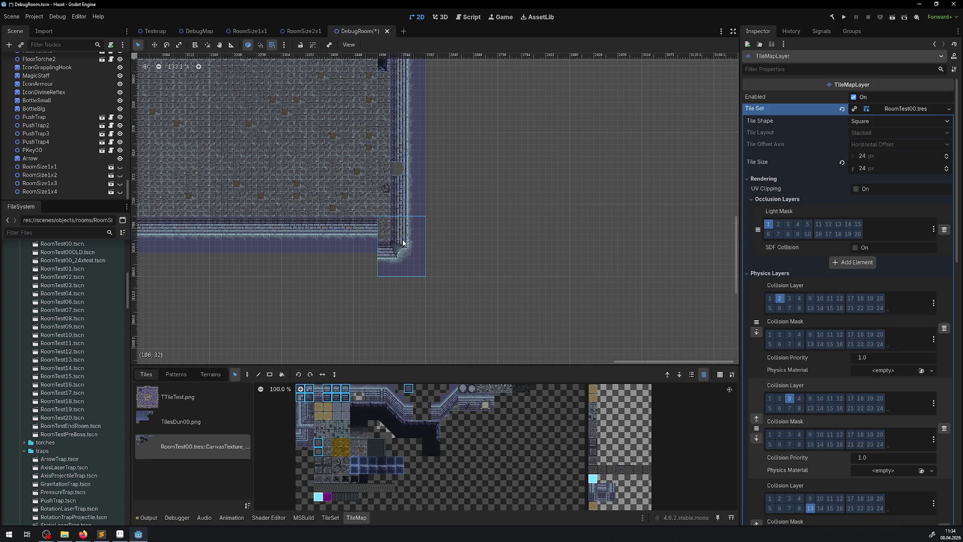
pyautogui.scroll(-3, 402, 219)
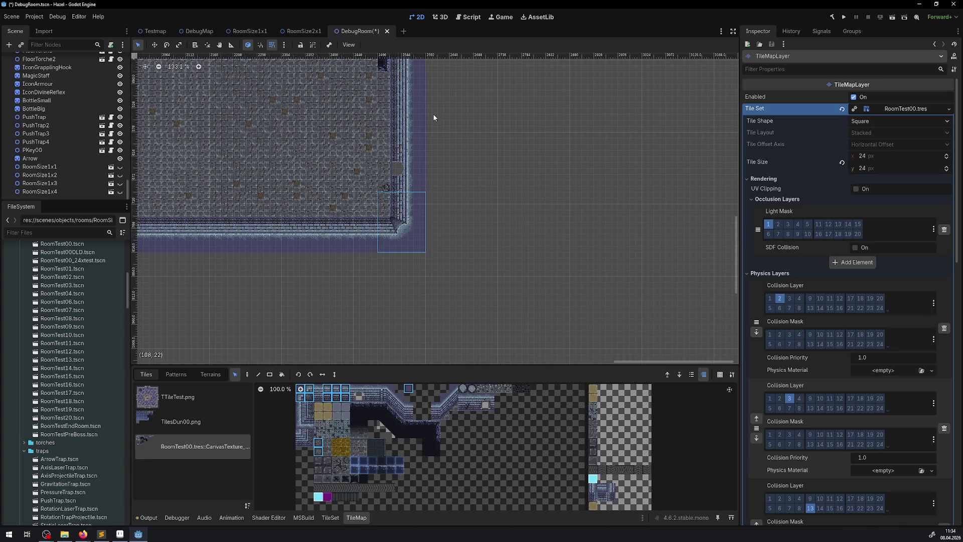
pyautogui.hscroll(-10, 377, 133)
pyautogui.scroll(5, 196, 276)
pyautogui.hscroll(10, 386, 225)
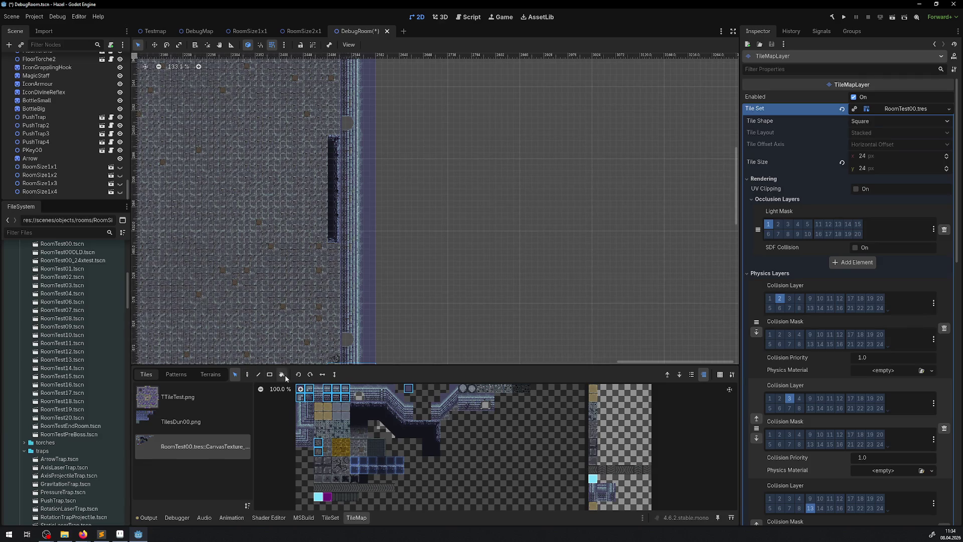
# Step: Try a vertical wall strip, undo it, and use a picked nine-cell wall column as brush
pyautogui.click(271, 375)
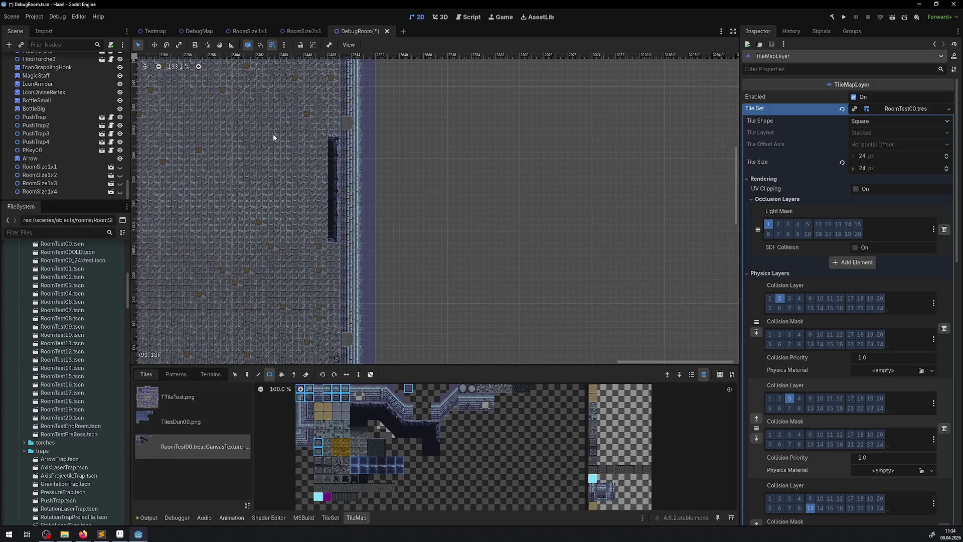
pyautogui.moveTo(286, 162); pyautogui.dragTo(286, 250)
pyautogui.hotkey('ctrl', 'z')
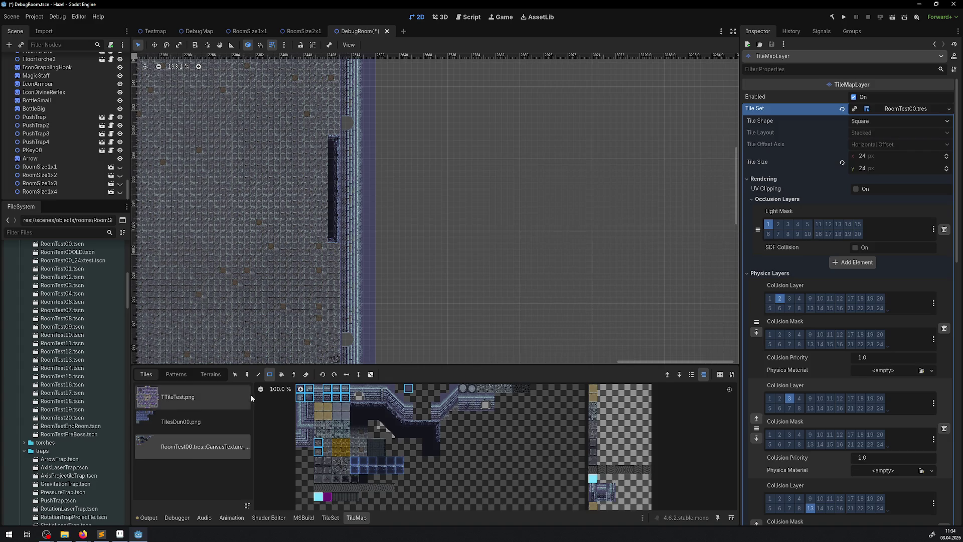
pyautogui.click(295, 375)
pyautogui.moveTo(276, 149); pyautogui.dragTo(271, 245)
pyautogui.press('d')
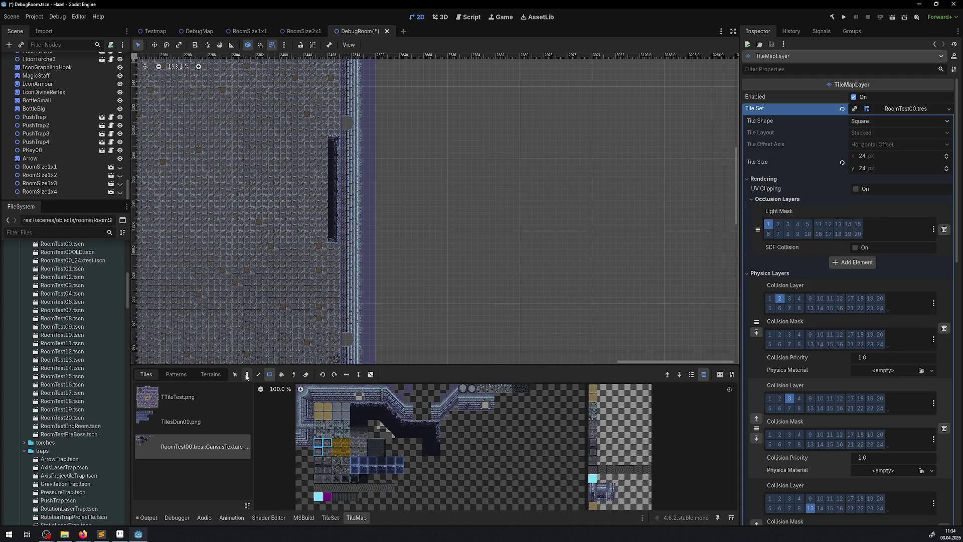
# Step: Save the DebugRoom scene with the corner block cleared
pyautogui.scroll(-1, 281, 228)
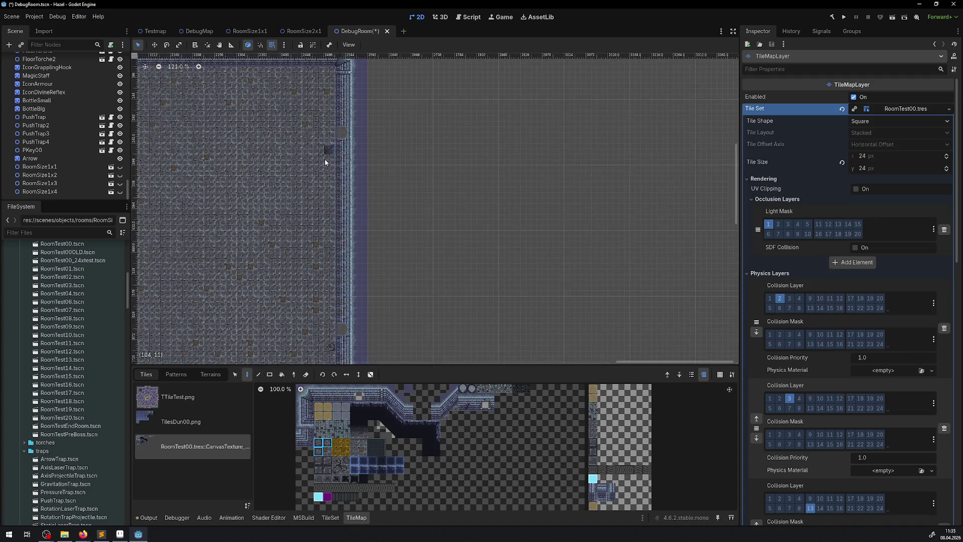
pyautogui.scroll(-5, 416, 170)
pyautogui.hscroll(-5, 269, 123)
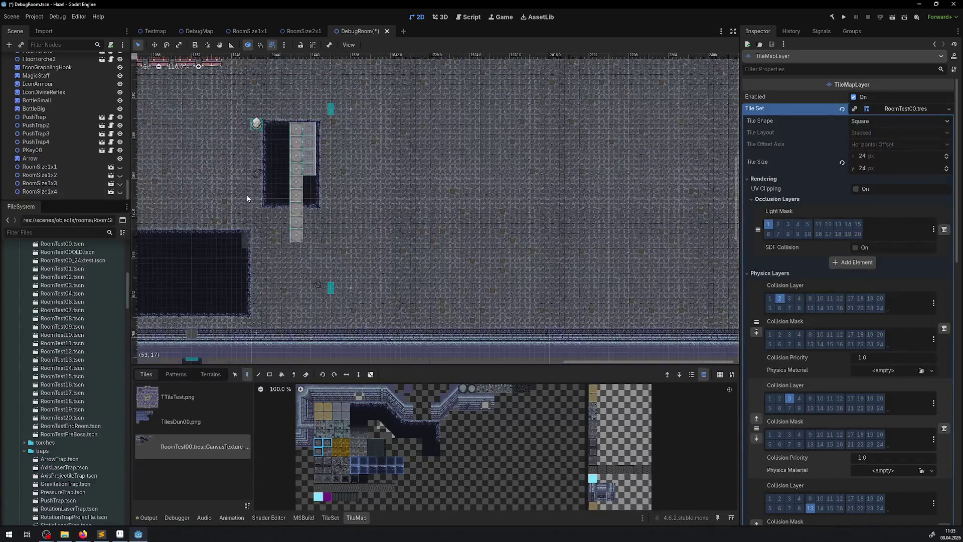
pyautogui.hotkey('ctrl', 's')
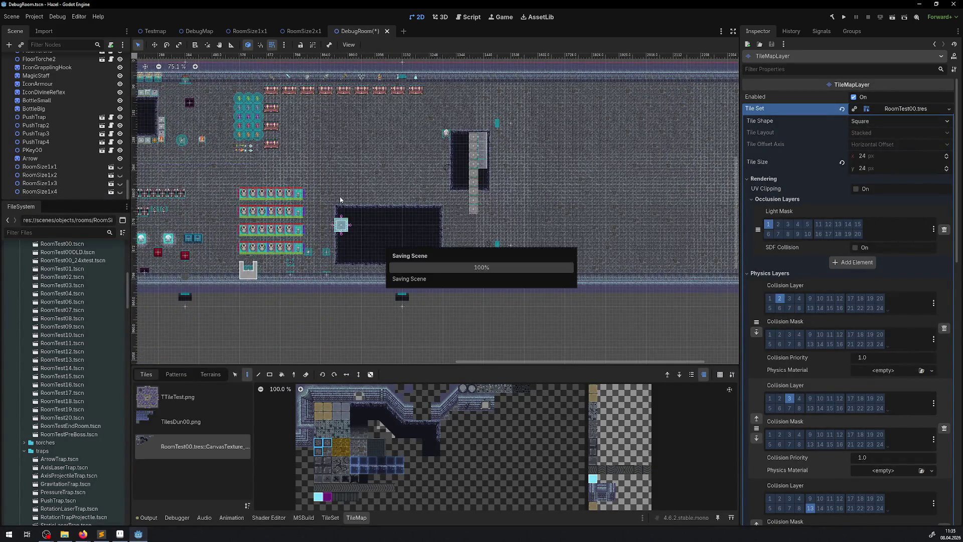
# Step: Select the dark pit tiles and move them toward the room's right wall
pyautogui.moveTo(331, 199); pyautogui.dragTo(468, 222)
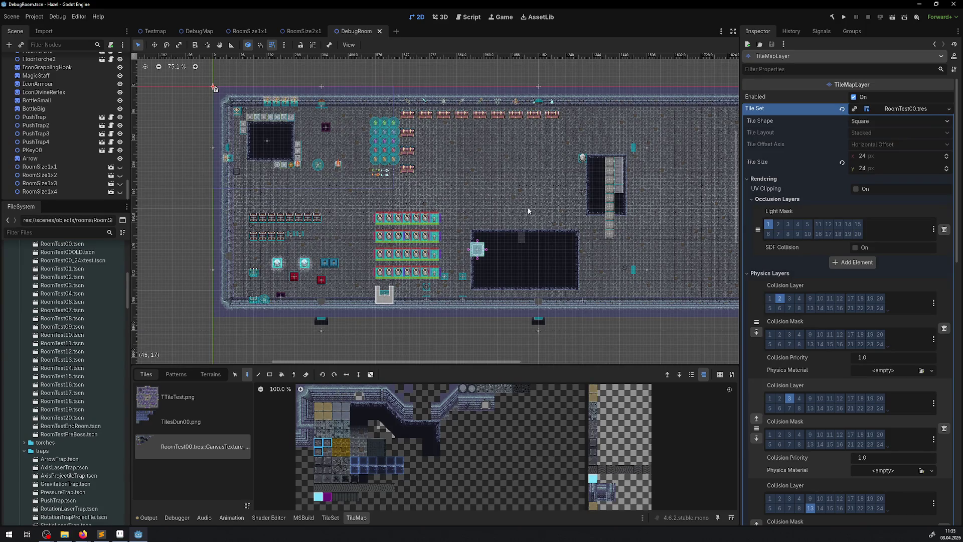
pyautogui.hscroll(5, 295, 204)
pyautogui.scroll(4, 360, 186)
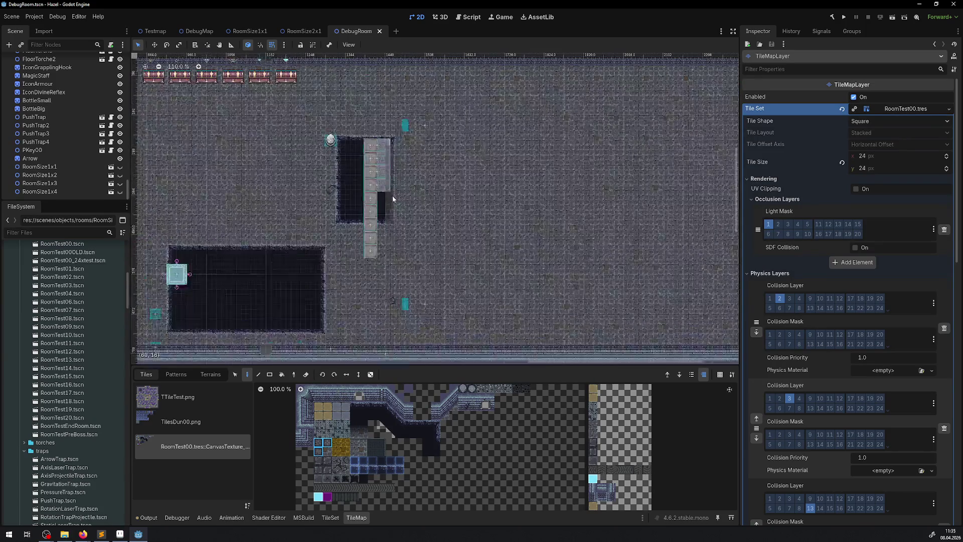
pyautogui.scroll(-3, 425, 174)
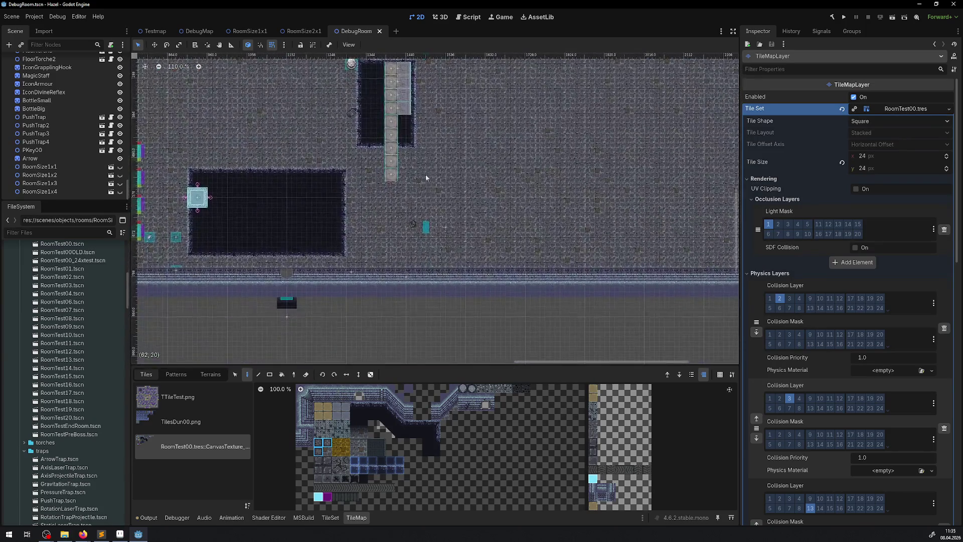
pyautogui.click(234, 374)
pyautogui.scroll(-4, 211, 177)
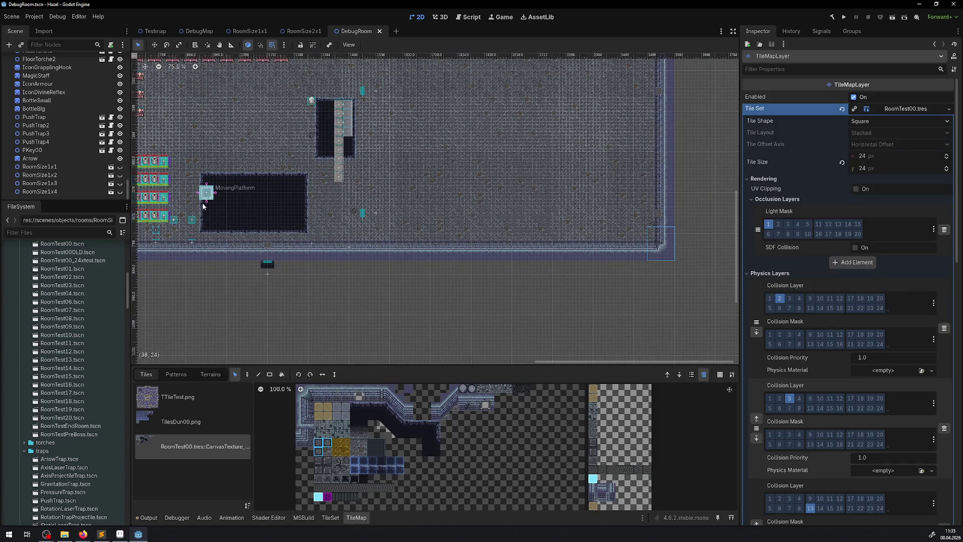
pyautogui.moveTo(318, 102); pyautogui.dragTo(356, 159)
pyautogui.moveTo(348, 120)
pyautogui.mouseDown()
pyautogui.moveTo(651, 133)
pyautogui.moveTo(617, 135)
pyautogui.mouseUp()
# Step: Bucket-fill a 2x2 block beside the column of squares, restore it to floor, and save
pyautogui.hscroll(3, 322, 164)
pyautogui.scroll(1, 322, 164)
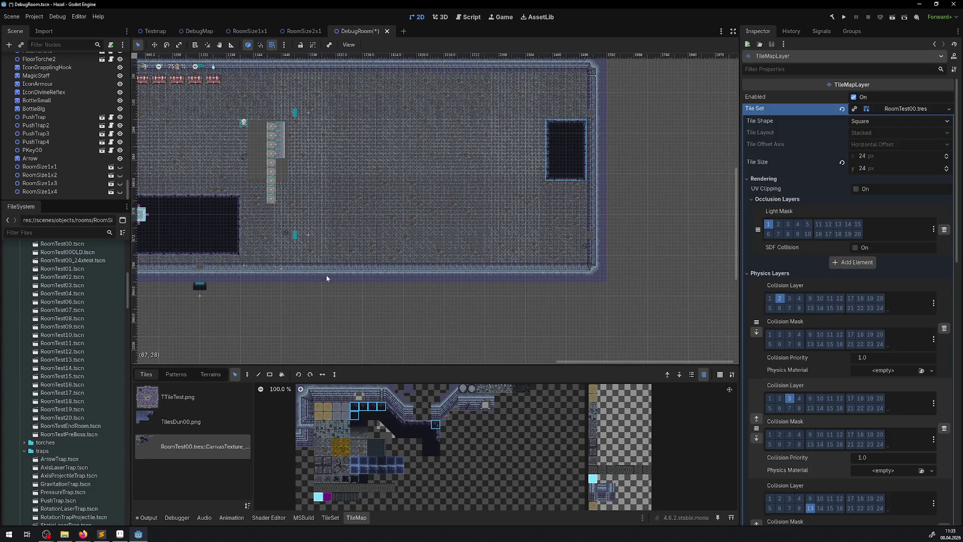
pyautogui.scroll(2, 327, 271)
pyautogui.hscroll(-2, 327, 271)
pyautogui.click(323, 450)
pyautogui.click(282, 375)
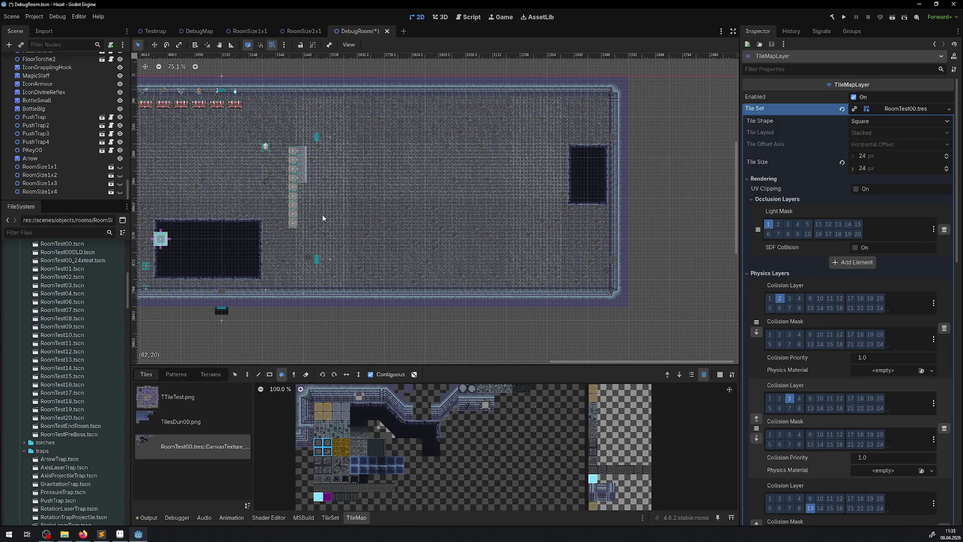
pyautogui.click(281, 193)
pyautogui.click(279, 180)
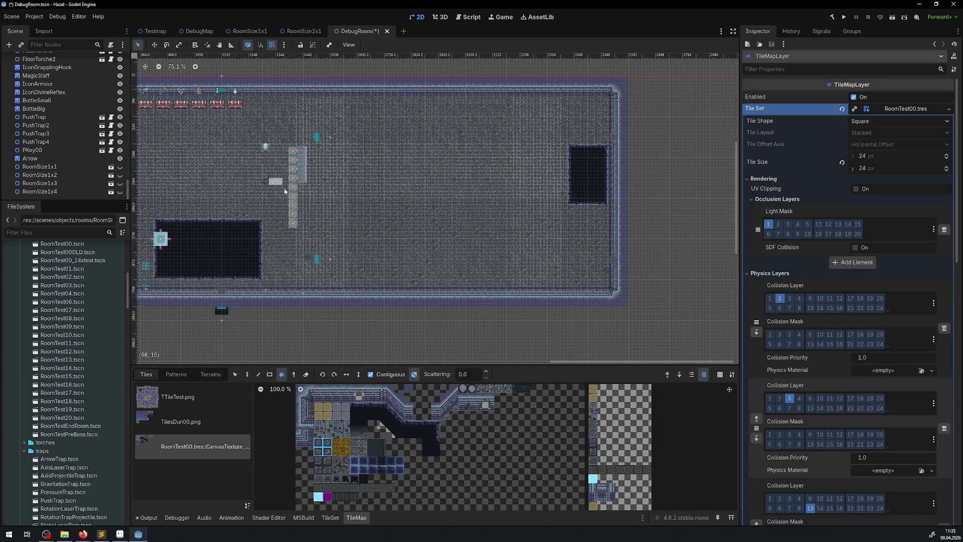
pyautogui.hotkey('ctrl', 's')
# Step: Turn off random tile scattering and show the RoomSize1x1 template overlay
pyautogui.moveTo(338, 191); pyautogui.dragTo(391, 202)
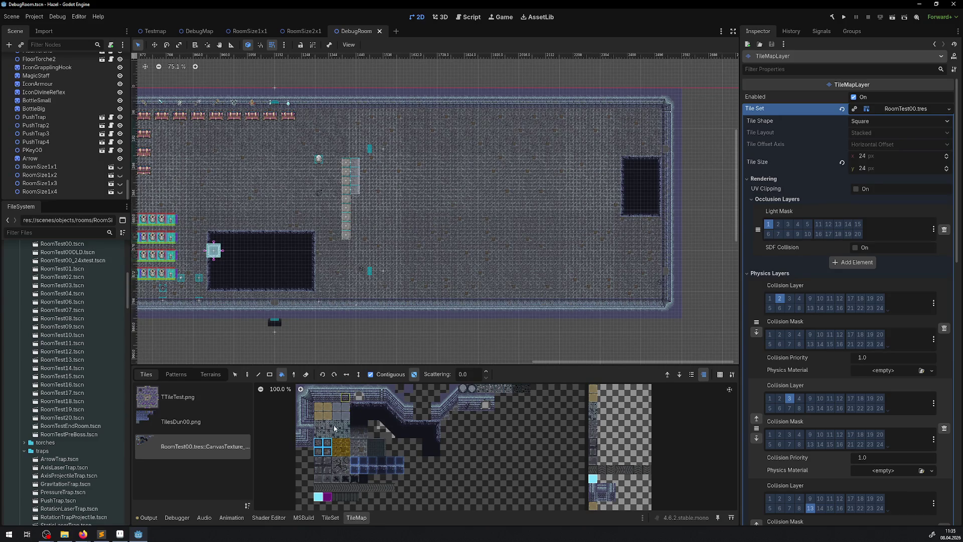
pyautogui.click(413, 374)
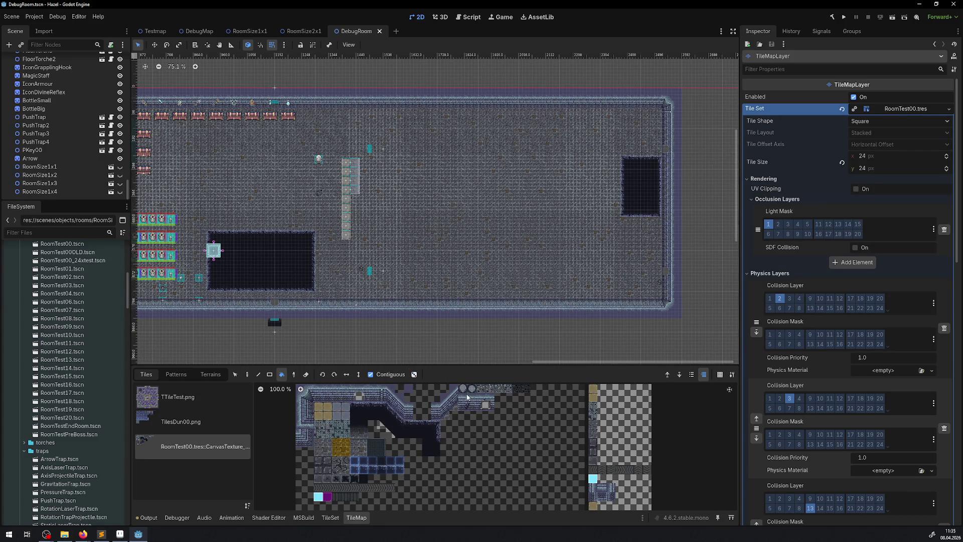
pyautogui.scroll(1, 548, 190)
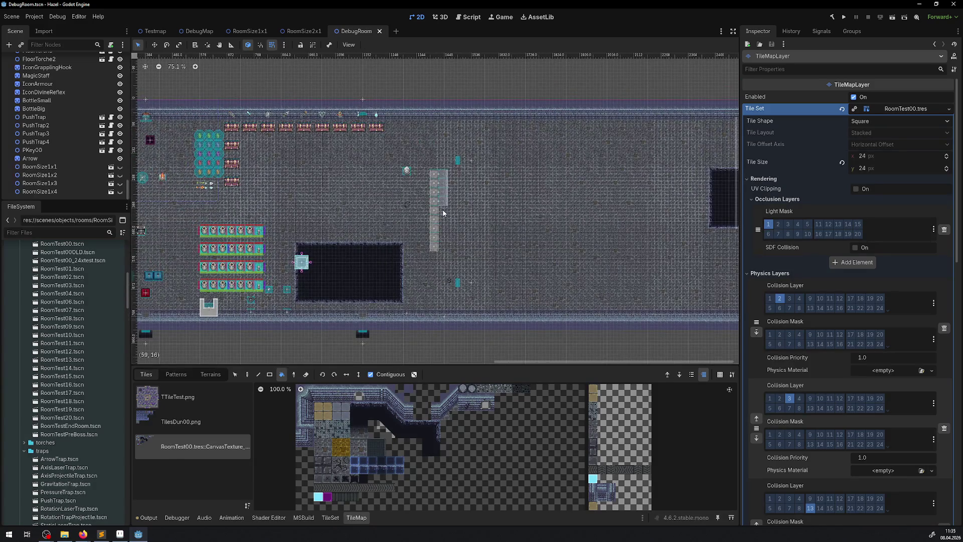
pyautogui.scroll(-1, 443, 209)
pyautogui.moveTo(330, 234)
pyautogui.mouseDown()
pyautogui.moveTo(402, 197)
pyautogui.moveTo(364, 167)
pyautogui.mouseUp()
pyautogui.click(119, 168)
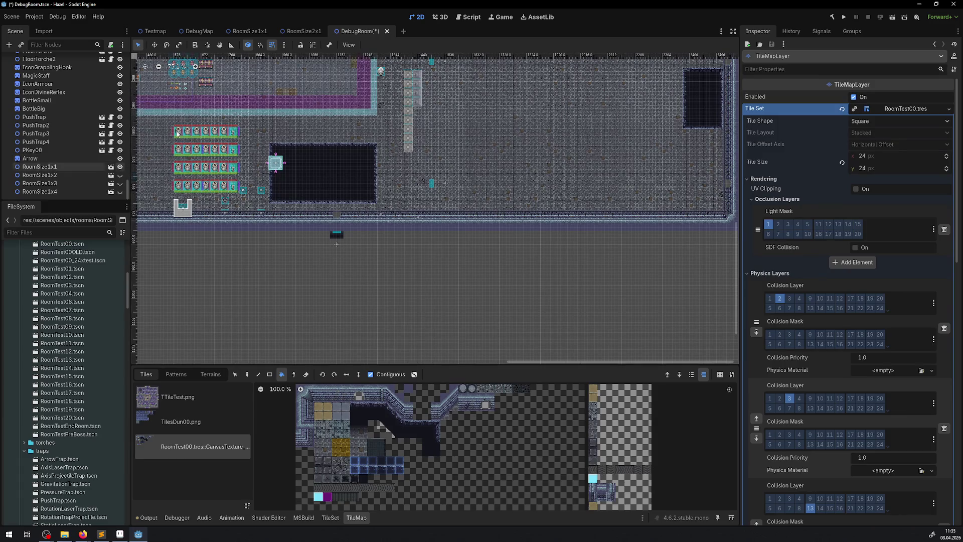
# Step: Show the RoomSize1x2 overlay and pan to the room's left edge to compare widths
pyautogui.scroll(5, 298, 153)
pyautogui.scroll(2, 298, 153)
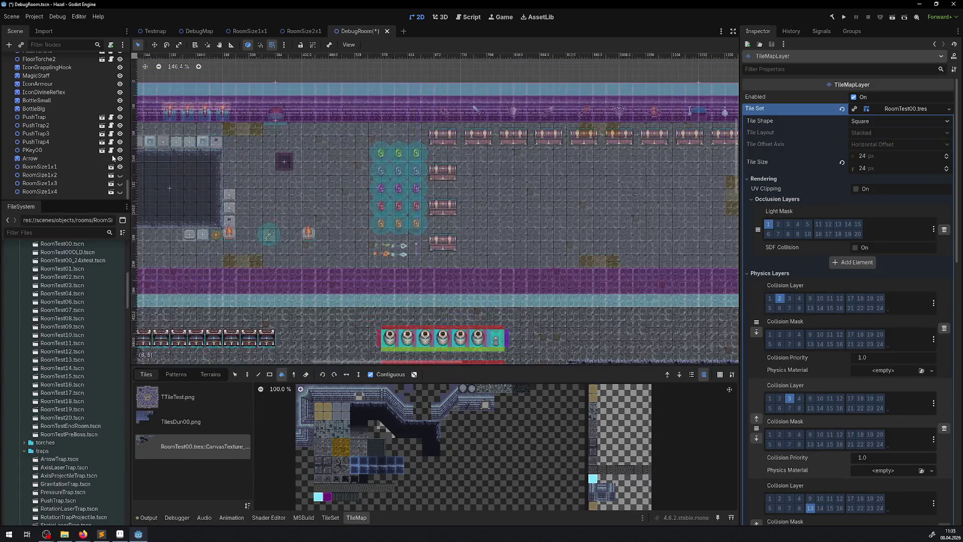
pyautogui.click(120, 176)
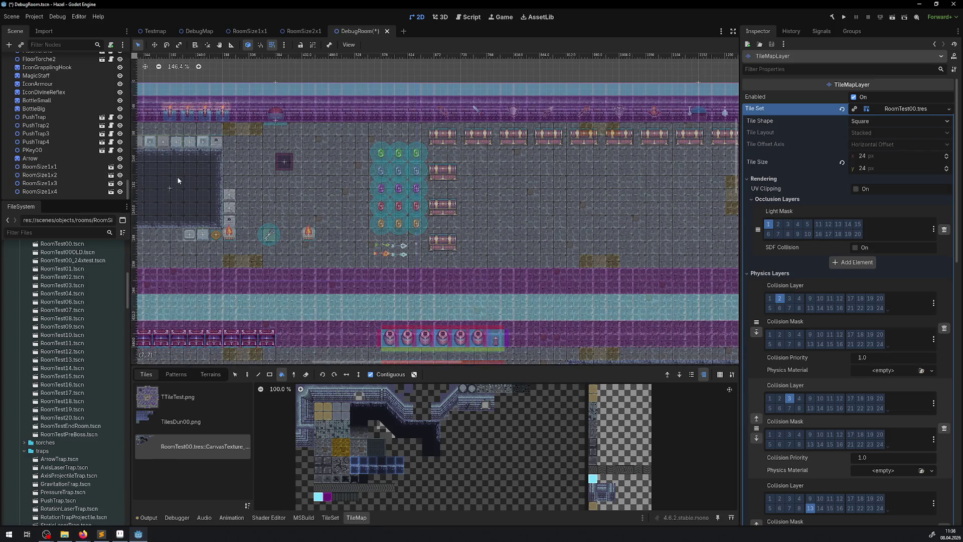
pyautogui.moveTo(313, 186); pyautogui.dragTo(473, 49)
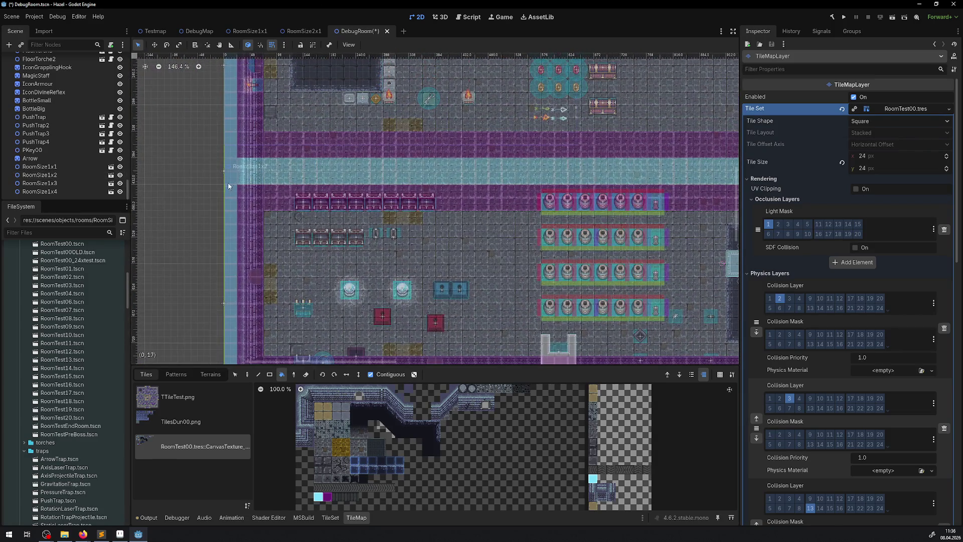
pyautogui.scroll(10, 73, 137)
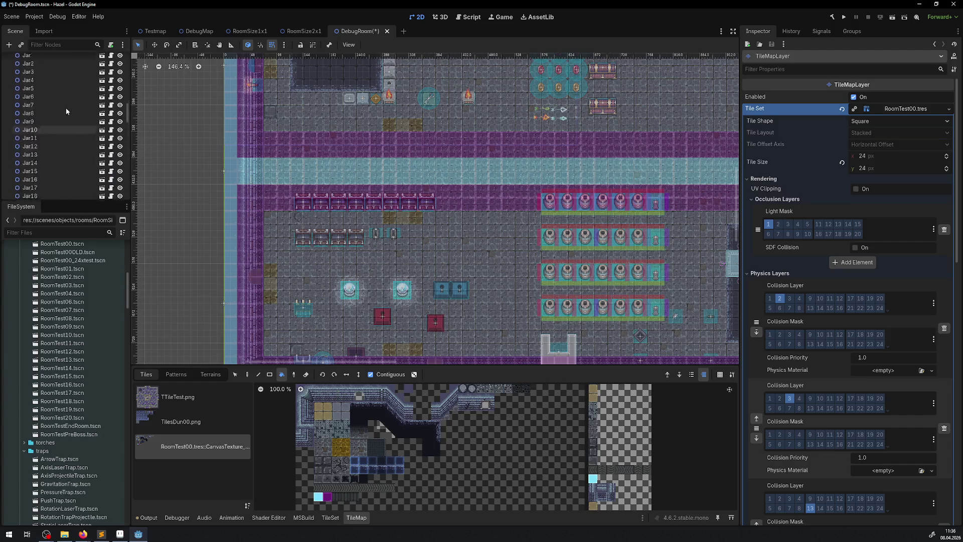
pyautogui.scroll(5, 70, 101)
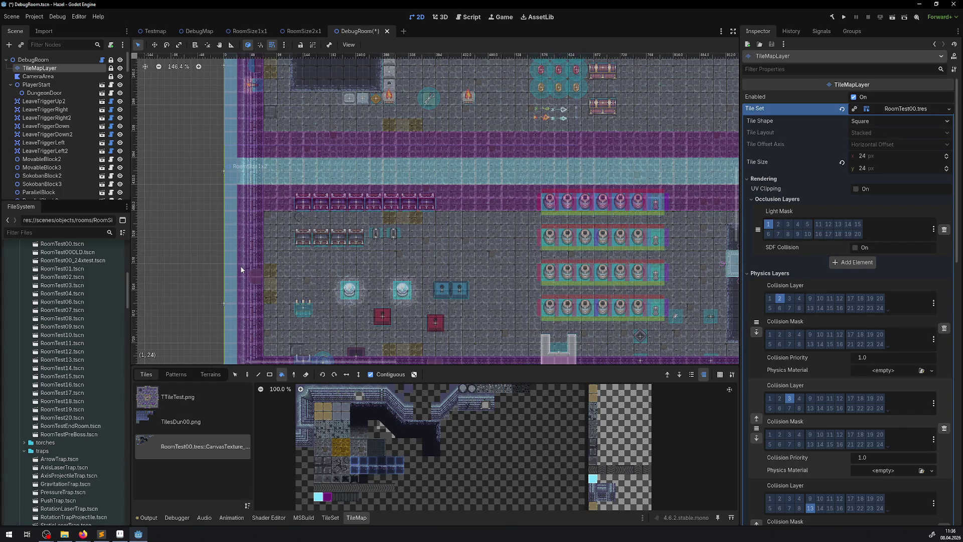
# Step: Zoom and pan around the DebugRoom tile map room by room, then pick the TileMap Select tool
pyautogui.scroll(6, 261, 214)
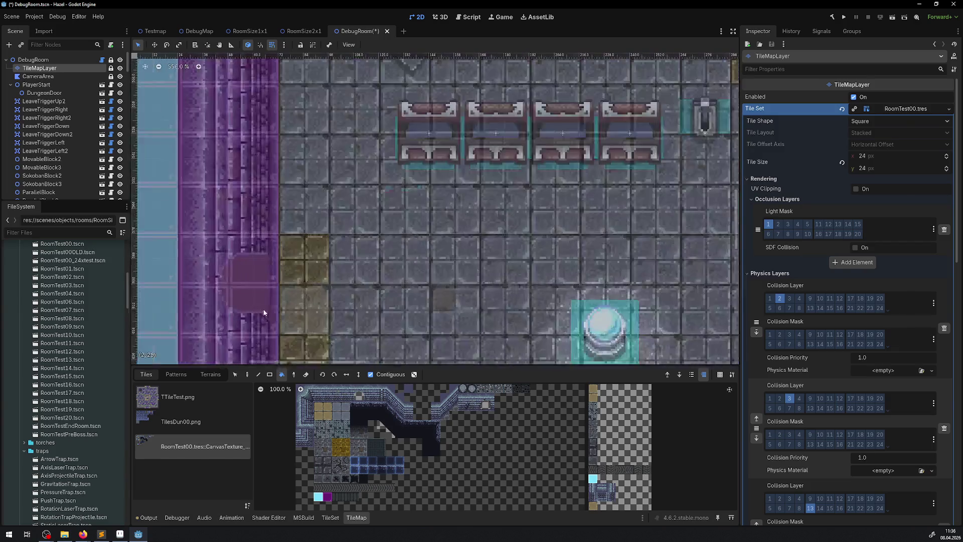
pyautogui.scroll(-6, 254, 198)
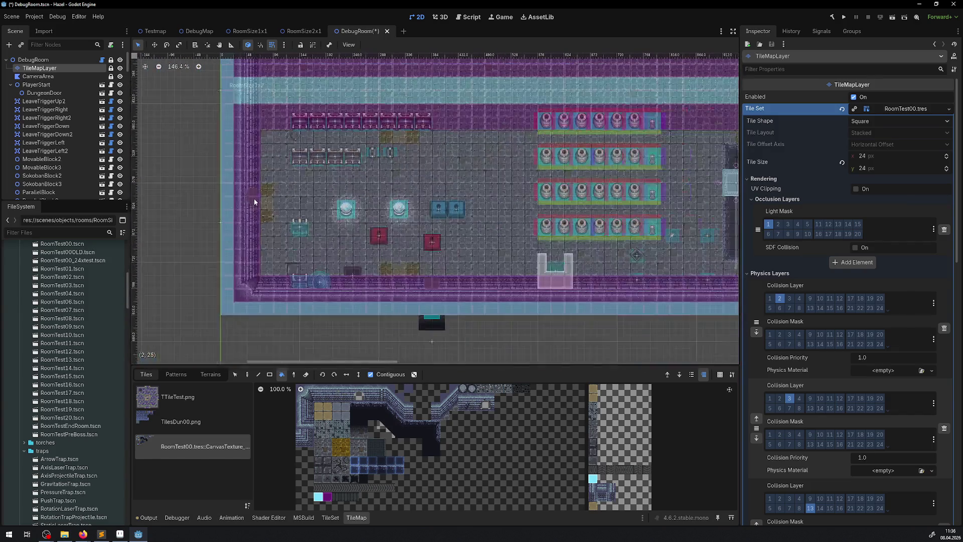
pyautogui.scroll(3, 254, 197)
pyautogui.scroll(-3, 278, 257)
pyautogui.scroll(2, 278, 258)
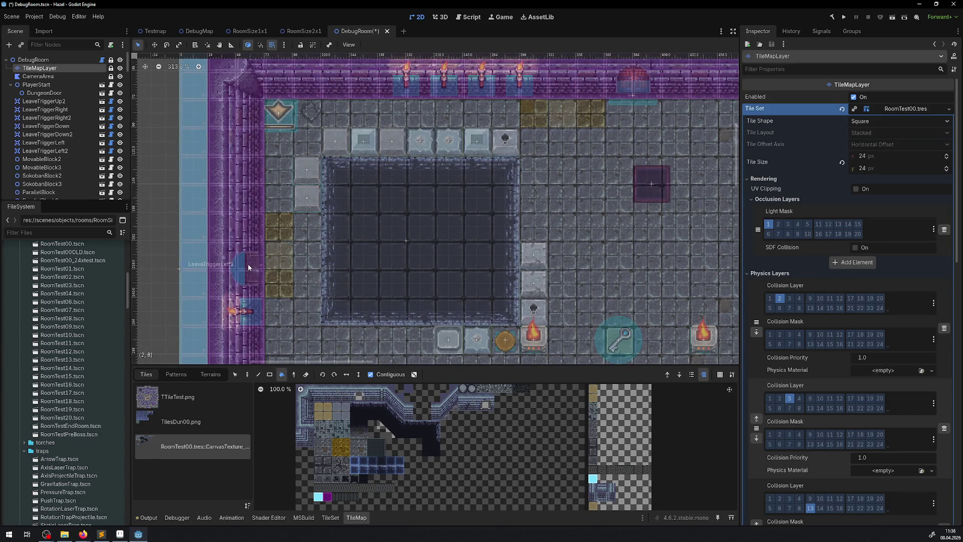
pyautogui.scroll(-6, 247, 264)
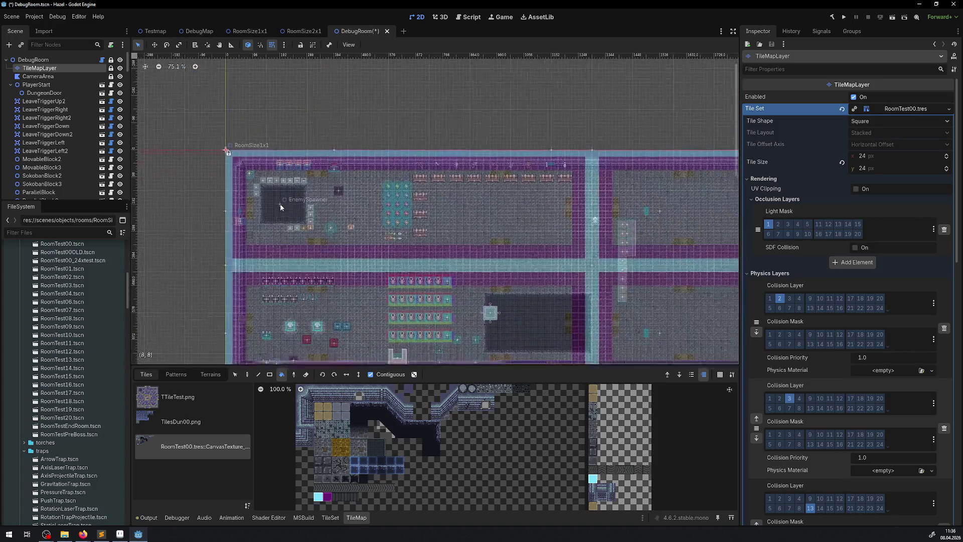
pyautogui.scroll(6, 280, 203)
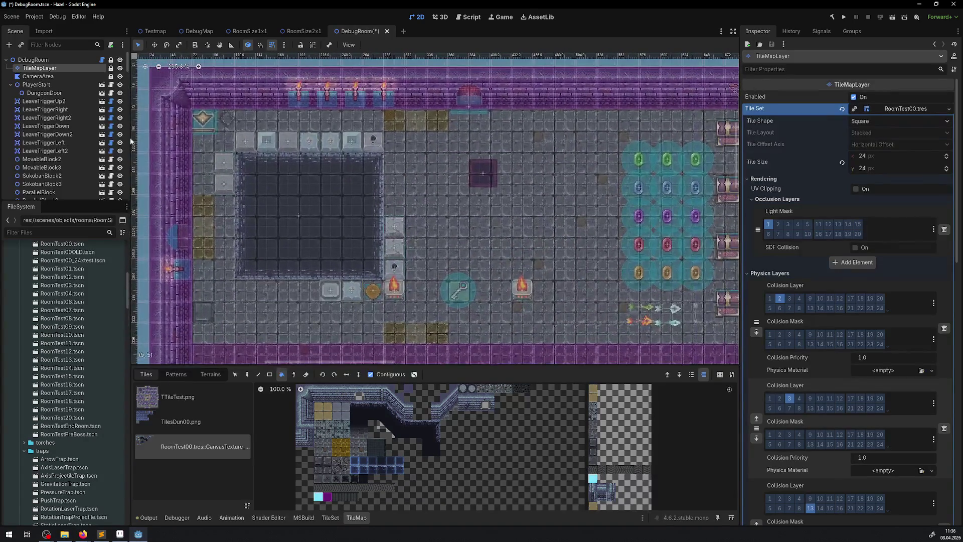
pyautogui.scroll(-5, 185, 190)
pyautogui.hscroll(10, 477, 210)
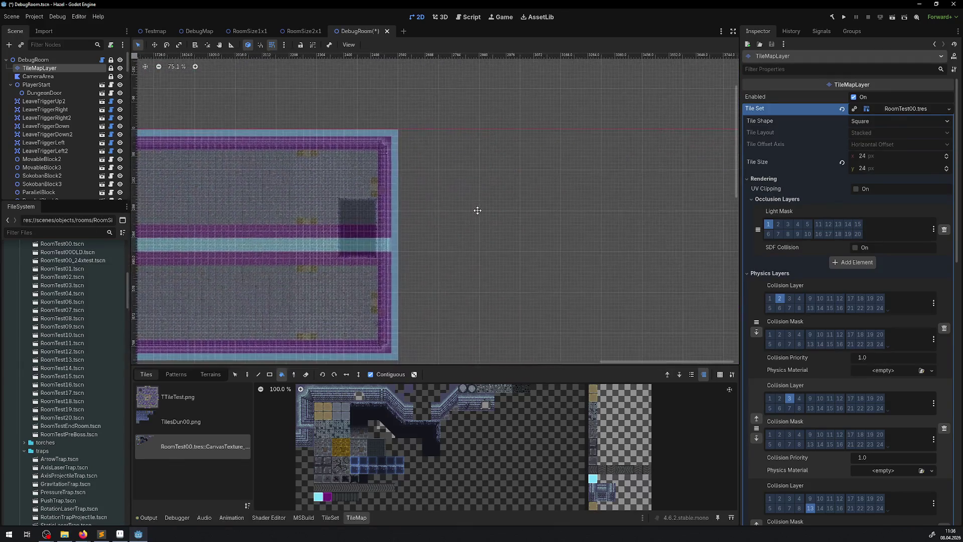
pyautogui.scroll(3, 411, 187)
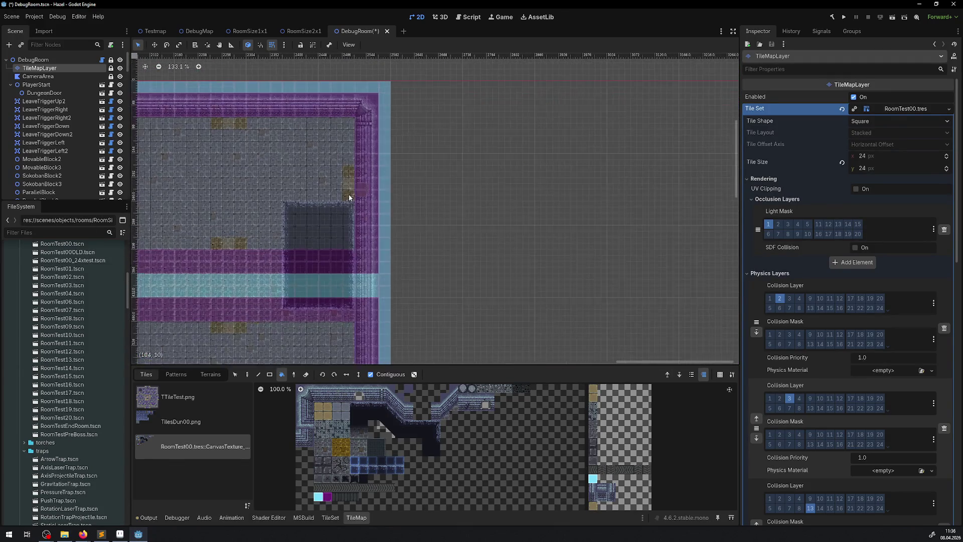
pyautogui.scroll(-2, 397, 60)
pyautogui.scroll(2, 428, 175)
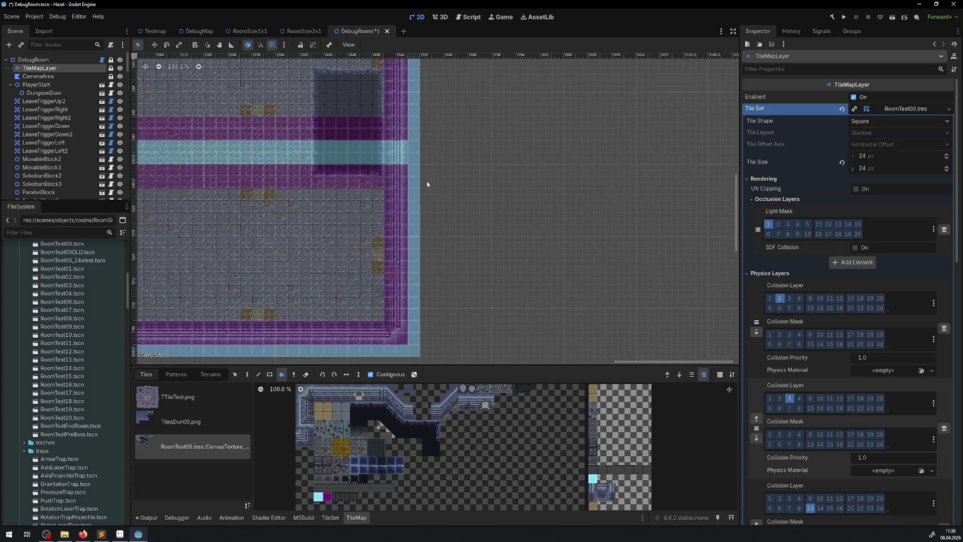
pyautogui.hscroll(-15, 398, 237)
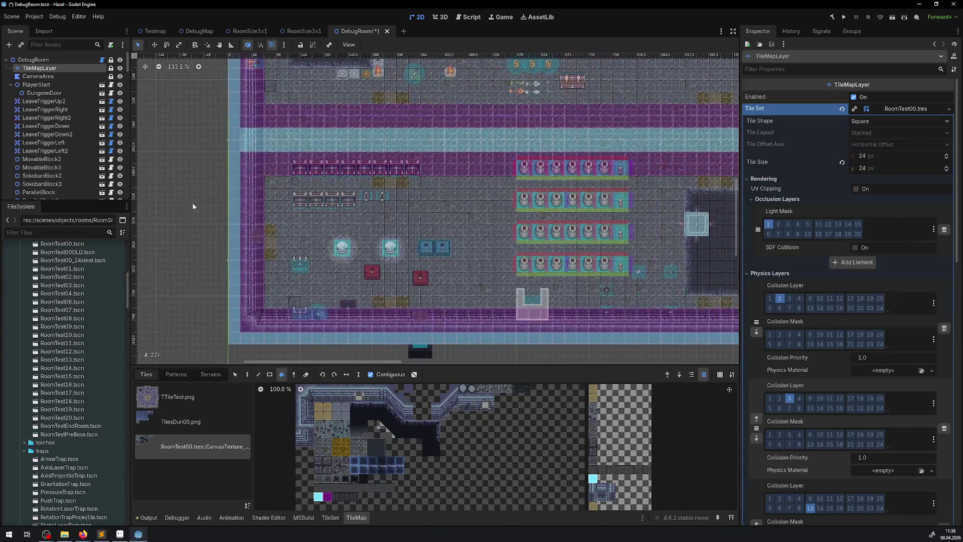
pyautogui.scroll(2, 248, 102)
pyautogui.moveTo(341, 249); pyautogui.dragTo(302, 228)
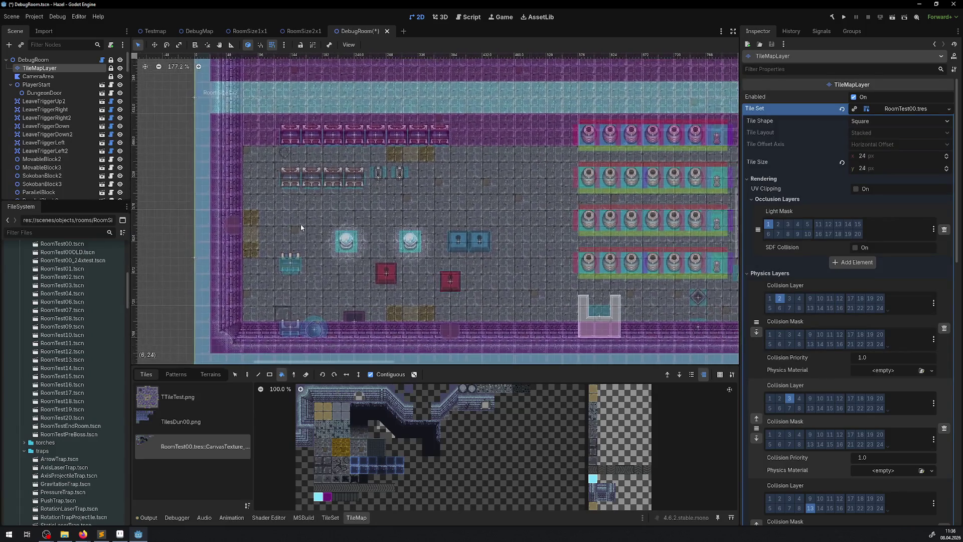
pyautogui.scroll(5, 291, 147)
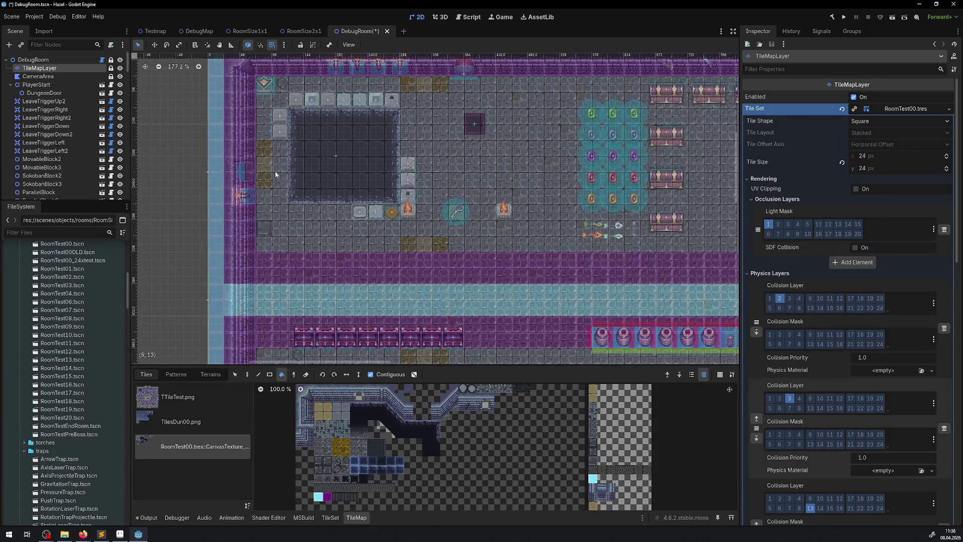
pyautogui.scroll(3, 266, 100)
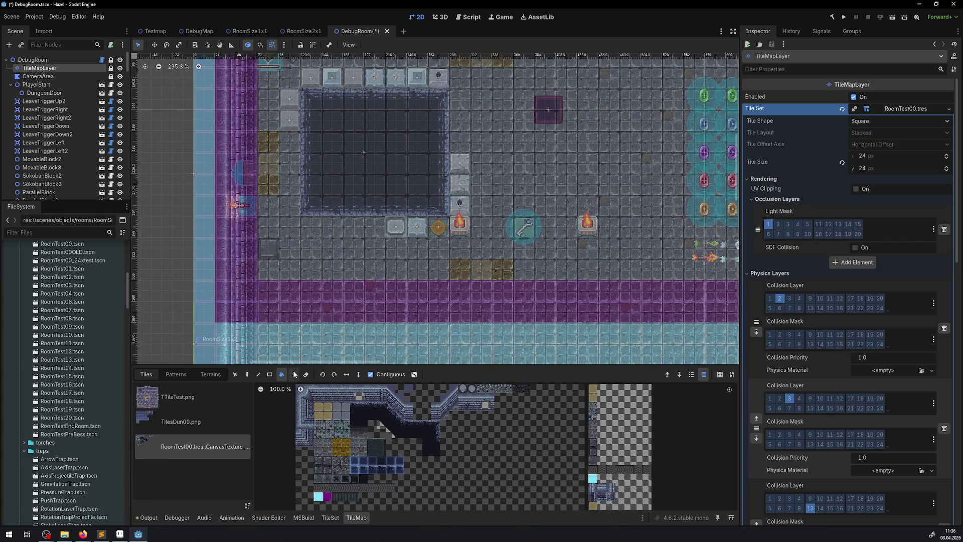
pyautogui.click(235, 374)
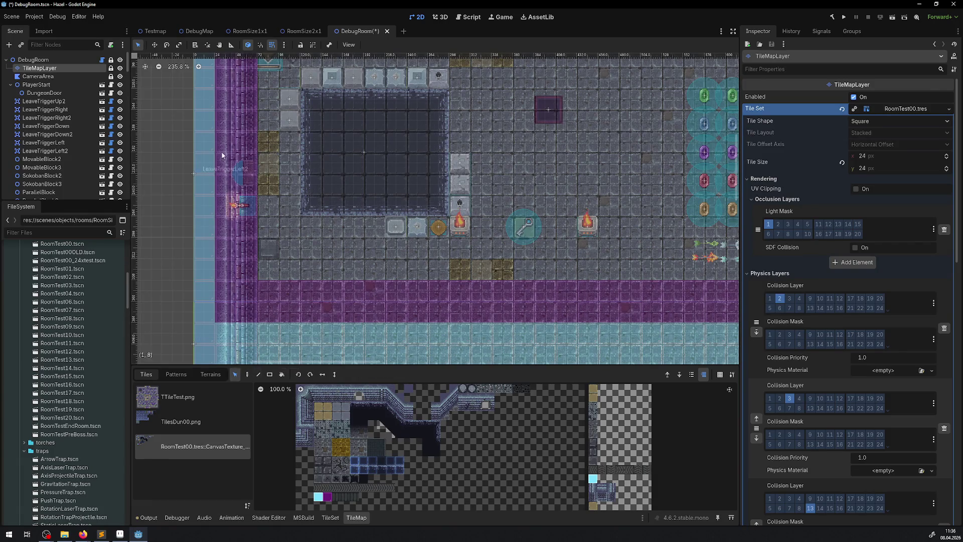
# Step: Copy a 2x2 block of left-wall tiles and place it on the right wall
pyautogui.moveTo(203, 162)
pyautogui.mouseDown()
pyautogui.moveTo(230, 184)
pyautogui.moveTo(229, 168)
pyautogui.mouseUp()
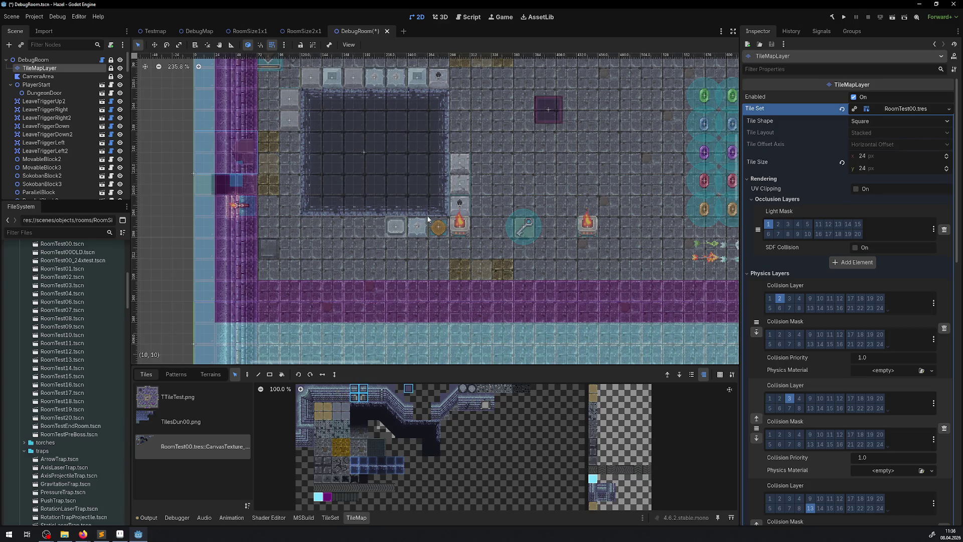
pyautogui.scroll(-3, 229, 168)
pyautogui.moveTo(552, 210); pyautogui.dragTo(300, 208)
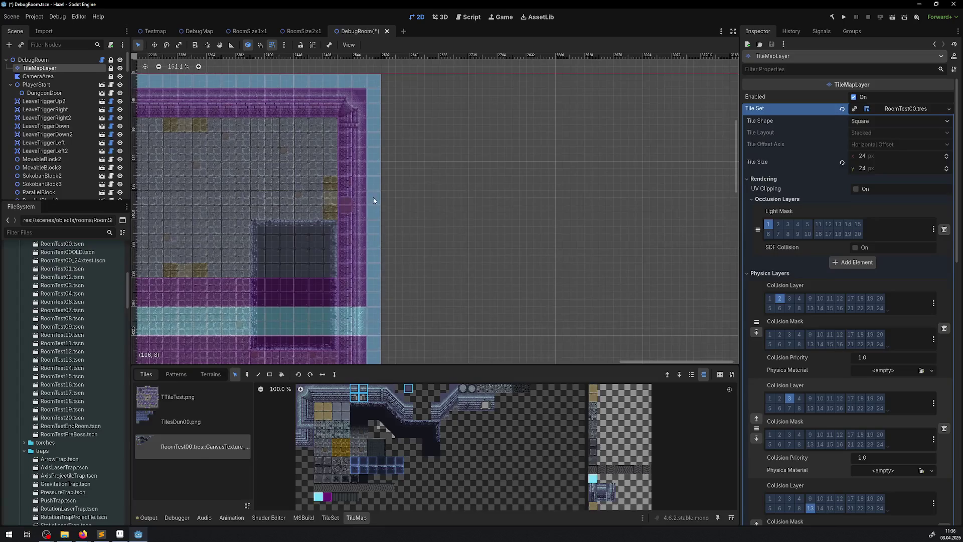
pyautogui.scroll(3, 348, 187)
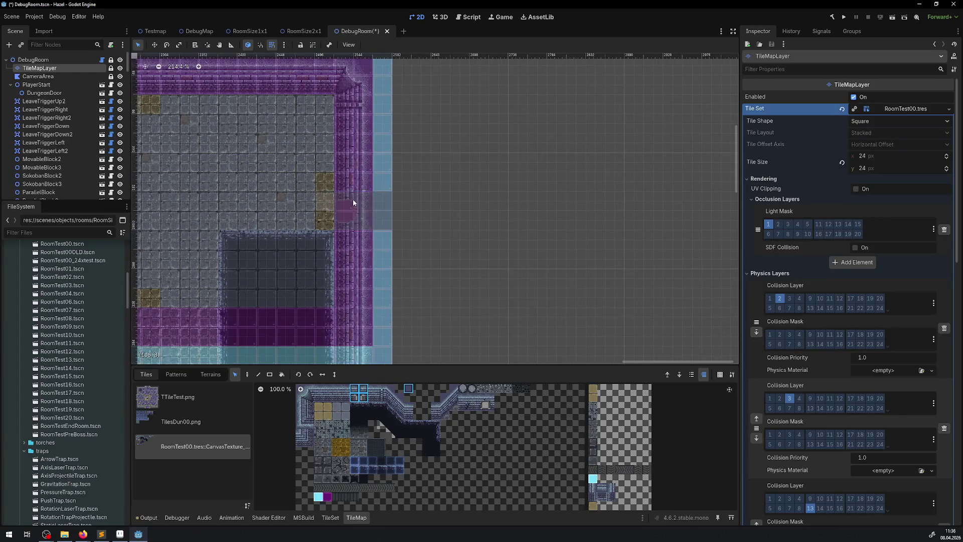
pyautogui.scroll(-10, 371, 221)
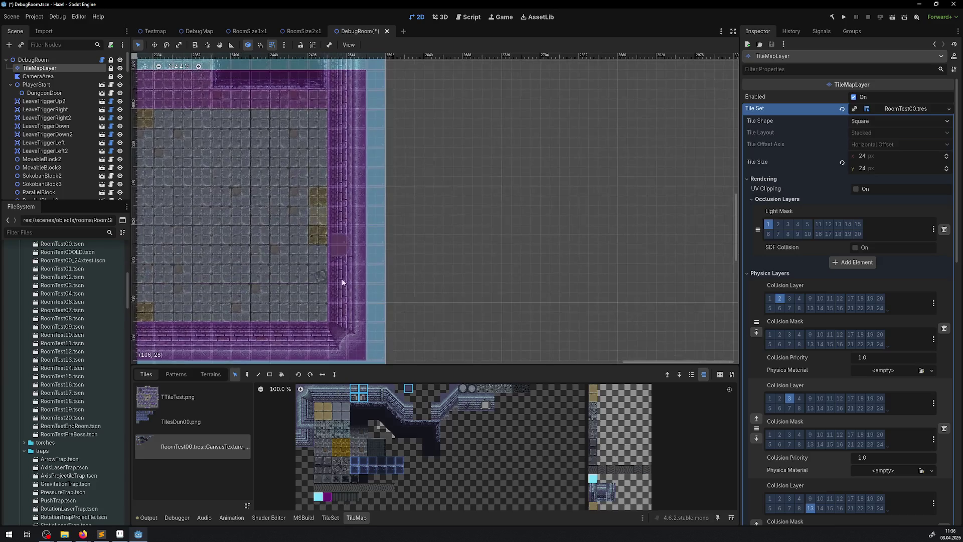
pyautogui.click(335, 258)
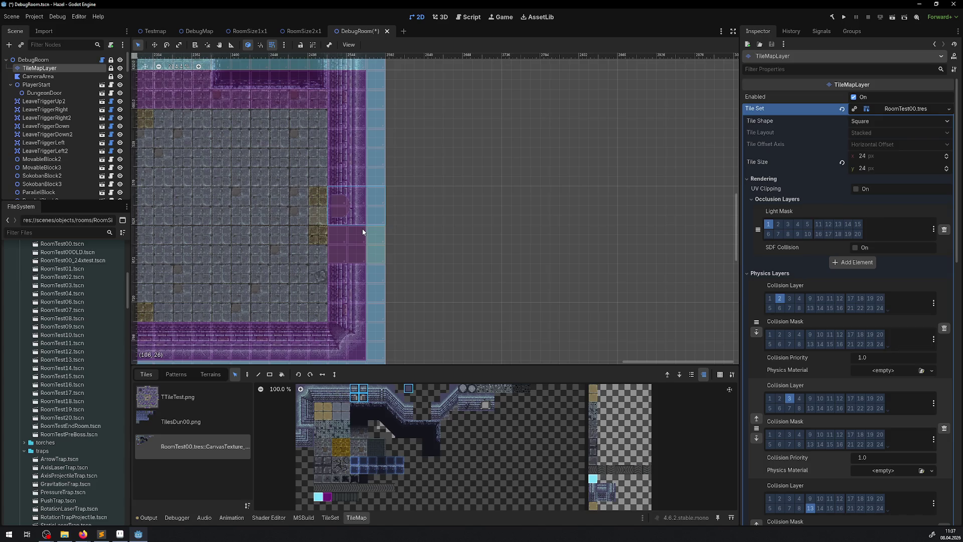
# Step: Select a 2x2 block and a single tile along the room's top wall
pyautogui.scroll(-4, 316, 178)
pyautogui.moveTo(308, 179)
pyautogui.mouseDown()
pyautogui.moveTo(529, 185)
pyautogui.moveTo(678, 174)
pyautogui.mouseUp()
pyautogui.moveTo(613, 143)
pyautogui.mouseDown()
pyautogui.moveTo(372, 142)
pyautogui.moveTo(694, 80)
pyautogui.moveTo(297, 81)
pyautogui.moveTo(626, 87)
pyautogui.moveTo(171, 96)
pyautogui.moveTo(191, 100)
pyautogui.mouseUp()
pyautogui.scroll(5, 312, 164)
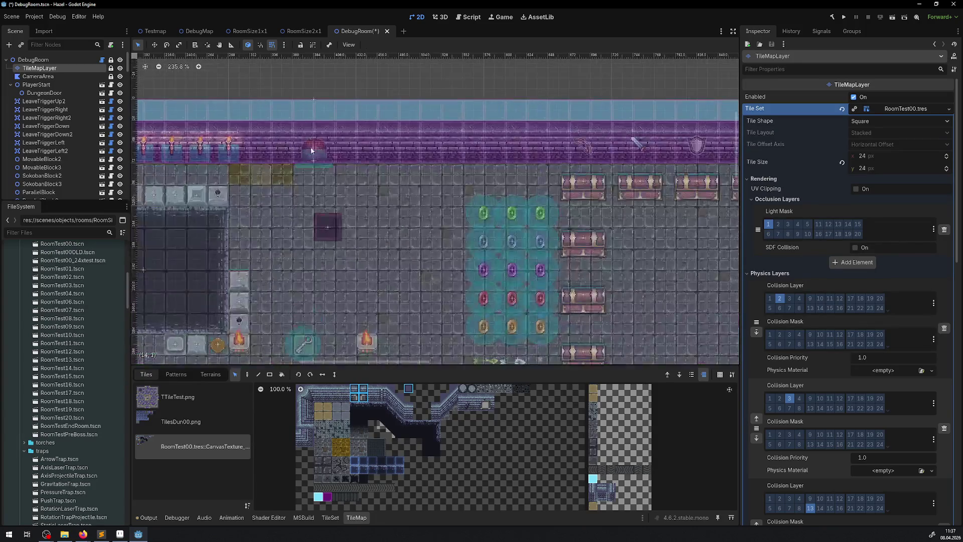
pyautogui.moveTo(287, 158)
pyautogui.mouseDown()
pyautogui.moveTo(317, 122)
pyautogui.moveTo(321, 87)
pyautogui.moveTo(314, 133)
pyautogui.moveTo(306, 131)
pyautogui.mouseUp()
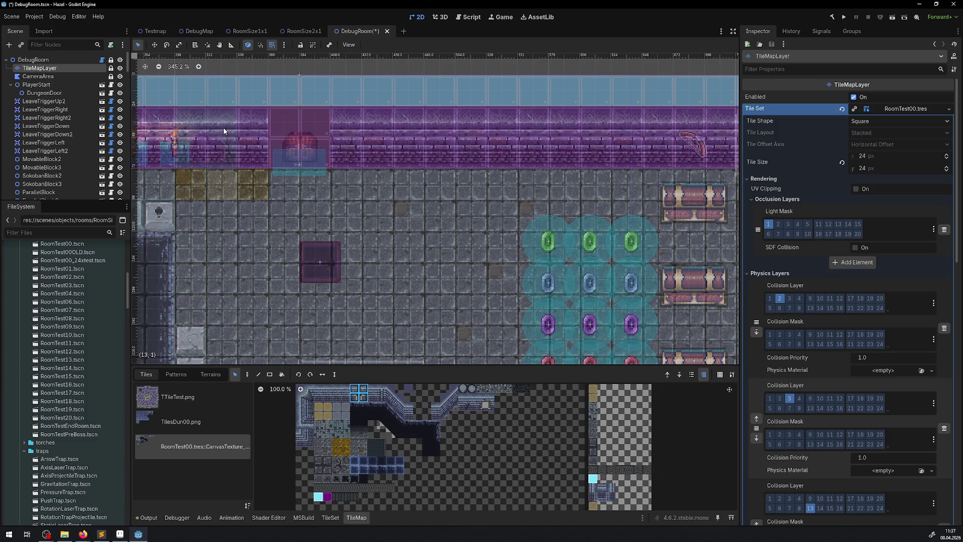
pyautogui.scroll(-3, 574, 169)
pyautogui.moveTo(574, 169)
pyautogui.mouseDown()
pyautogui.moveTo(431, 169)
pyautogui.moveTo(533, 149)
pyautogui.mouseUp()
pyautogui.moveTo(662, 189)
pyautogui.mouseDown()
pyautogui.moveTo(192, 202)
pyautogui.moveTo(253, 210)
pyautogui.mouseUp()
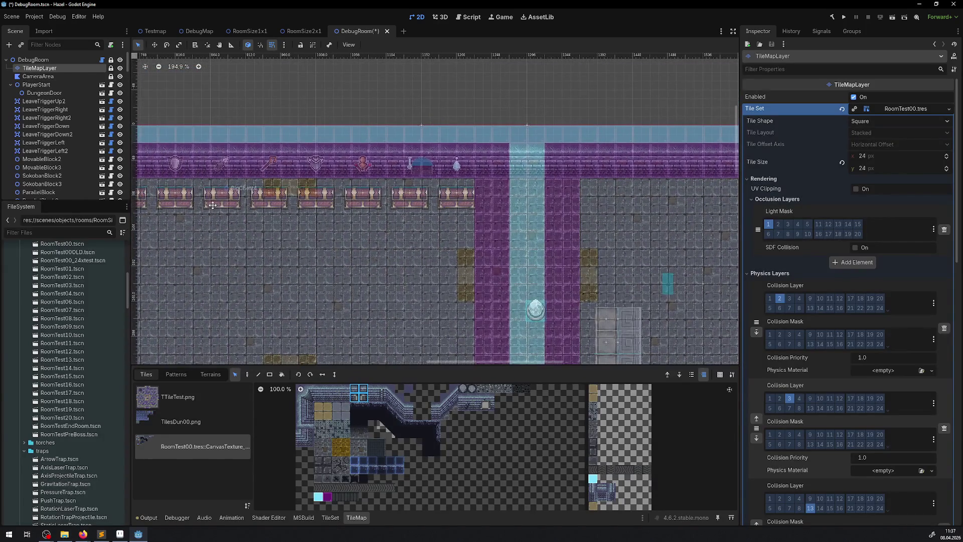
pyautogui.click(411, 153)
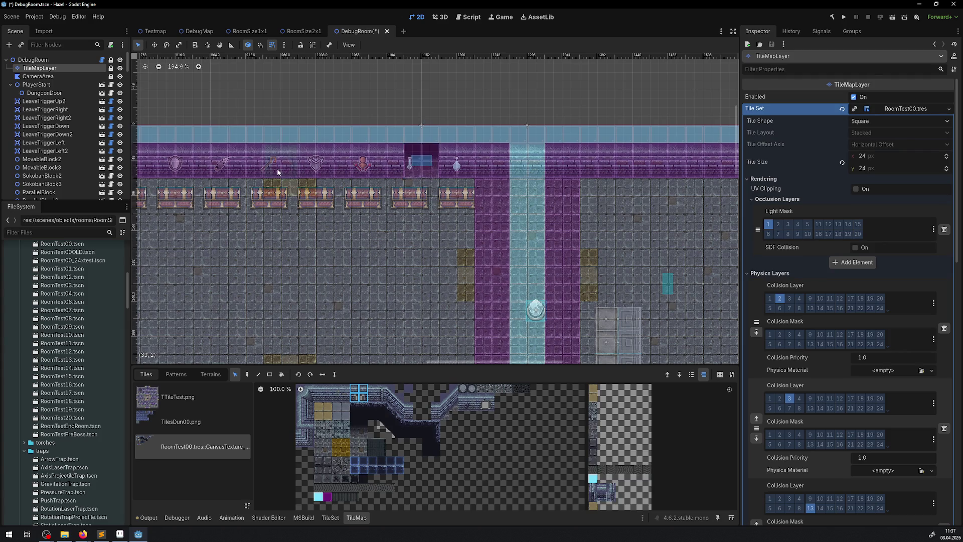
# Step: Select a 2x2 bottom-wall block and fill two 2x2 areas of the bottom wall with it
pyautogui.scroll(-4, 400, 227)
pyautogui.scroll(-10, 400, 228)
pyautogui.hscroll(-10, 550, 206)
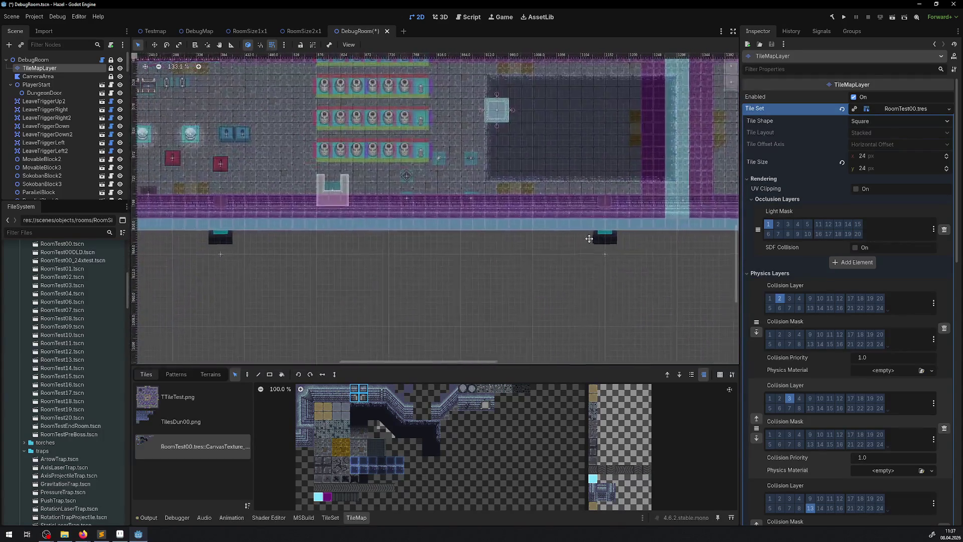
pyautogui.scroll(6, 335, 202)
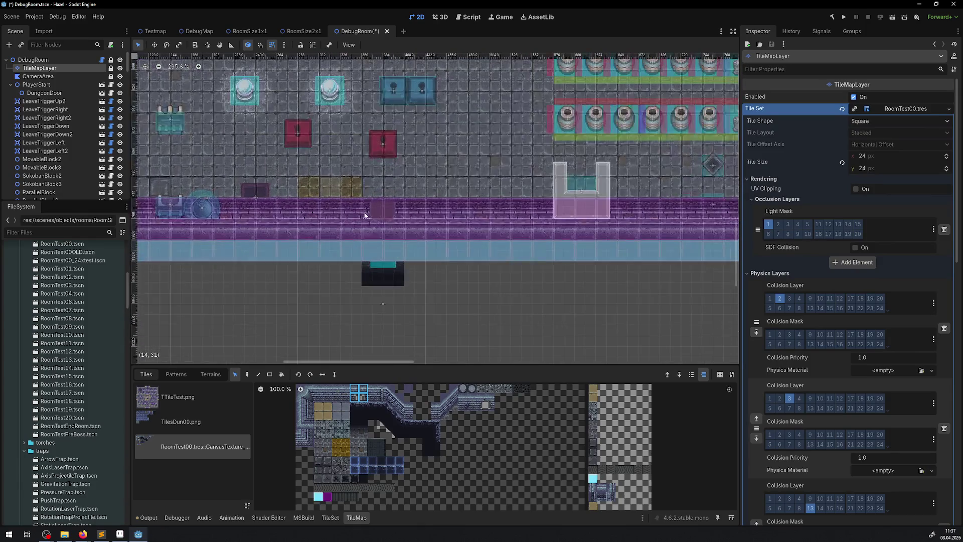
pyautogui.moveTo(370, 209); pyautogui.dragTo(392, 224)
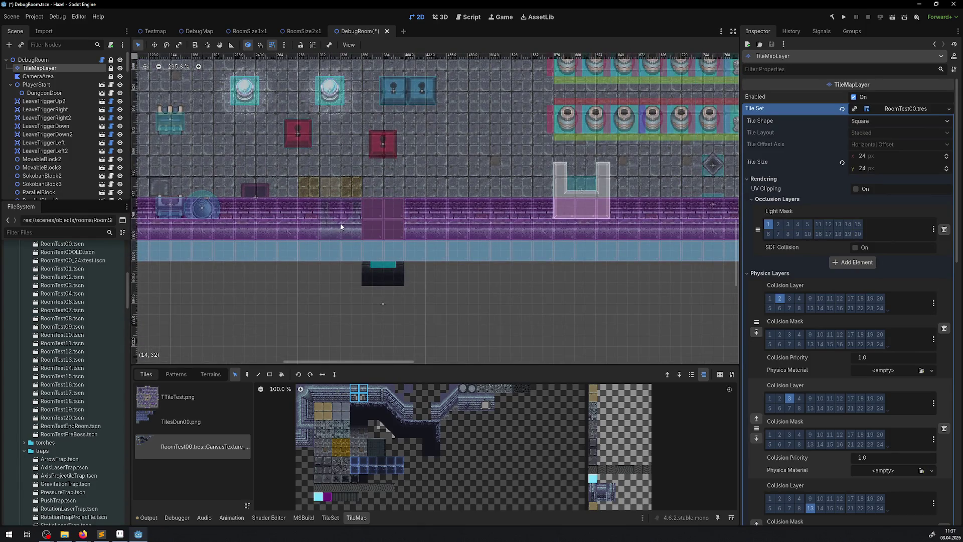
pyautogui.scroll(-5, 329, 224)
pyautogui.scroll(3, 366, 190)
pyautogui.scroll(2, 193, 261)
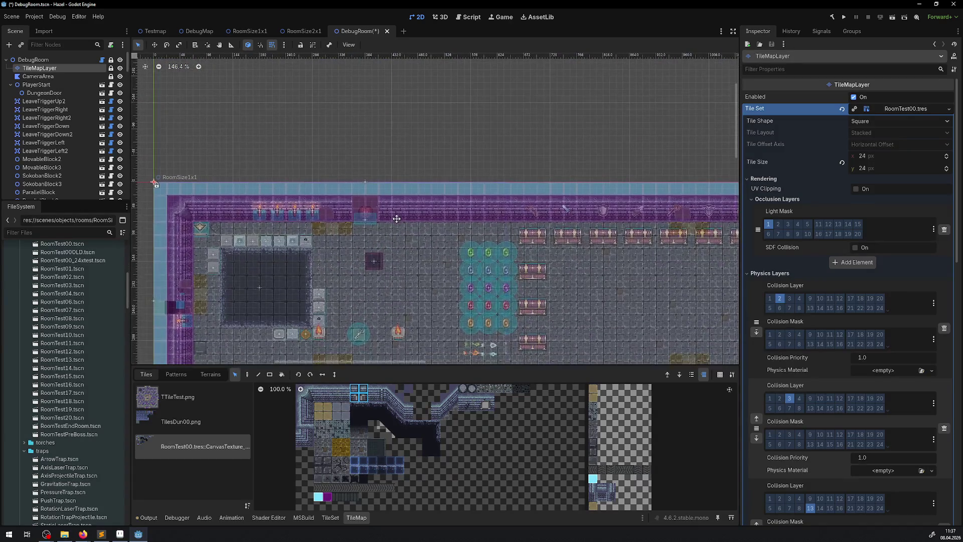
pyautogui.hscroll(8, 193, 262)
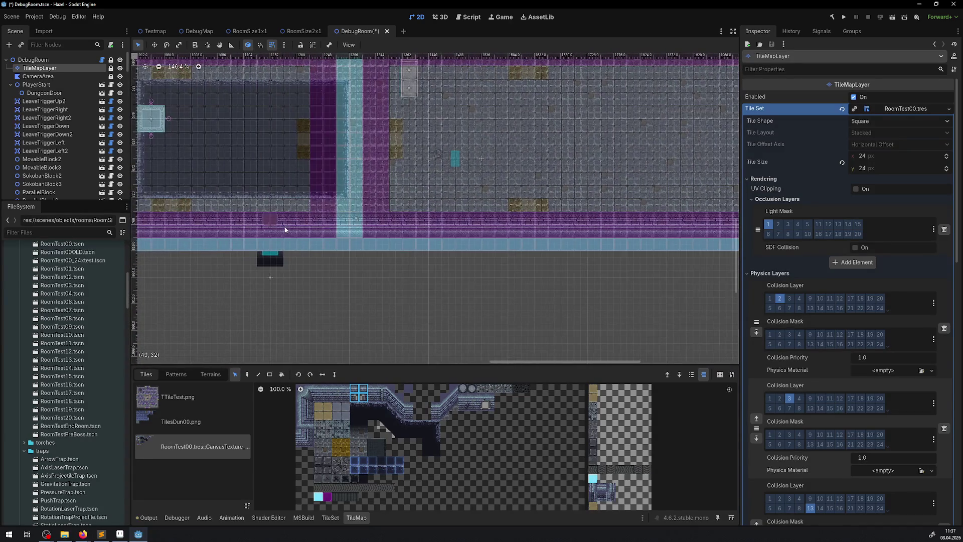
pyautogui.click(262, 217)
pyautogui.click(161, 221)
pyautogui.scroll(-5, 376, 181)
pyautogui.moveTo(568, 183)
pyautogui.mouseDown()
pyautogui.moveTo(344, 288)
pyautogui.moveTo(300, 330)
pyautogui.mouseUp()
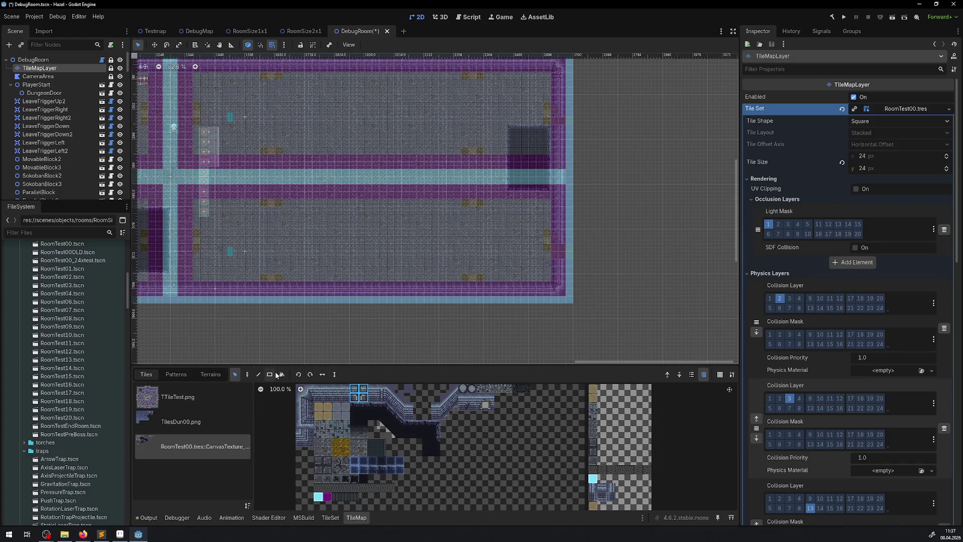
pyautogui.click(270, 375)
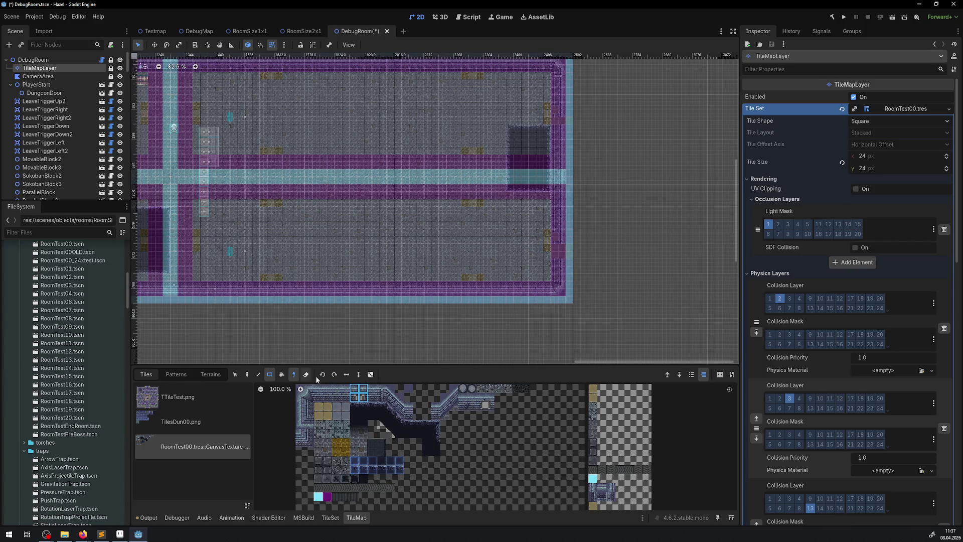
# Step: Paint two tiles onto the purple wall strip with the Paint tool, then hide RoomSize1x3
pyautogui.scroll(3, 252, 227)
pyautogui.scroll(4, 330, 161)
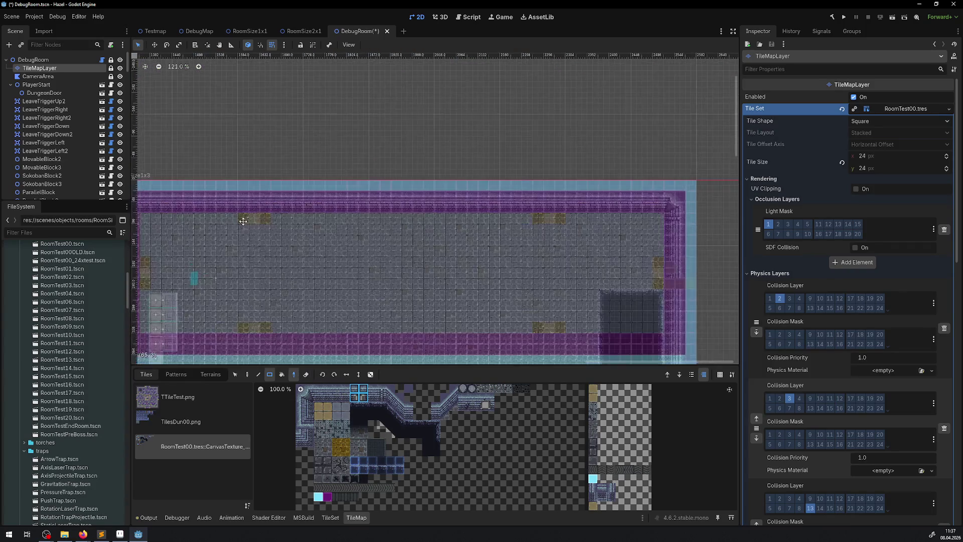
pyautogui.scroll(3, 316, 173)
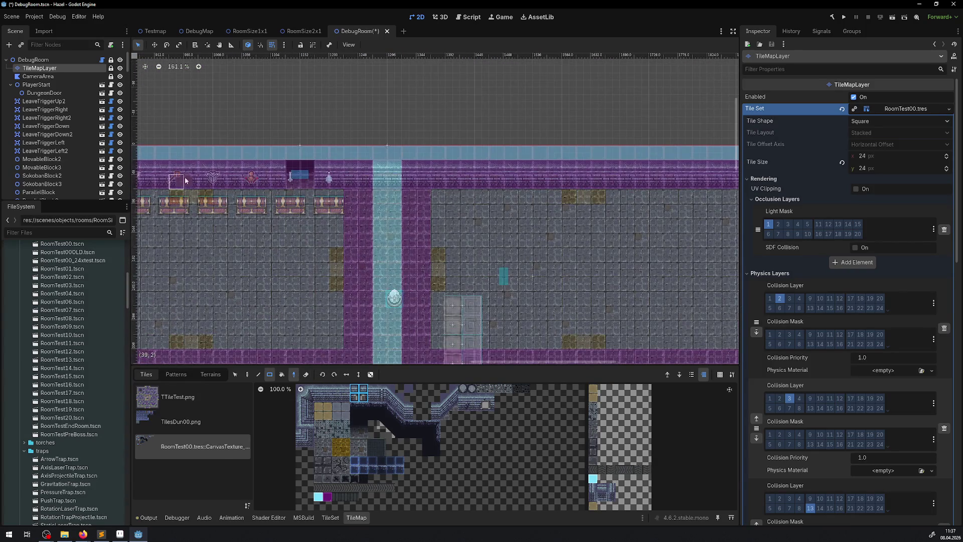
pyautogui.click(247, 375)
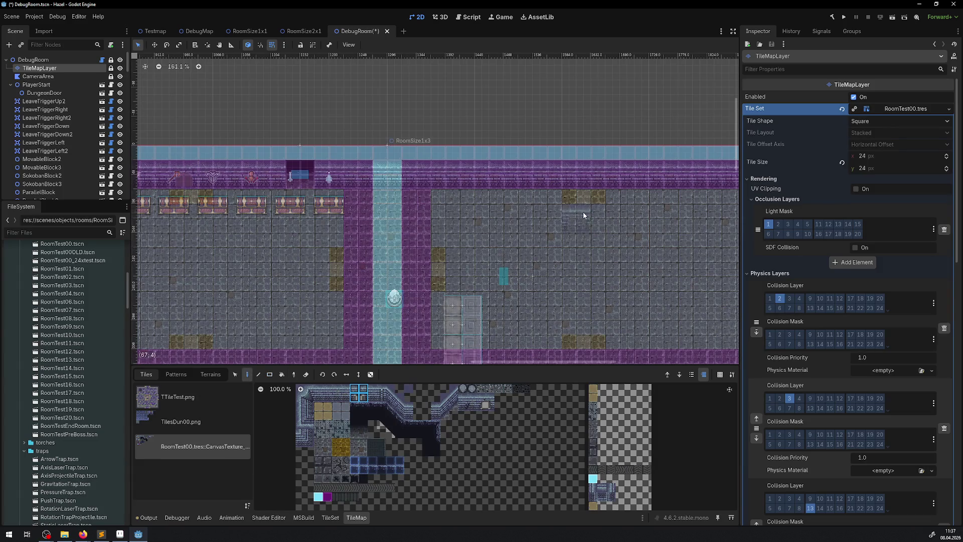
pyautogui.hscroll(5, 618, 198)
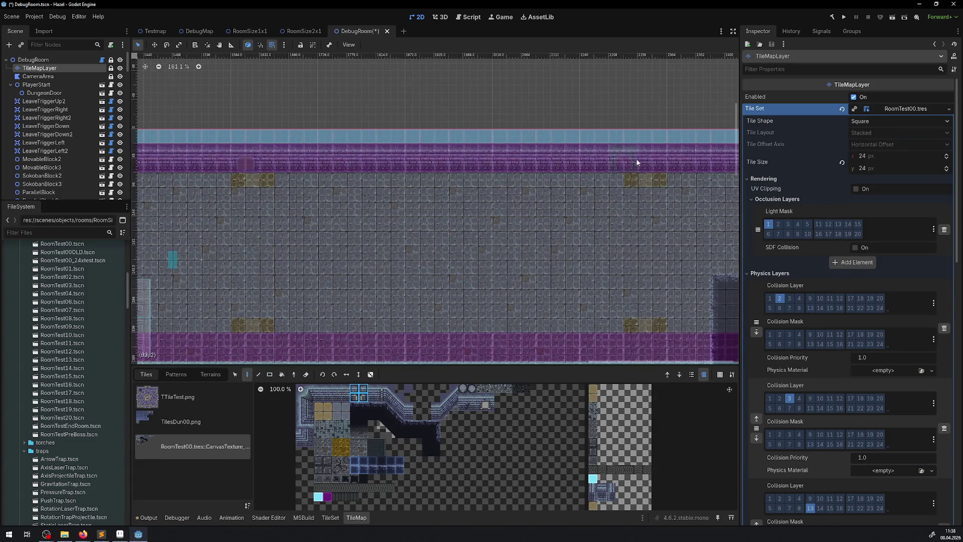
pyautogui.scroll(-2, 439, 270)
pyautogui.scroll(-2, 438, 271)
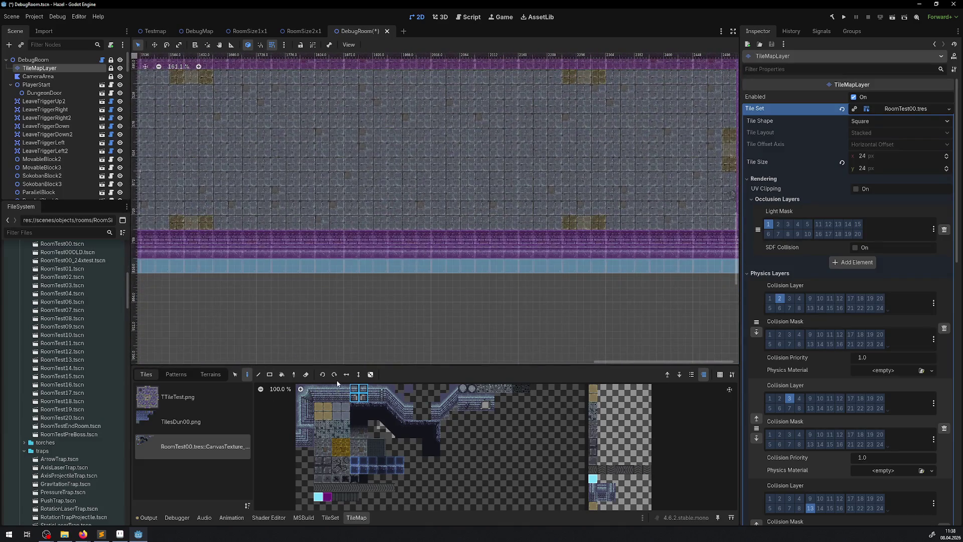
pyautogui.click(577, 238)
pyautogui.click(184, 238)
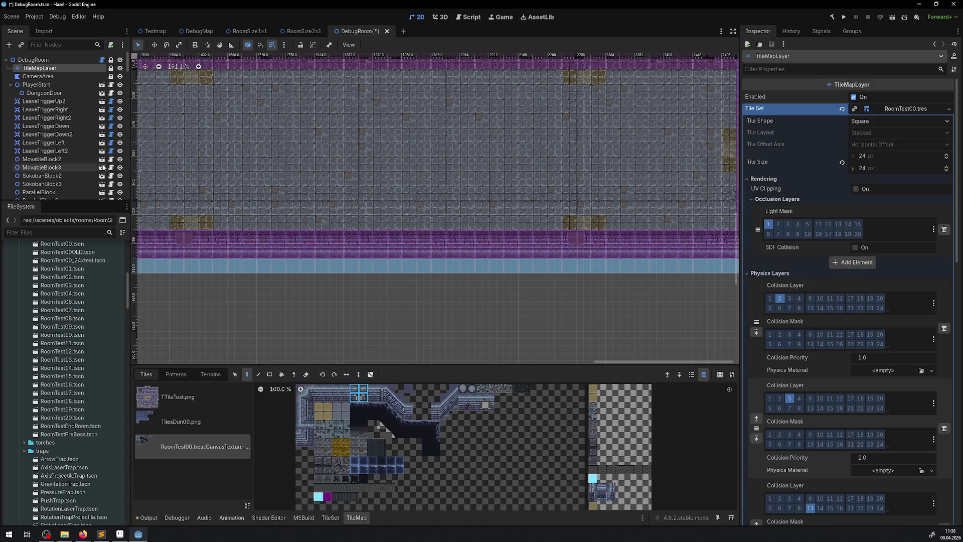
pyautogui.scroll(-10, 108, 180)
pyautogui.scroll(-5, 109, 180)
pyautogui.click(120, 191)
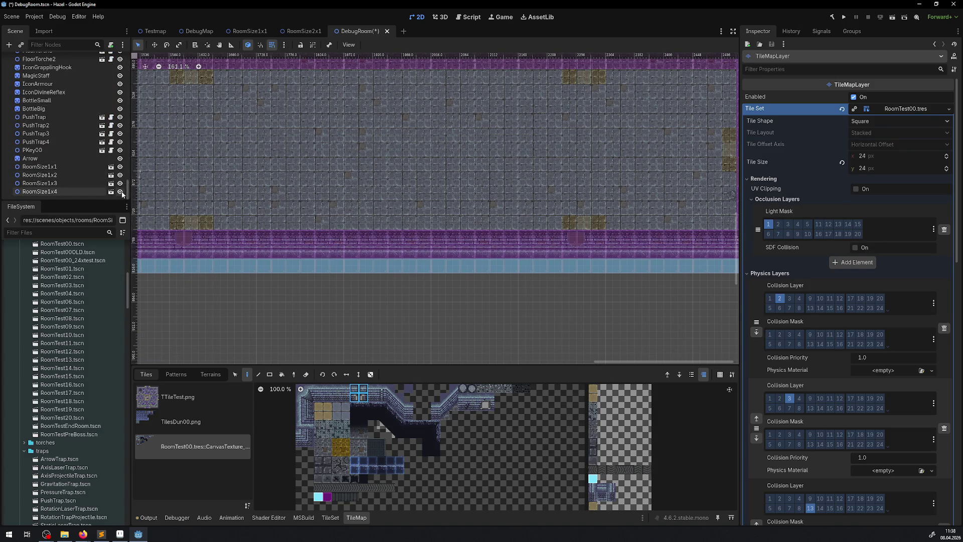
# Step: Hide the RoomSize1x4, RoomSize1x2 and RoomSize1x1 room outlines
pyautogui.click(120, 183)
pyautogui.click(121, 175)
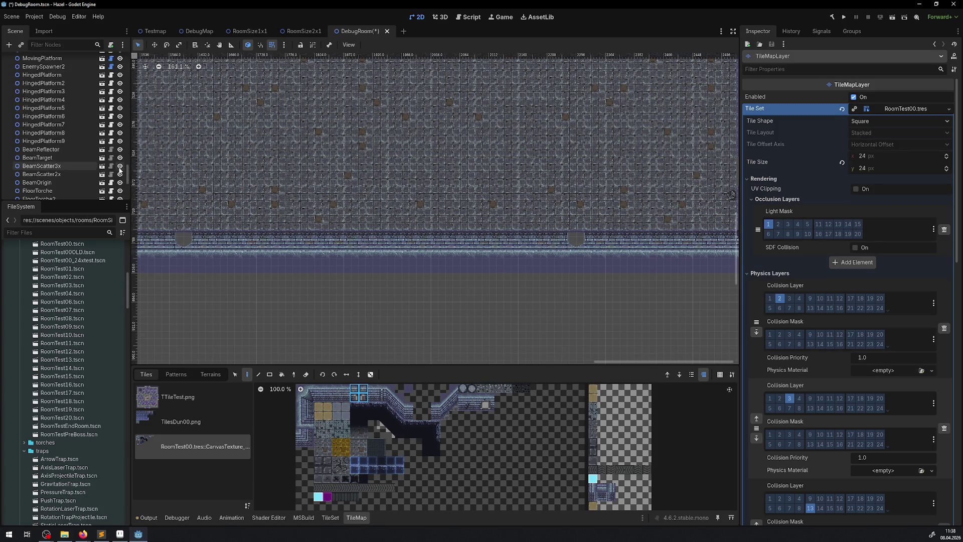
pyautogui.click(119, 167)
pyautogui.scroll(-3, 408, 182)
pyautogui.moveTo(408, 183)
pyautogui.mouseDown()
pyautogui.moveTo(534, 252)
pyautogui.moveTo(391, 224)
pyautogui.mouseUp()
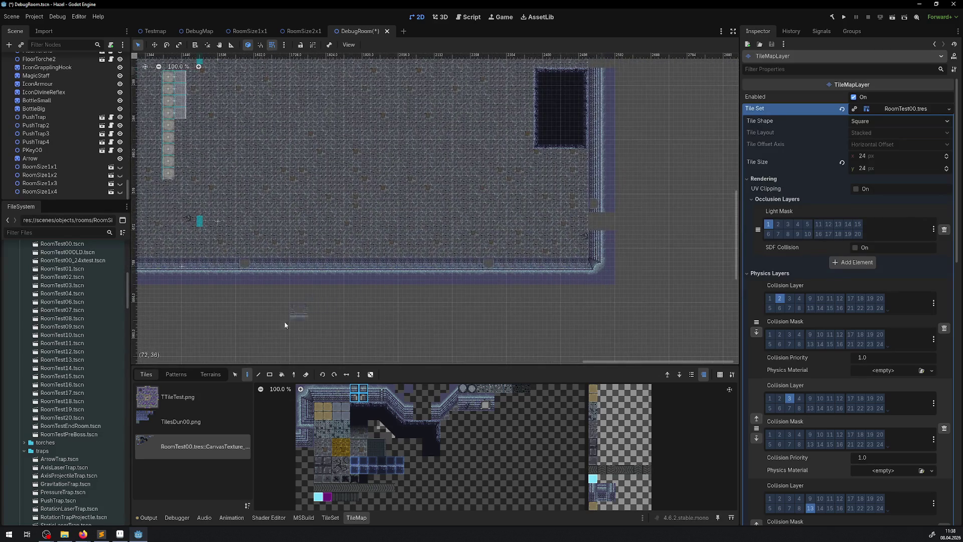
# Step: Pick a 2x2 wall tile block from the atlas and fill the right-wall doorway gap
pyautogui.moveTo(328, 389); pyautogui.dragTo(337, 398)
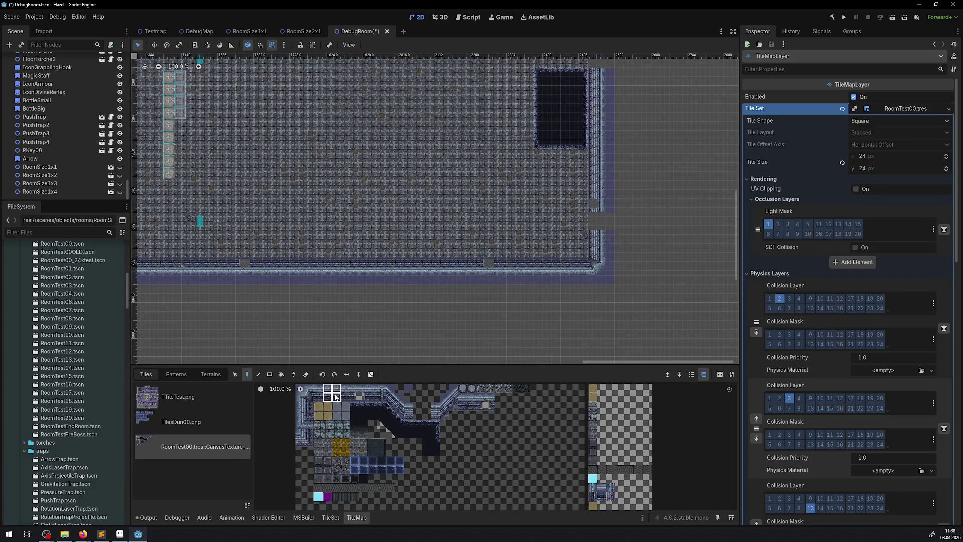
pyautogui.moveTo(340, 175); pyautogui.dragTo(322, 73)
pyautogui.moveTo(385, 223); pyautogui.dragTo(250, 122)
pyautogui.scroll(5, 449, 153)
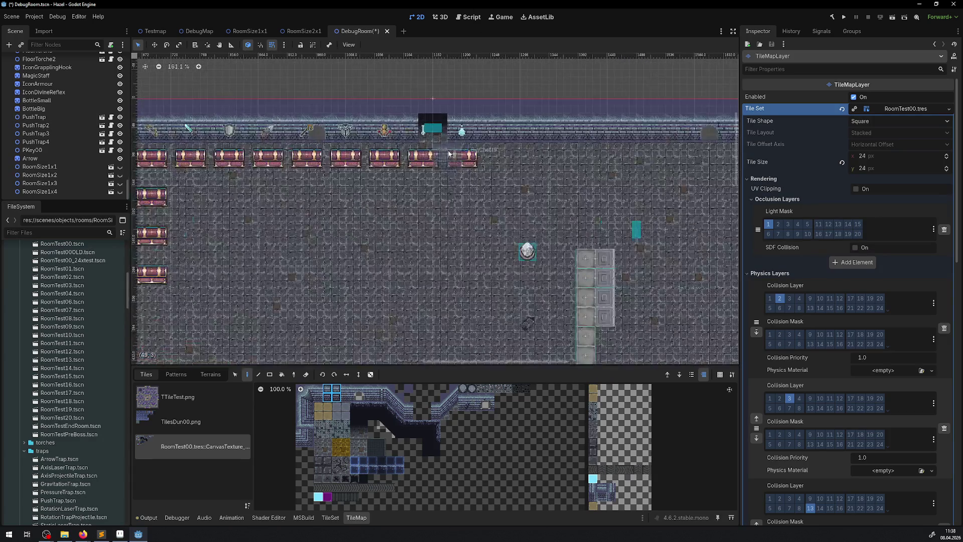
pyautogui.scroll(2, 436, 129)
pyautogui.hscroll(-10, 436, 128)
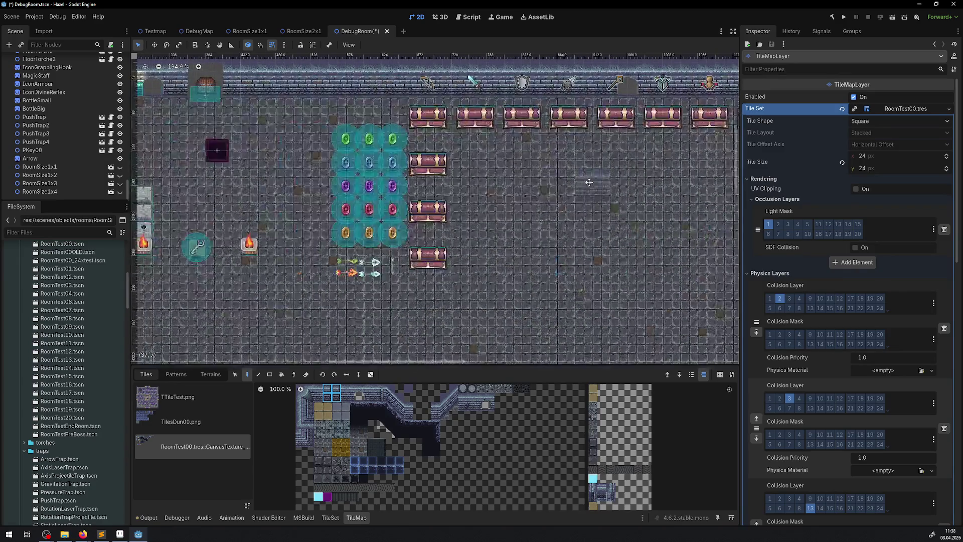
pyautogui.hscroll(-8, 307, 115)
pyautogui.scroll(-2, 307, 116)
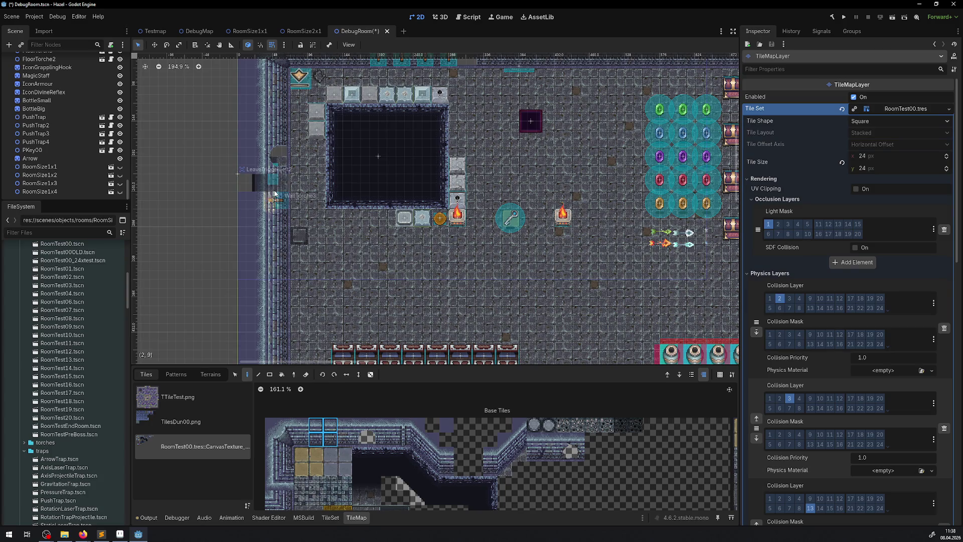
pyautogui.scroll(-10, 303, 312)
pyautogui.hscroll(10, 303, 312)
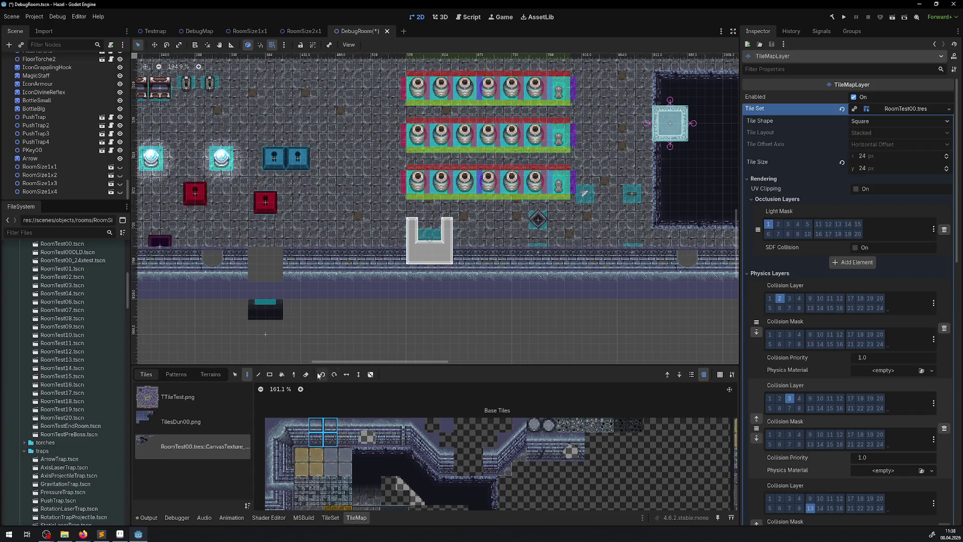
pyautogui.hscroll(19, 281, 276)
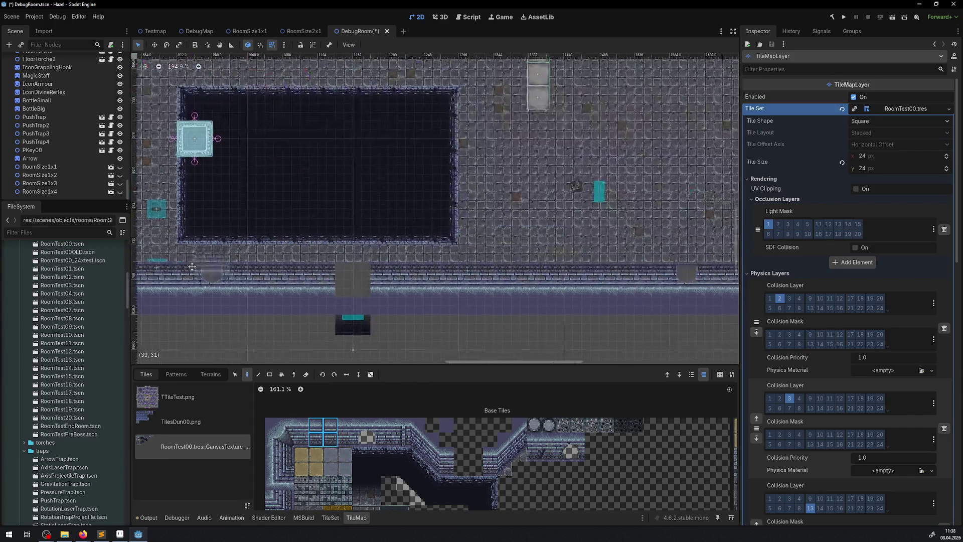
pyautogui.hscroll(20, 339, 272)
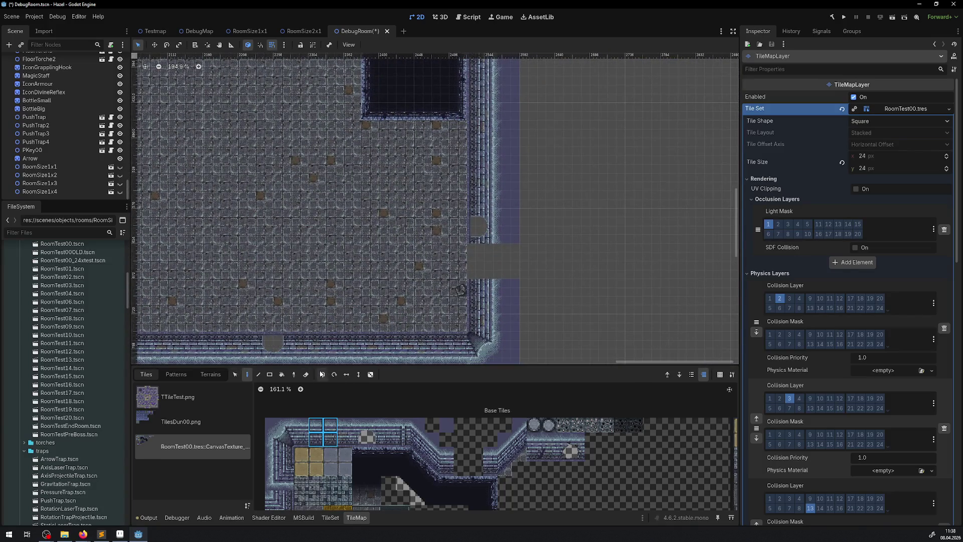
pyautogui.click(495, 261)
# Step: Pick a single tile, survey the top wall and chest row, and save the scene
pyautogui.moveTo(524, 94); pyautogui.dragTo(478, 239)
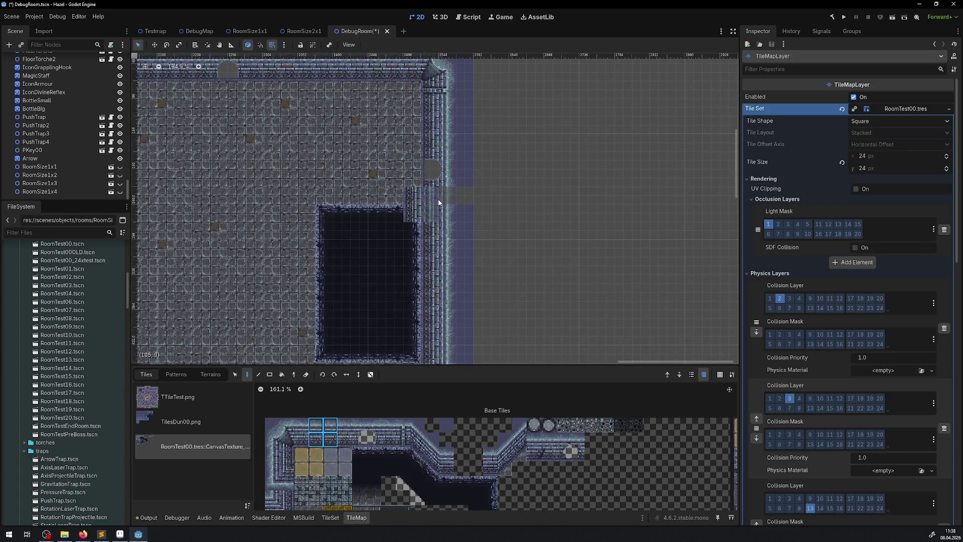
pyautogui.moveTo(438, 202)
pyautogui.mouseDown()
pyautogui.moveTo(722, 219)
pyautogui.moveTo(826, 214)
pyautogui.mouseUp()
pyautogui.click(442, 428)
pyautogui.hscroll(-10, 334, 230)
pyautogui.hscroll(-10, 279, 259)
pyautogui.scroll(-3, 321, 201)
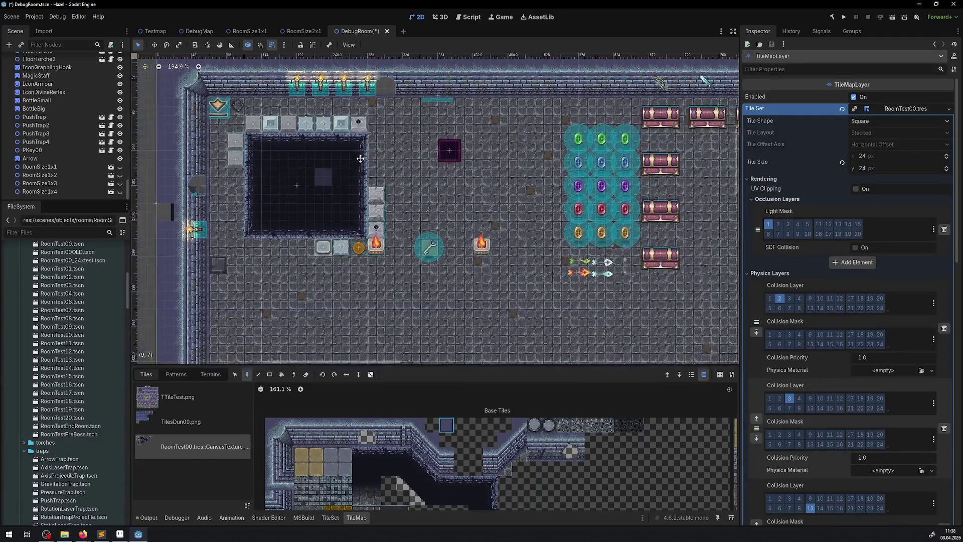
pyautogui.hscroll(-1, 280, 178)
pyautogui.scroll(-1, 209, 198)
pyautogui.scroll(-5, 218, 199)
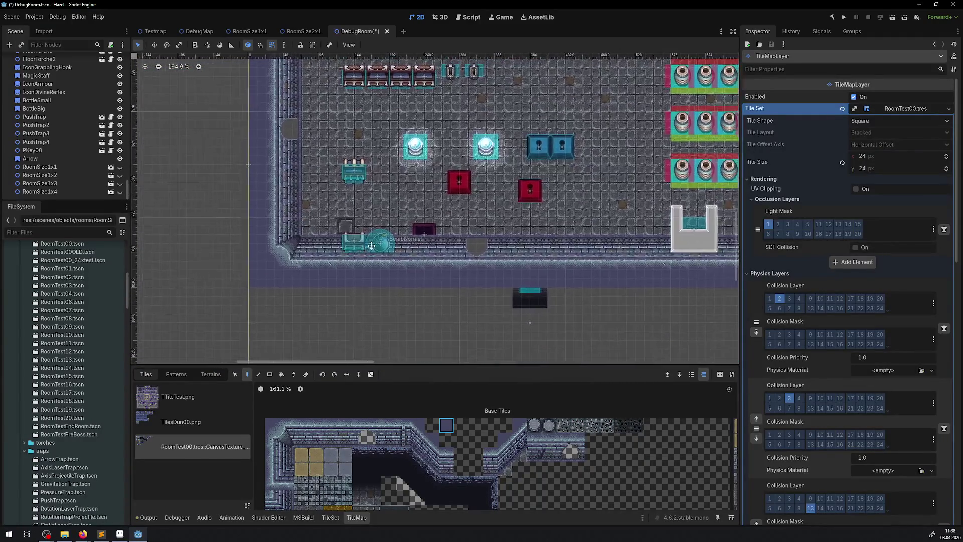
pyautogui.hscroll(-3, 416, 80)
pyautogui.scroll(-2, 416, 81)
pyautogui.scroll(4, 409, 156)
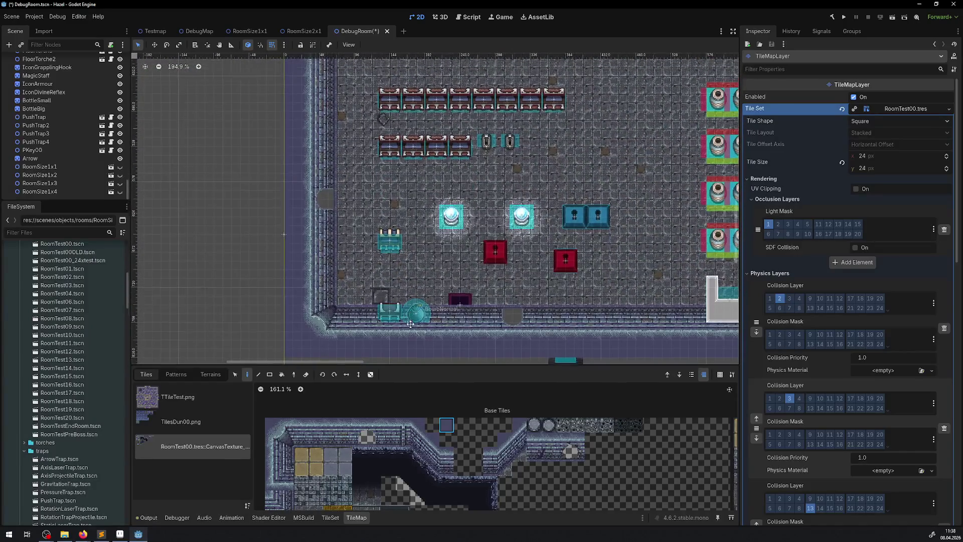
pyautogui.scroll(-5, 409, 156)
pyautogui.hscroll(10, 381, 226)
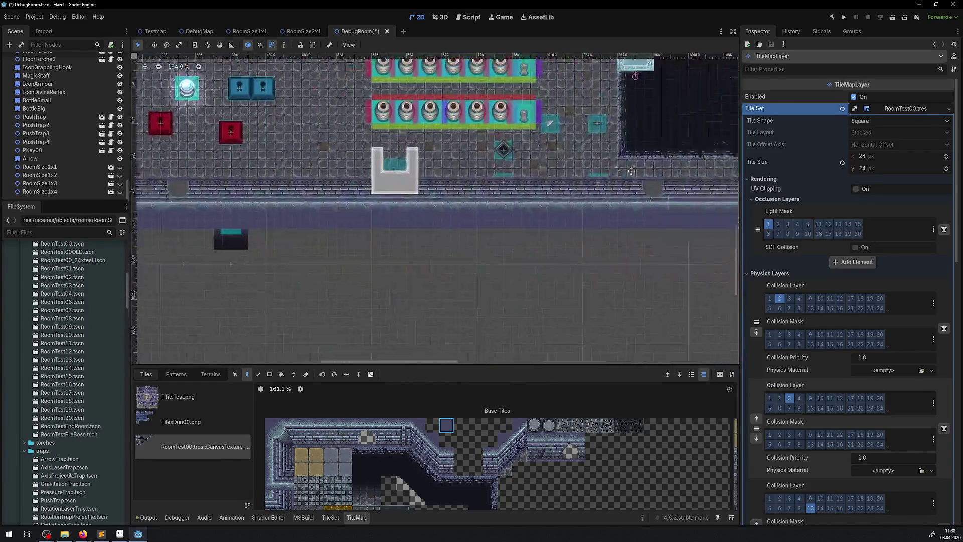
pyautogui.hscroll(20, 378, 227)
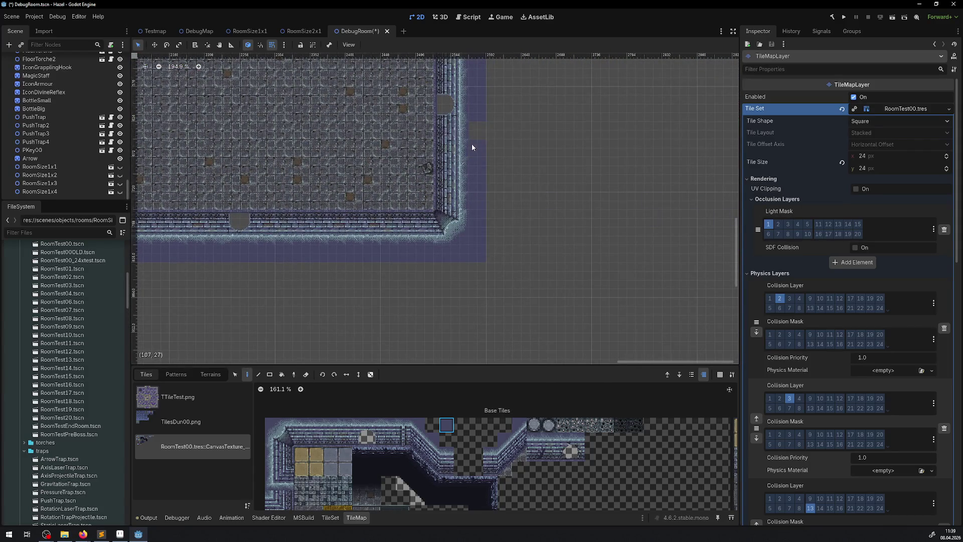
pyautogui.scroll(8, 477, 87)
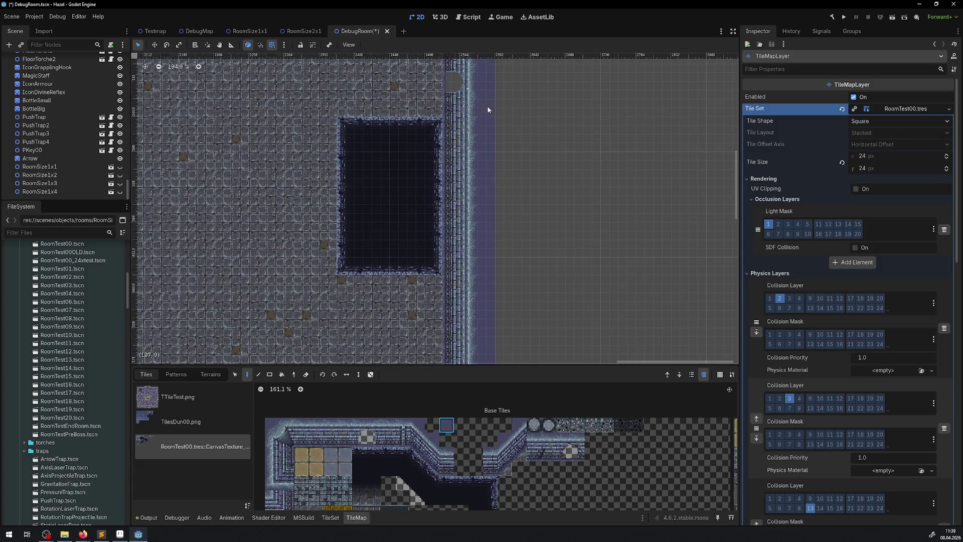
pyautogui.hscroll(-20, 488, 110)
pyautogui.hscroll(3, 148, 221)
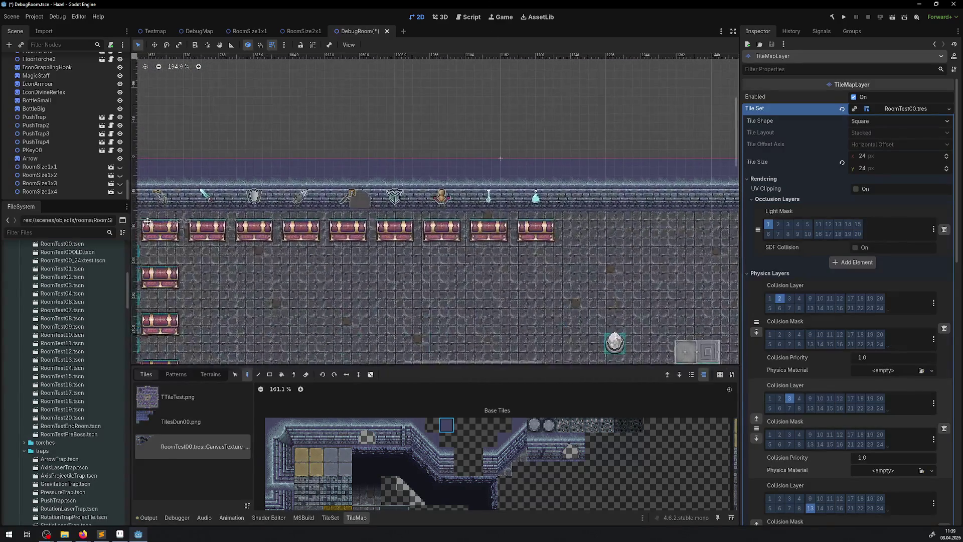
pyautogui.moveTo(148, 221); pyautogui.dragTo(477, 204)
pyautogui.scroll(-3, 434, 214)
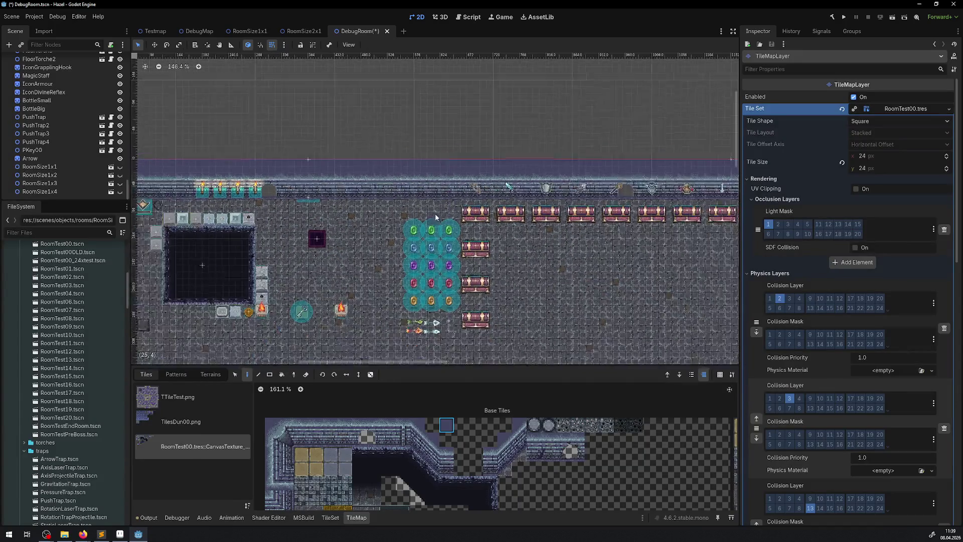
pyautogui.hotkey('ctrl', 's')
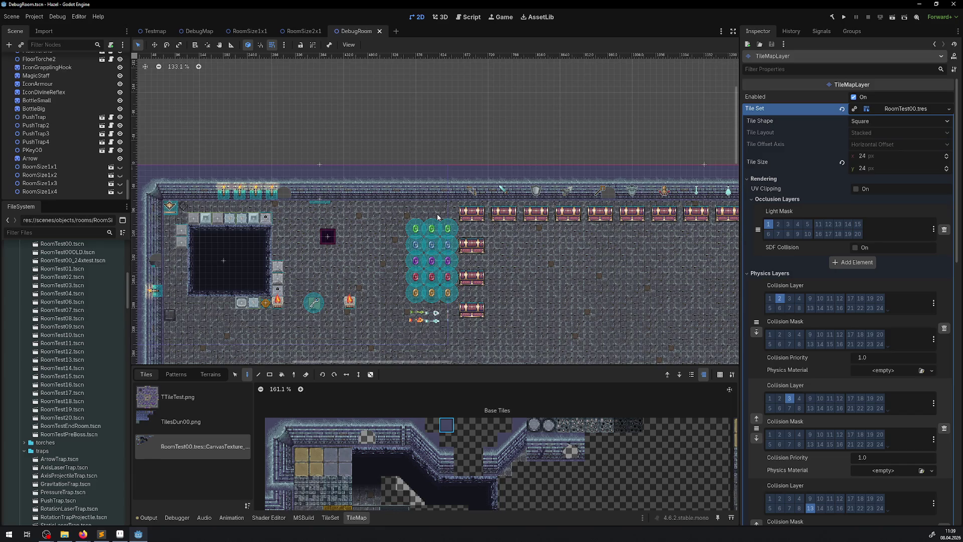
# Step: Scroll through the Scene dock to review the DebugRoom node tree
pyautogui.scroll(10, 64, 135)
pyautogui.scroll(10, 61, 128)
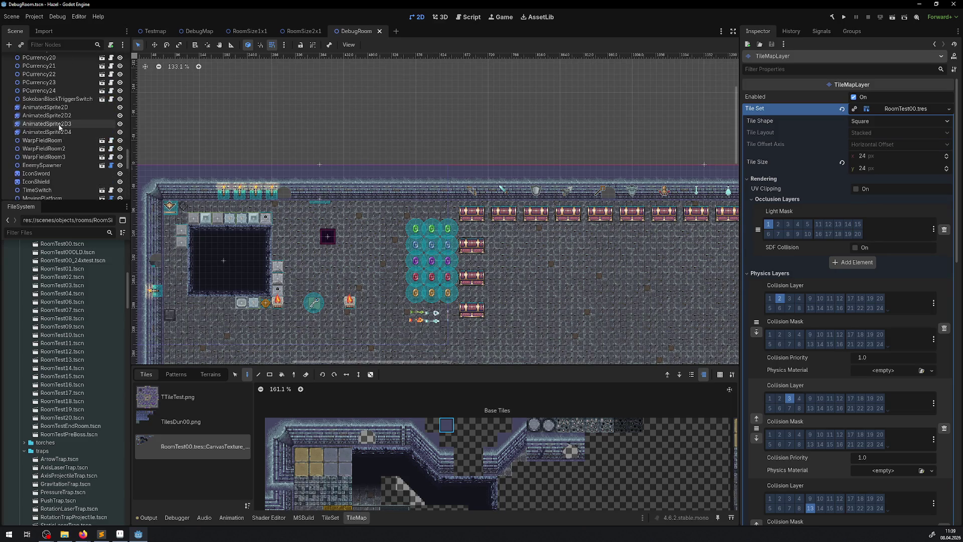
pyautogui.scroll(-5, 321, 185)
pyautogui.scroll(-5, 49, 122)
pyautogui.scroll(-10, 51, 123)
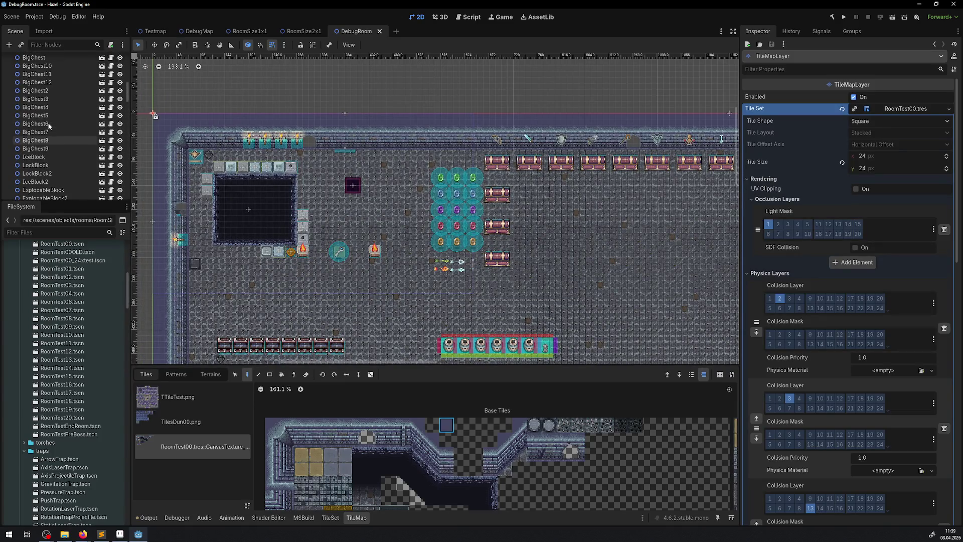
pyautogui.scroll(5, 53, 124)
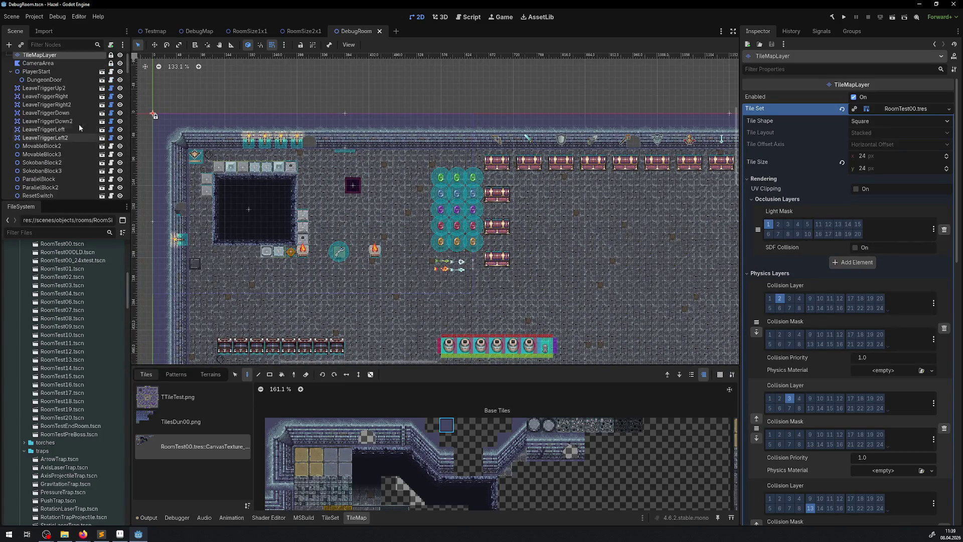
# Step: Collapse PlayerStart's children and move the player start marker slightly left
pyautogui.click(58, 89)
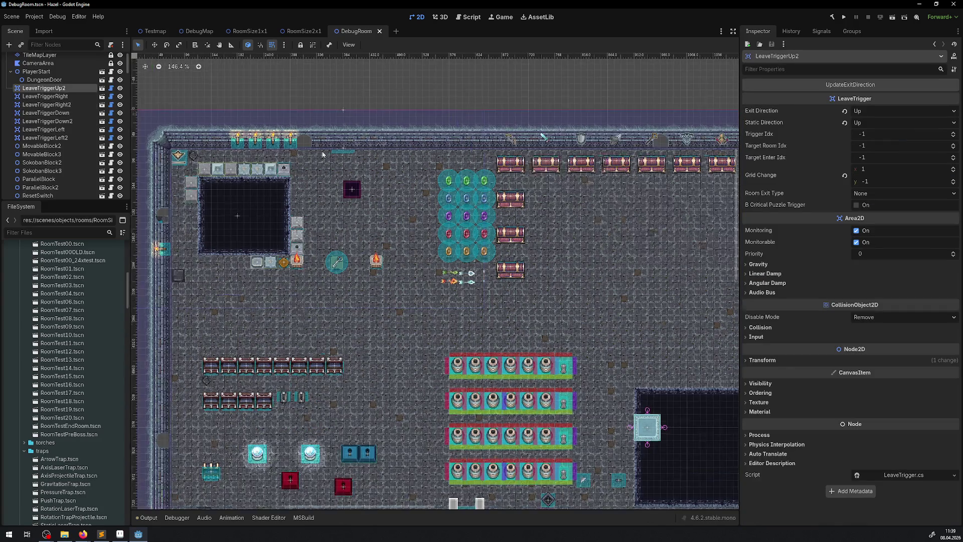
pyautogui.scroll(1, 48, 117)
pyautogui.click(10, 84)
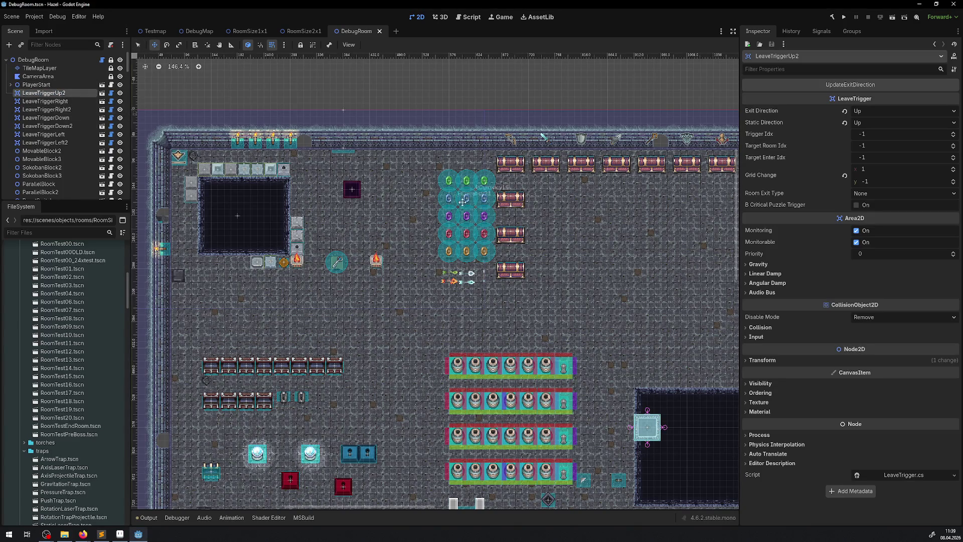
pyautogui.scroll(-4, 458, 200)
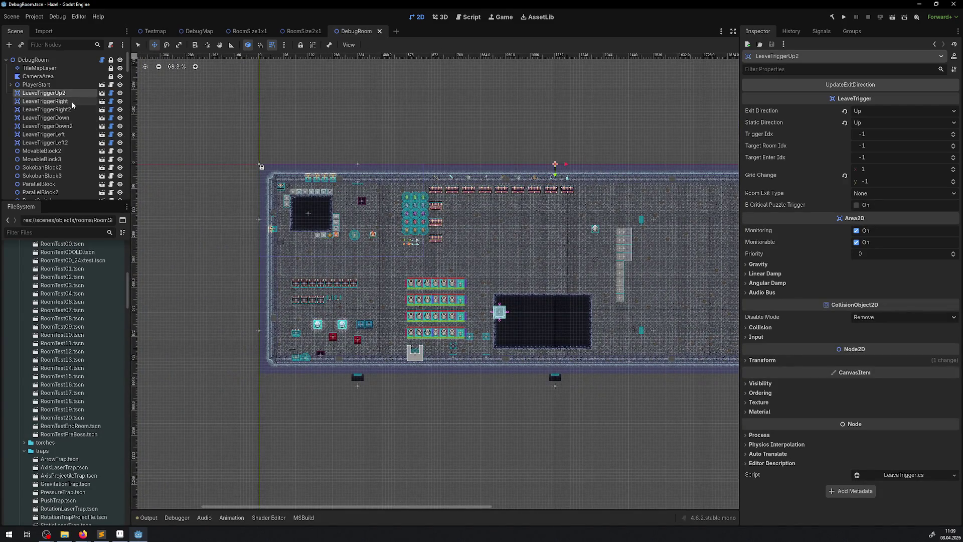
pyautogui.scroll(5, 375, 198)
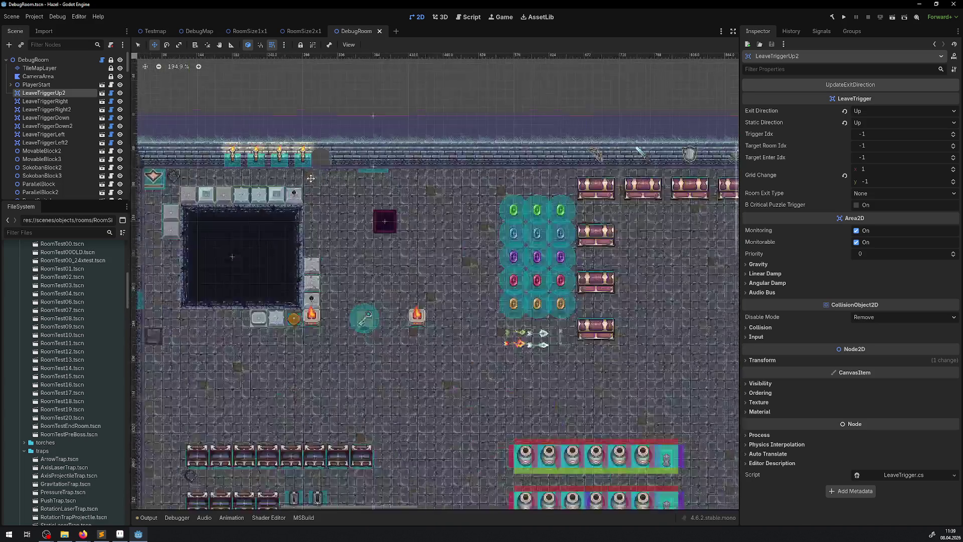
pyautogui.click(452, 127)
pyautogui.scroll(2, 453, 127)
pyautogui.moveTo(452, 128); pyautogui.dragTo(340, 128)
# Step: Shift LeaveTriggerUp2 left along the top wall and rename it LeaveTriggerUp
pyautogui.scroll(-3, 377, 156)
pyautogui.click(70, 93)
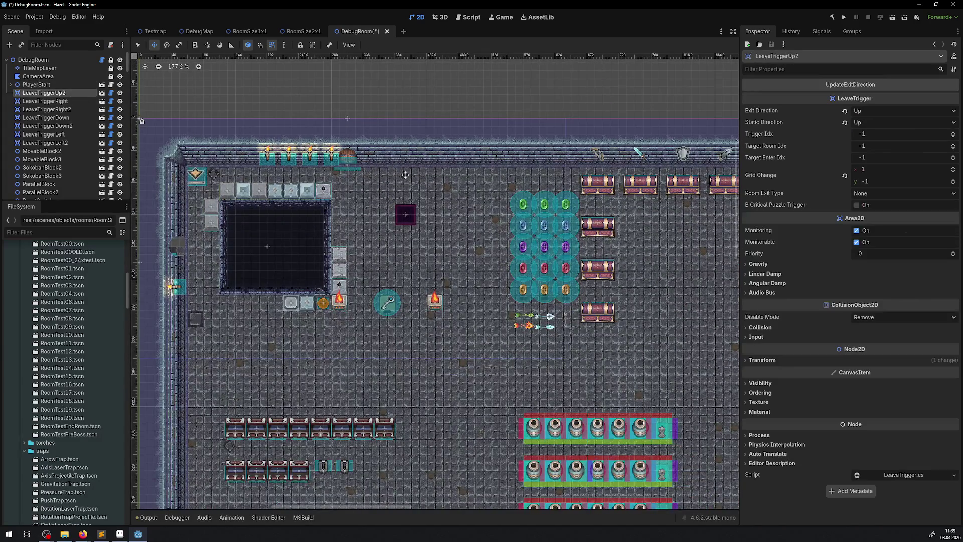
pyautogui.hscroll(10, 335, 144)
pyautogui.moveTo(469, 113)
pyautogui.mouseDown()
pyautogui.moveTo(312, 114)
pyautogui.moveTo(321, 114)
pyautogui.mouseUp()
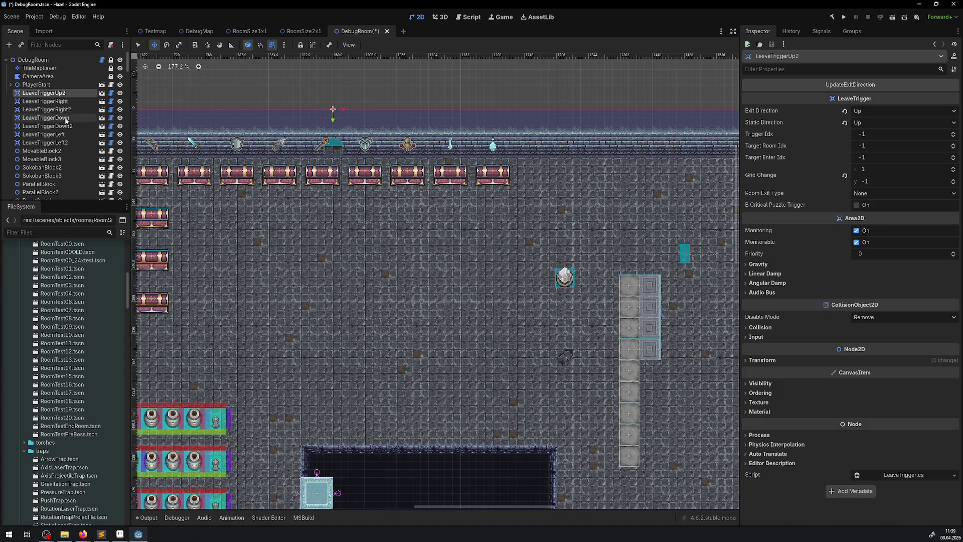
pyautogui.doubleClick(70, 91)
pyautogui.press('BackSpace')
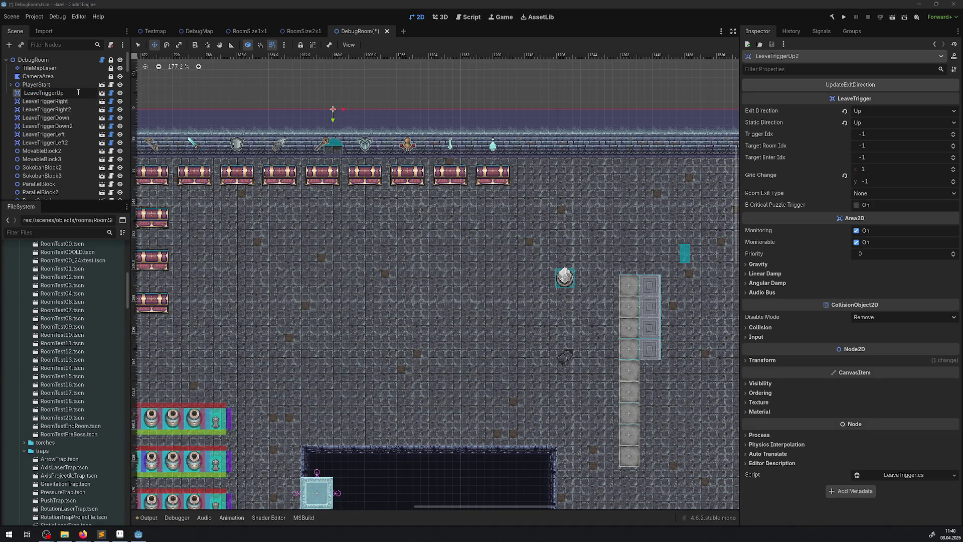
pyautogui.press('Return')
# Step: Duplicate LeaveTriggerUp into LeaveTriggerUp2 and move it right along the top wall
pyautogui.rightClick(71, 95)
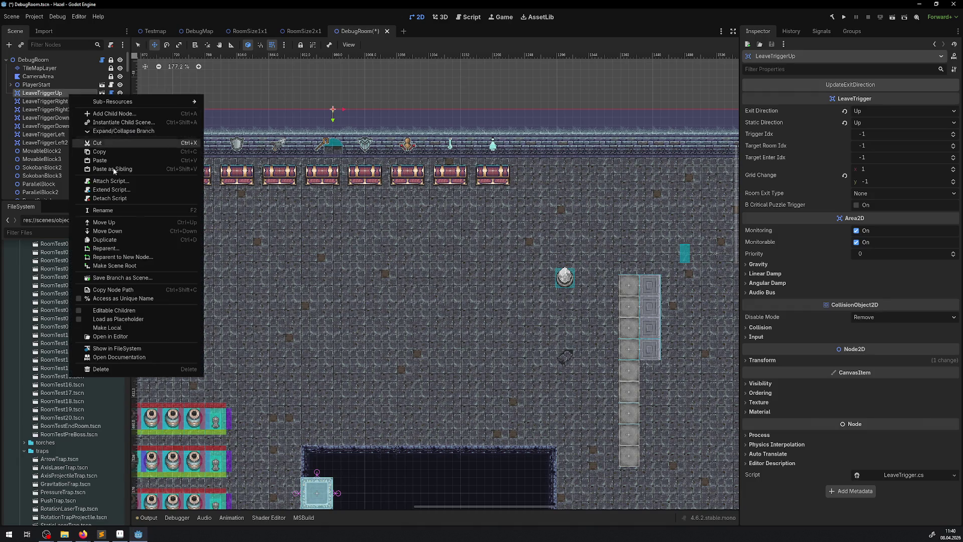
pyautogui.click(121, 242)
pyautogui.moveTo(417, 114)
pyautogui.mouseDown()
pyautogui.moveTo(225, 119)
pyautogui.moveTo(630, 122)
pyautogui.moveTo(617, 122)
pyautogui.moveTo(627, 114)
pyautogui.mouseUp()
pyautogui.scroll(-3, 628, 136)
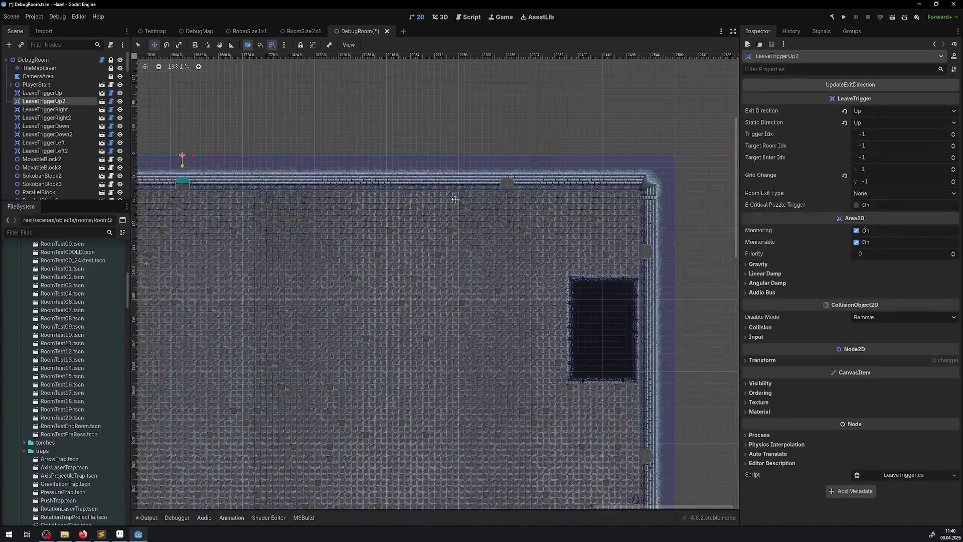
# Step: Duplicate LeaveTriggerUp2 into LeaveTriggerUp3, place it further right, and save the scene
pyautogui.rightClick(52, 102)
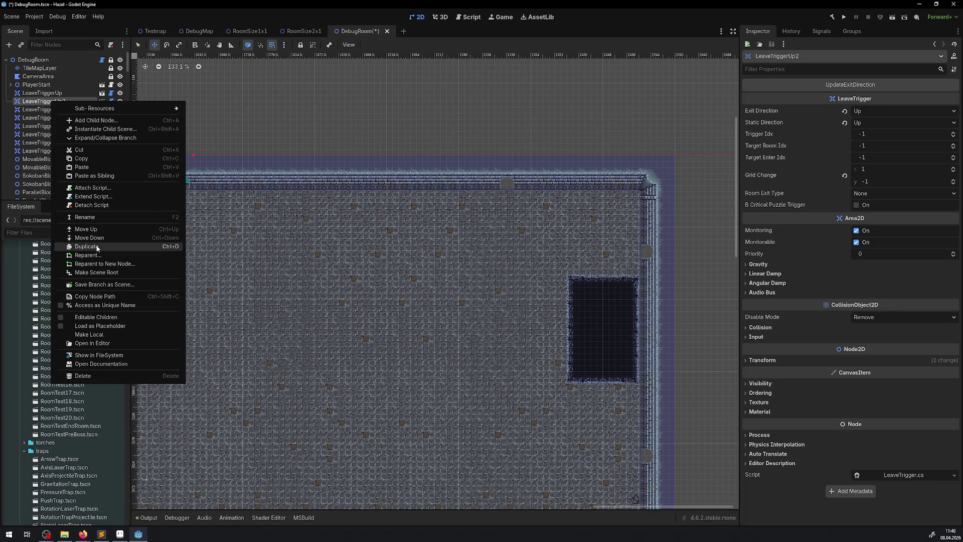
pyautogui.click(88, 247)
pyautogui.moveTo(182, 154)
pyautogui.mouseDown()
pyautogui.moveTo(526, 176)
pyautogui.moveTo(512, 164)
pyautogui.mouseUp()
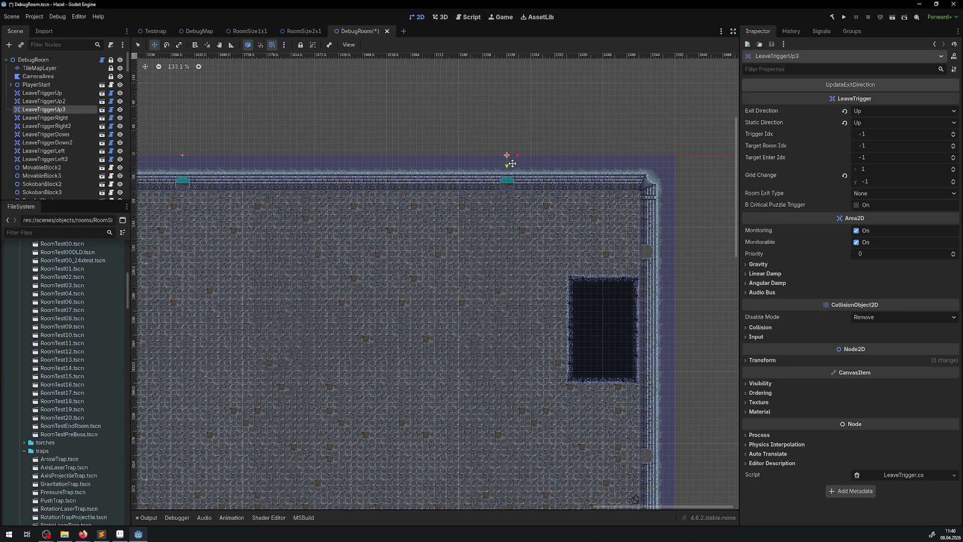
pyautogui.scroll(-2, 389, 235)
pyautogui.hotkey('ctrl', 's')
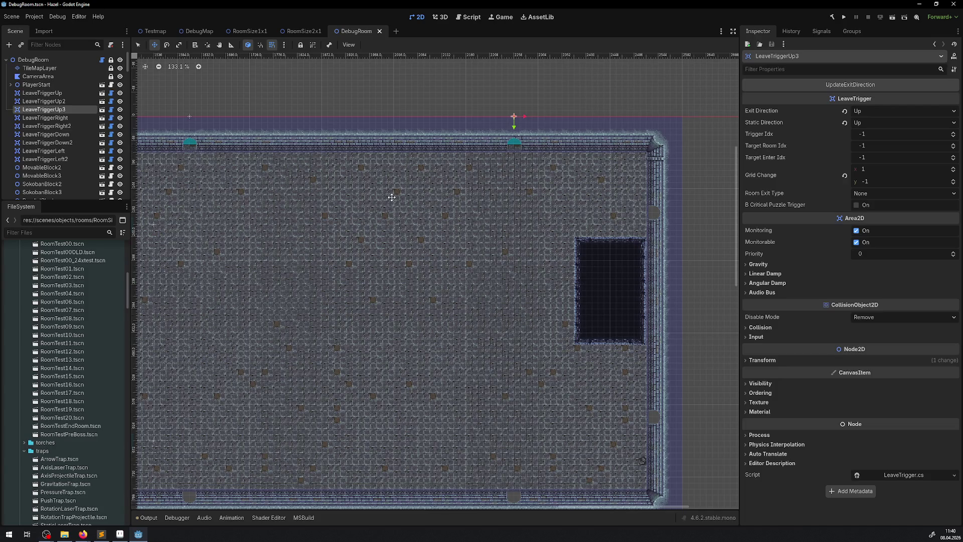
pyautogui.click(76, 118)
pyautogui.scroll(-10, 234, 178)
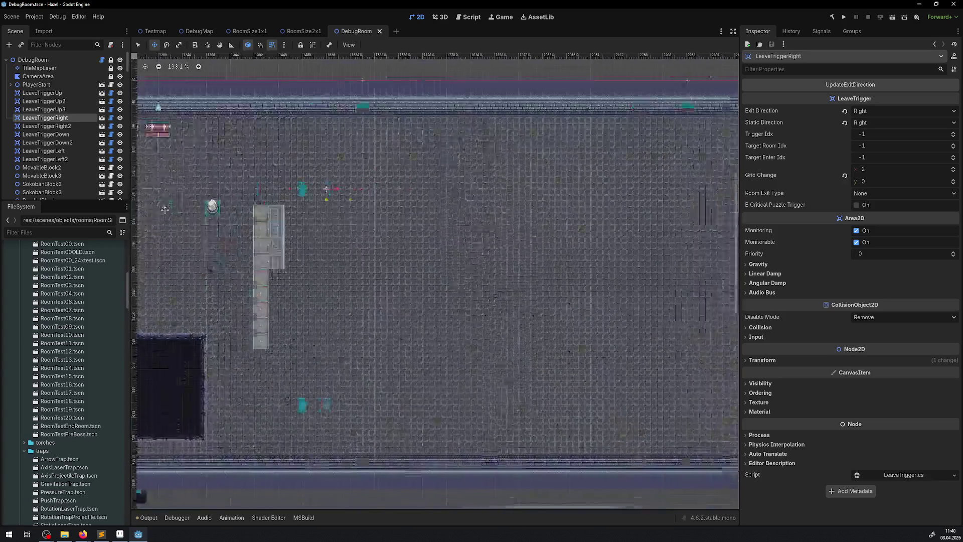
# Step: Move LeaveTriggerRight and LeaveTriggerRight2 onto the room's right wall and save the scene
pyautogui.hscroll(5, 235, 177)
pyautogui.moveTo(301, 187); pyautogui.dragTo(501, 192)
pyautogui.hscroll(5, 501, 192)
pyautogui.moveTo(405, 179); pyautogui.dragTo(505, 163)
pyautogui.scroll(4, 418, 178)
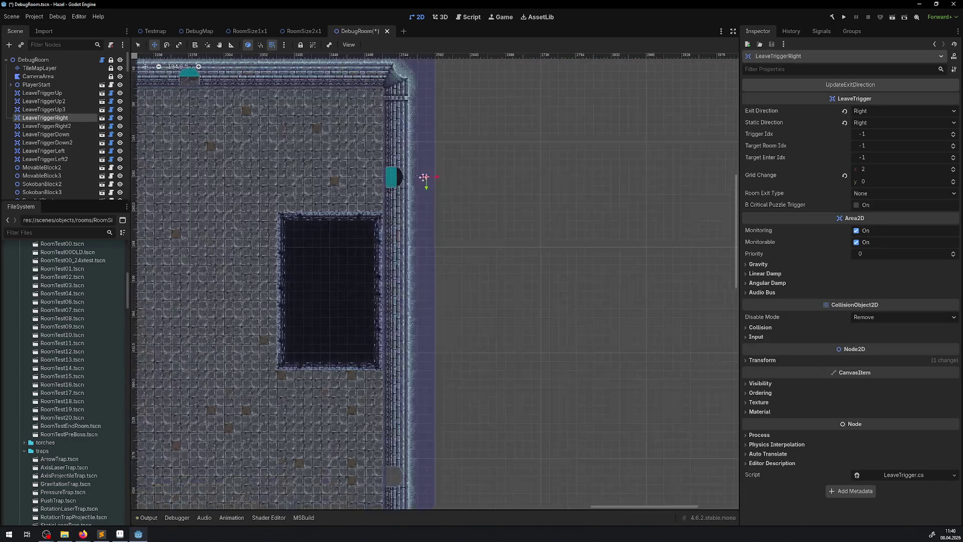
pyautogui.hscroll(-3, 435, 177)
pyautogui.scroll(-2, 434, 176)
pyautogui.scroll(-3, 307, 206)
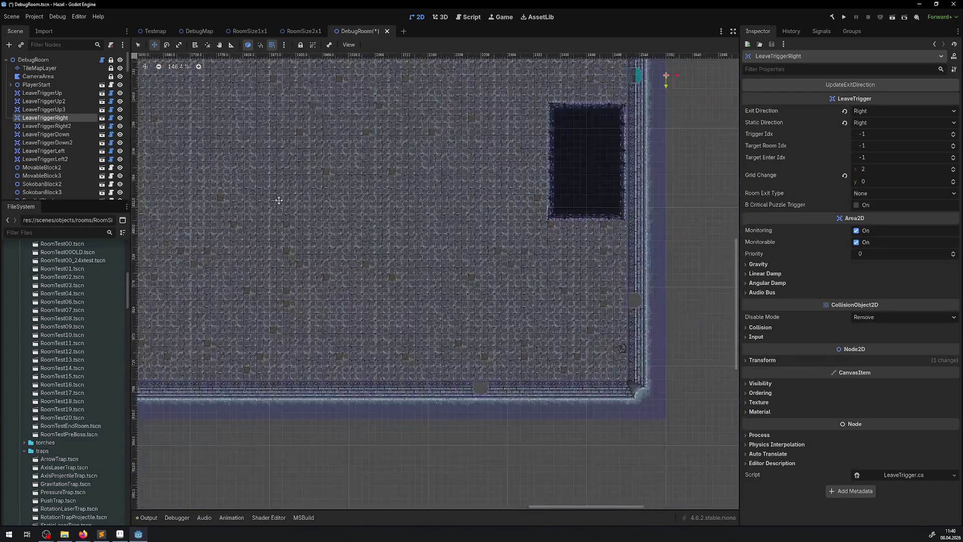
pyautogui.click(49, 130)
pyautogui.moveTo(201, 269)
pyautogui.mouseDown()
pyautogui.moveTo(539, 334)
pyautogui.moveTo(774, 244)
pyautogui.moveTo(666, 300)
pyautogui.mouseUp()
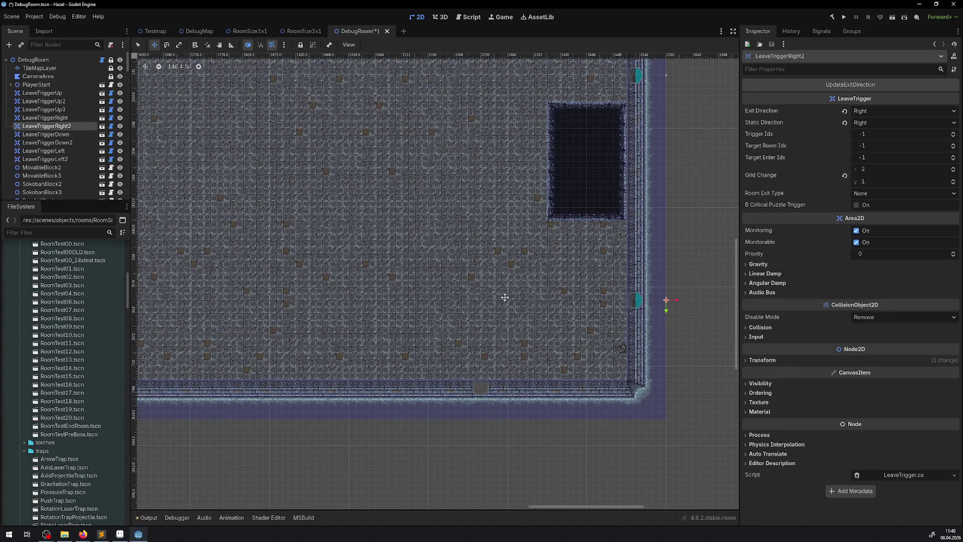
pyautogui.scroll(3, 506, 301)
pyautogui.hotkey('ctrl', 's')
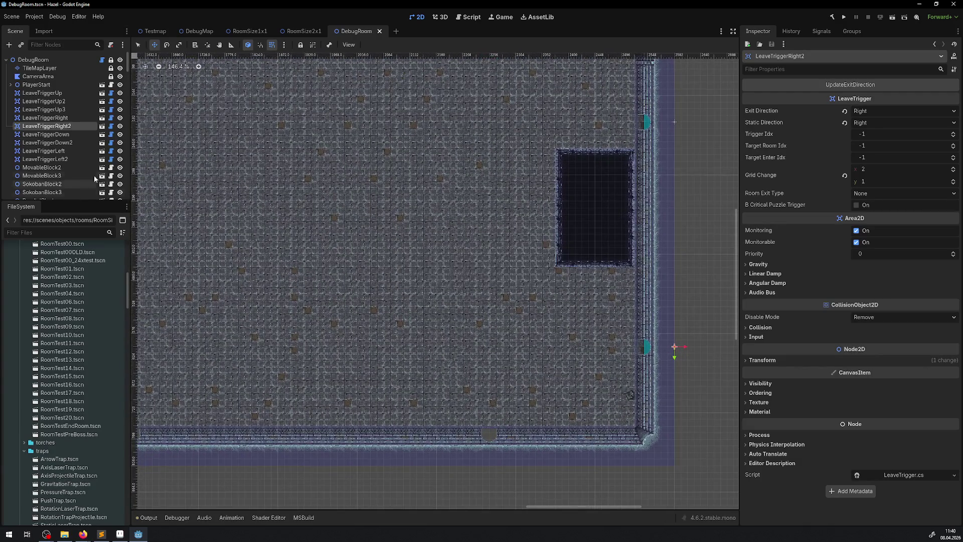
# Step: Place LeaveTriggerDown and LeaveTriggerDown2 along the room's bottom wall
pyautogui.click(45, 134)
pyautogui.scroll(-4, 392, 344)
pyautogui.scroll(1, 351, 326)
pyautogui.moveTo(136, 301)
pyautogui.mouseDown()
pyautogui.moveTo(740, 294)
pyautogui.moveTo(735, 286)
pyautogui.mouseUp()
pyautogui.click(75, 143)
pyautogui.moveTo(232, 326)
pyautogui.mouseDown()
pyautogui.moveTo(766, 305)
pyautogui.moveTo(738, 304)
pyautogui.mouseUp()
# Step: Duplicate LeaveTriggerDown2 into LeaveTriggerDown3 and LeaveTriggerDown4, spaced left along the bottom wall
pyautogui.hscroll(-5, 435, 281)
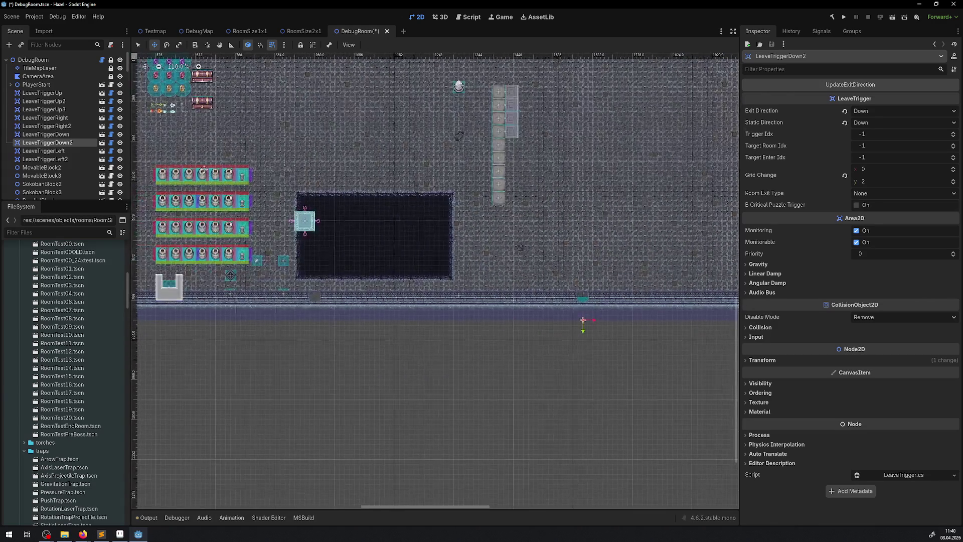
pyautogui.rightClick(68, 143)
pyautogui.click(116, 284)
pyautogui.moveTo(575, 311); pyautogui.dragTo(309, 309)
pyautogui.hscroll(-1, 474, 306)
pyautogui.hscroll(-3, 474, 306)
pyautogui.rightClick(62, 150)
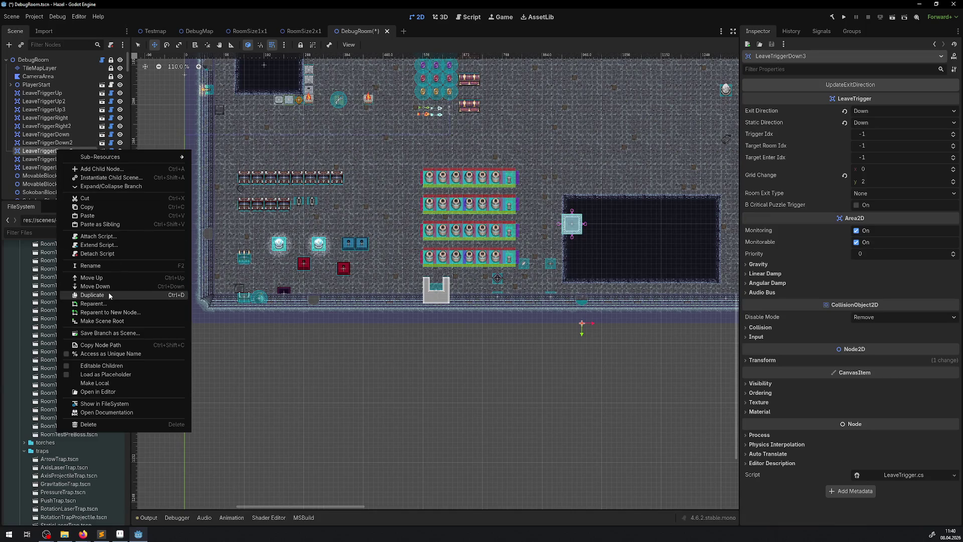
pyautogui.click(110, 295)
pyautogui.moveTo(581, 324)
pyautogui.mouseDown()
pyautogui.moveTo(309, 315)
pyautogui.moveTo(176, 277)
pyautogui.moveTo(181, 259)
pyautogui.mouseUp()
# Step: Raise LeaveTriggerLeft and LeaveTriggerLeft2 slightly on the left wall and save the scene
pyautogui.scroll(1, 315, 315)
pyautogui.click(39, 167)
pyautogui.click(61, 176)
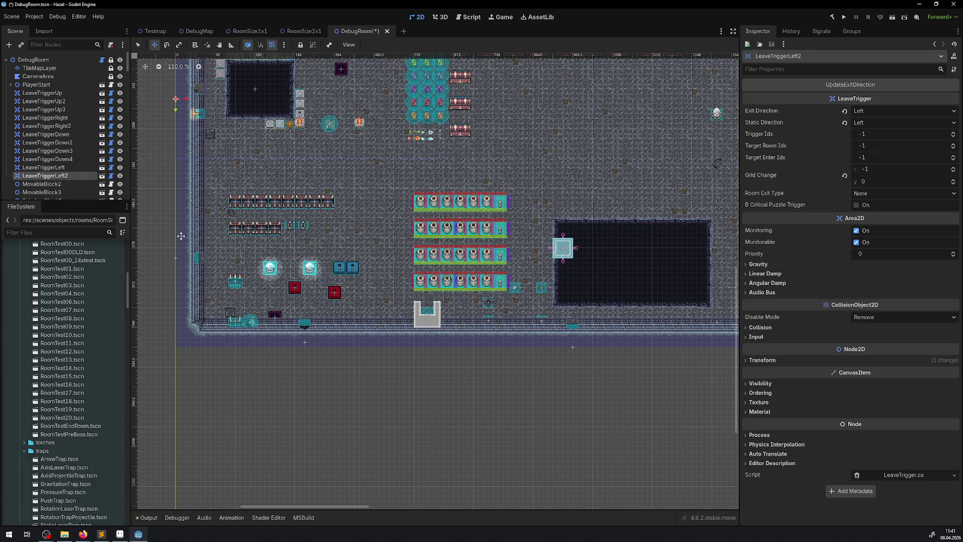
pyautogui.moveTo(179, 111); pyautogui.dragTo(178, 94)
pyautogui.scroll(2, 235, 171)
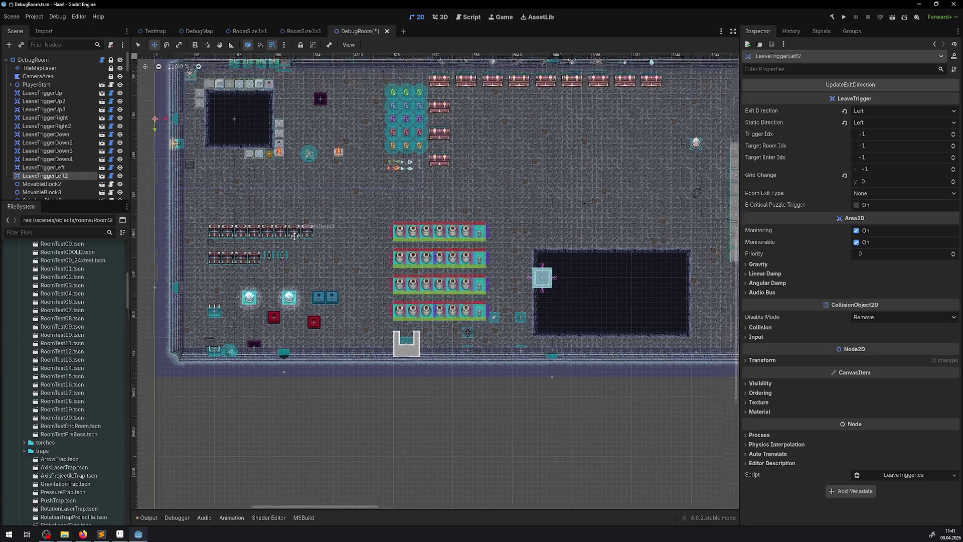
pyautogui.hotkey('ctrl', 's')
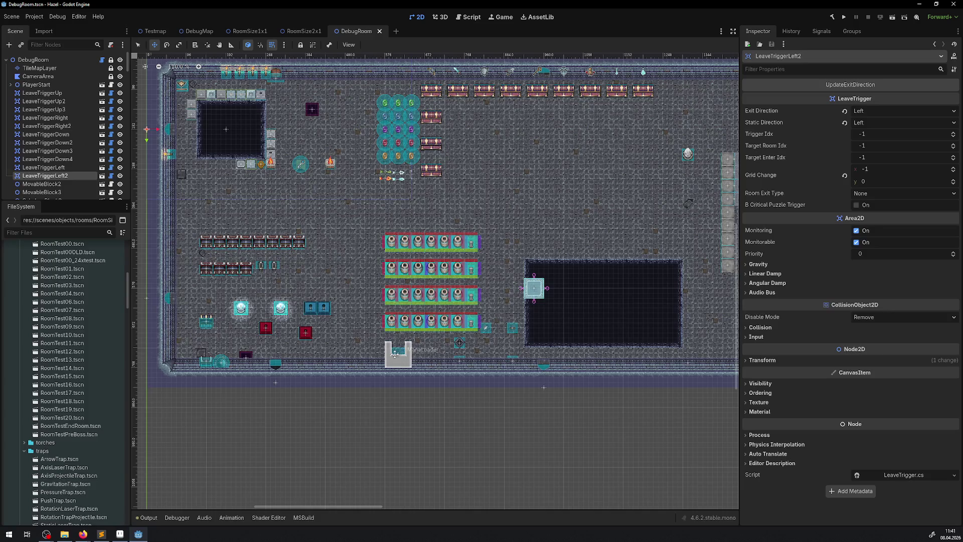
pyautogui.moveTo(454, 351)
pyautogui.mouseDown()
pyautogui.moveTo(250, 322)
pyautogui.moveTo(640, 349)
pyautogui.mouseUp()
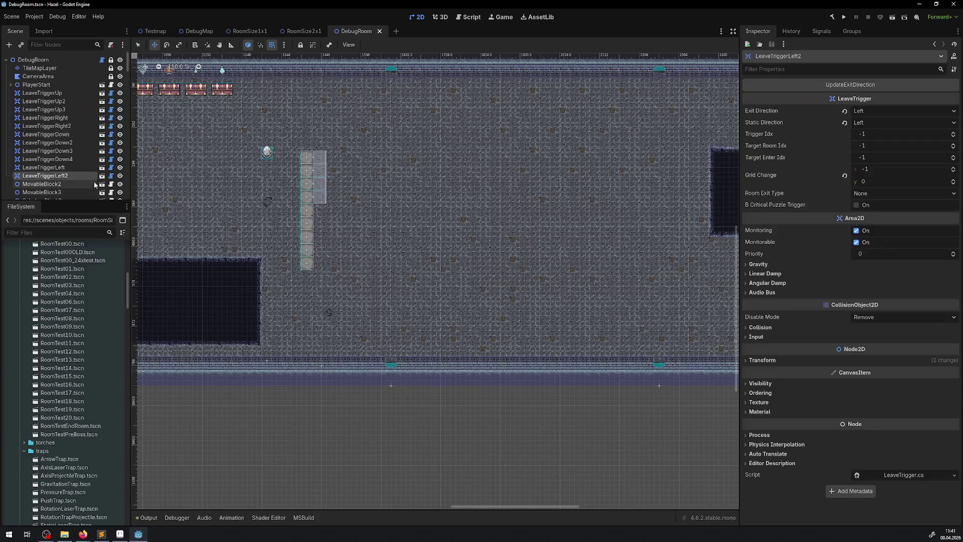
pyautogui.click(73, 135)
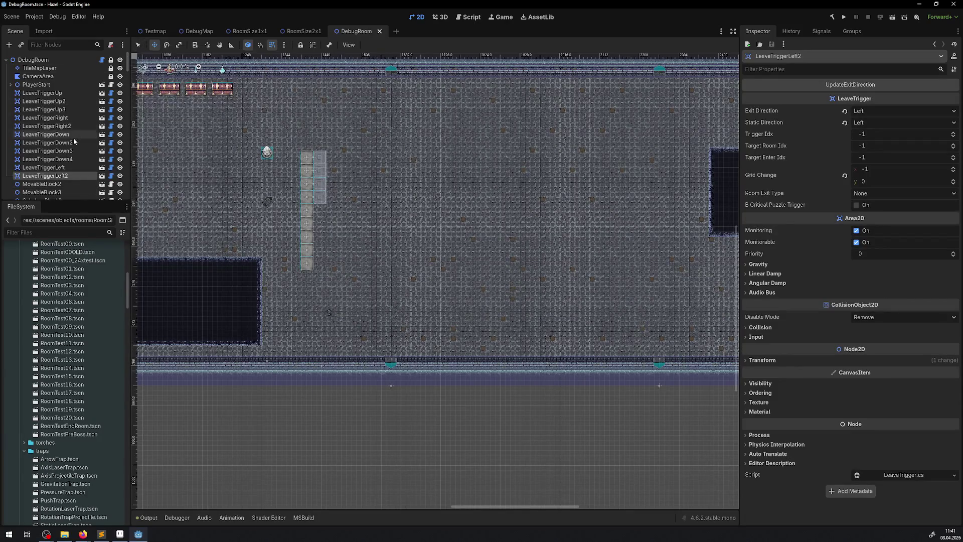
# Step: Box-select the 14 push-trap blocks and orb, move them beside the right pit, and save
pyautogui.press('q')
pyautogui.moveTo(232, 129); pyautogui.dragTo(355, 272)
pyautogui.moveTo(309, 196); pyautogui.dragTo(716, 198)
pyautogui.hscroll(5, 350, 219)
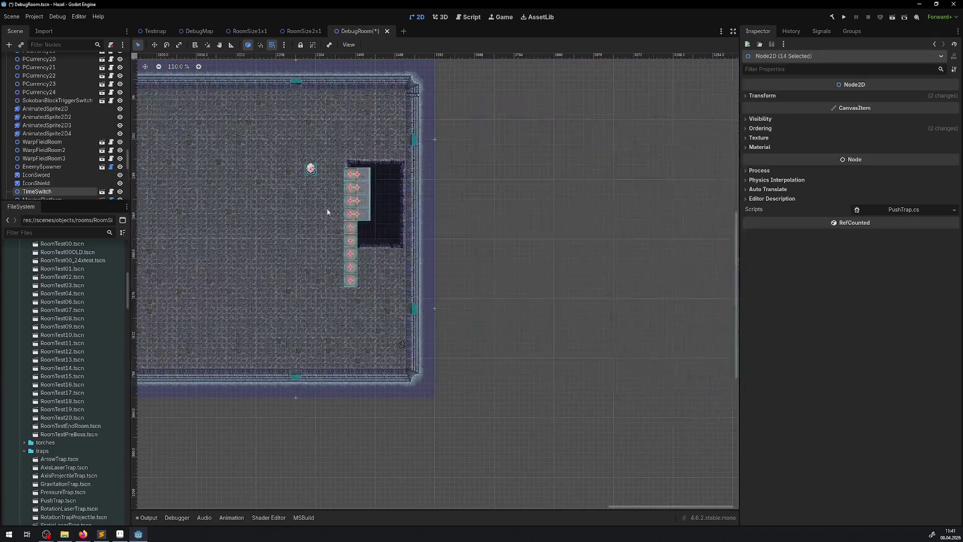
pyautogui.scroll(4, 350, 219)
pyautogui.moveTo(350, 219); pyautogui.dragTo(413, 204)
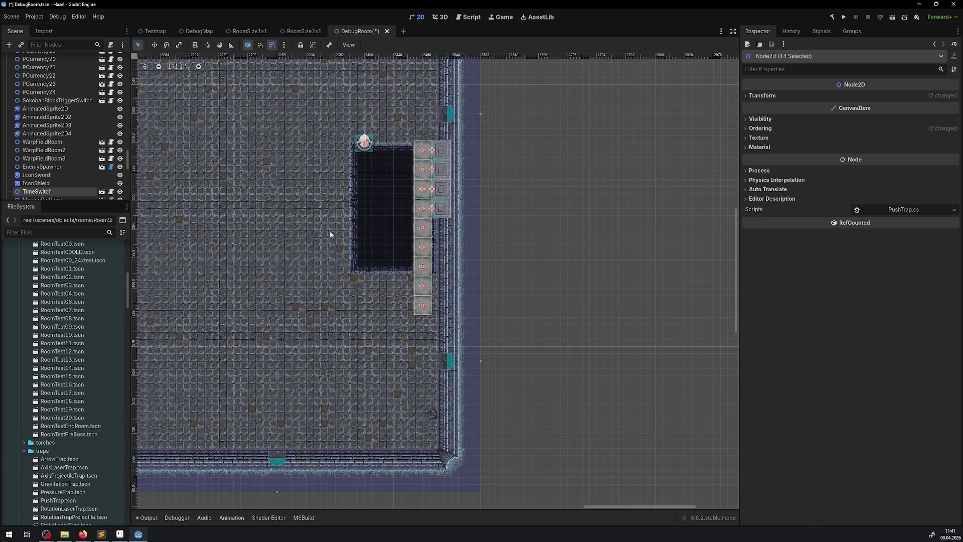
pyautogui.hscroll(-5, 329, 230)
pyautogui.hotkey('ctrl', 's')
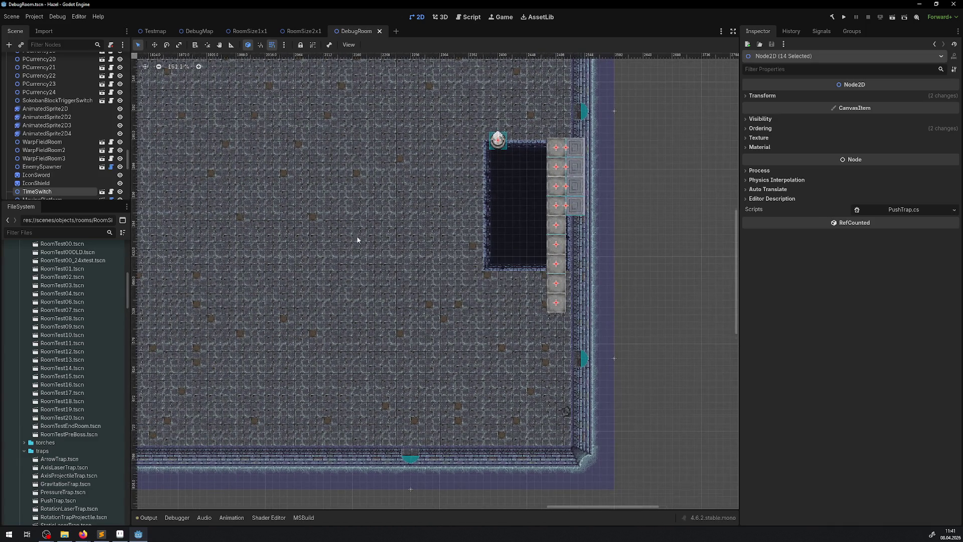
# Step: Fine-tune the blocks and orb, nudging them left then back against the pit
pyautogui.scroll(-5, 356, 238)
pyautogui.hscroll(5, 430, 251)
pyautogui.scroll(5, 326, 206)
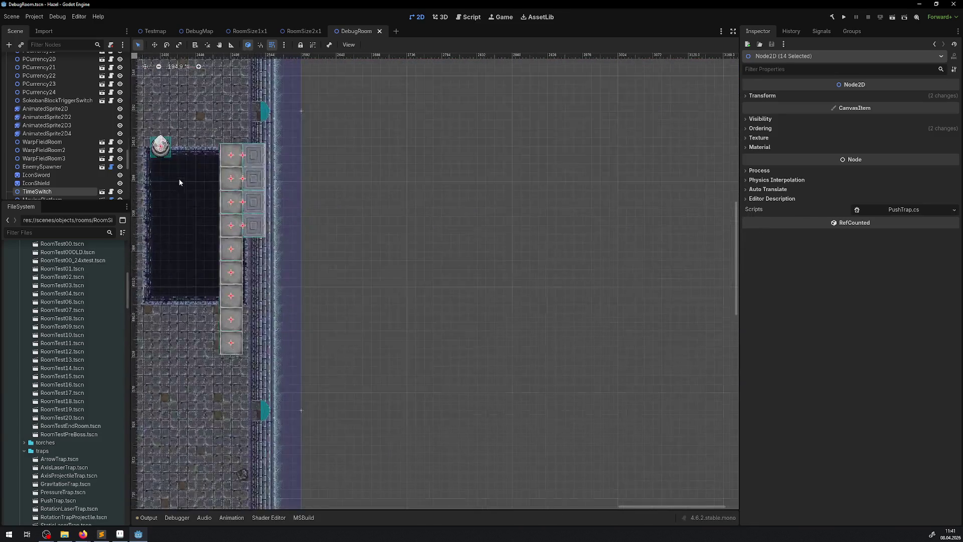
pyautogui.hscroll(-5, 292, 149)
pyautogui.scroll(1, 292, 149)
pyautogui.press('Left')
pyautogui.moveTo(280, 143)
pyautogui.mouseDown()
pyautogui.moveTo(297, 141)
pyautogui.moveTo(249, 149)
pyautogui.mouseUp()
pyautogui.scroll(-6, 178, 286)
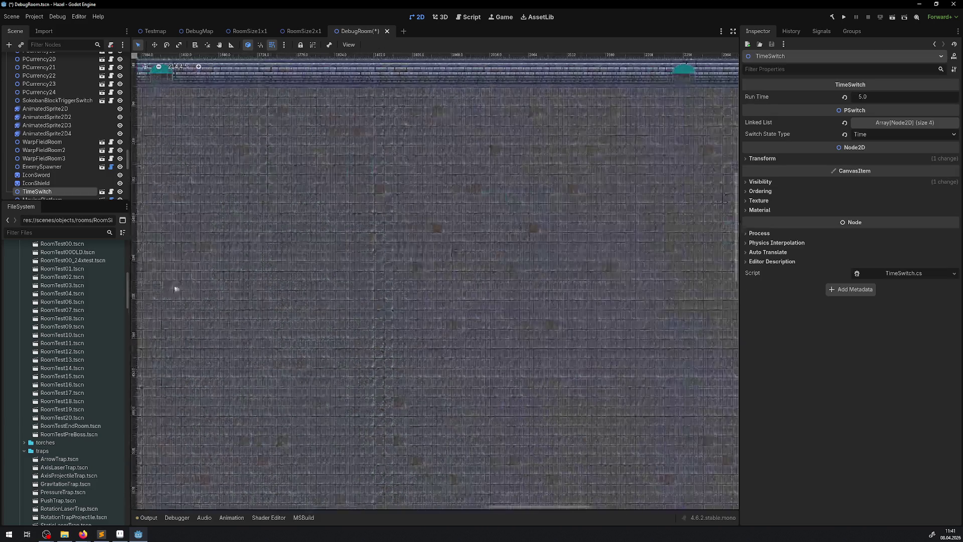
pyautogui.scroll(4, 416, 269)
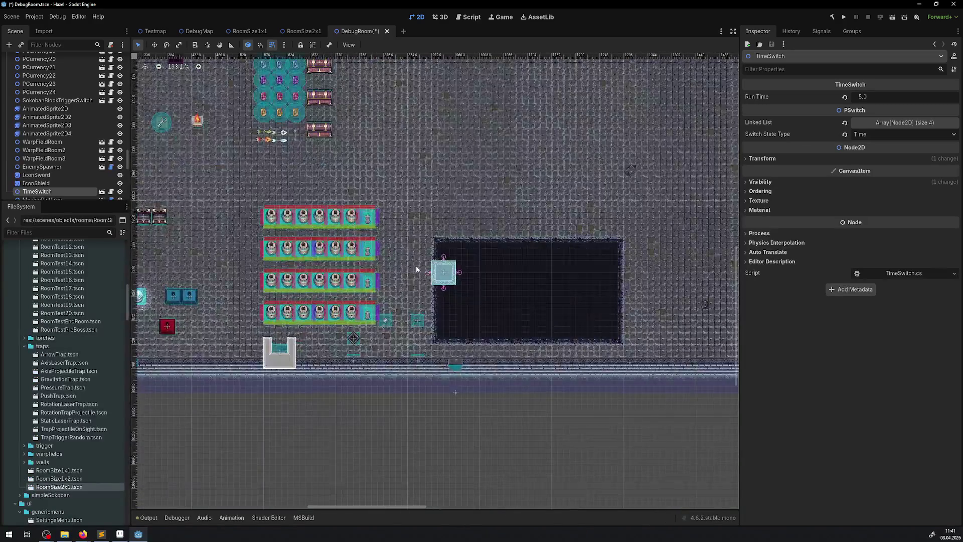
# Step: Select MovingPlatform and delete its four existing target points
pyautogui.click(445, 276)
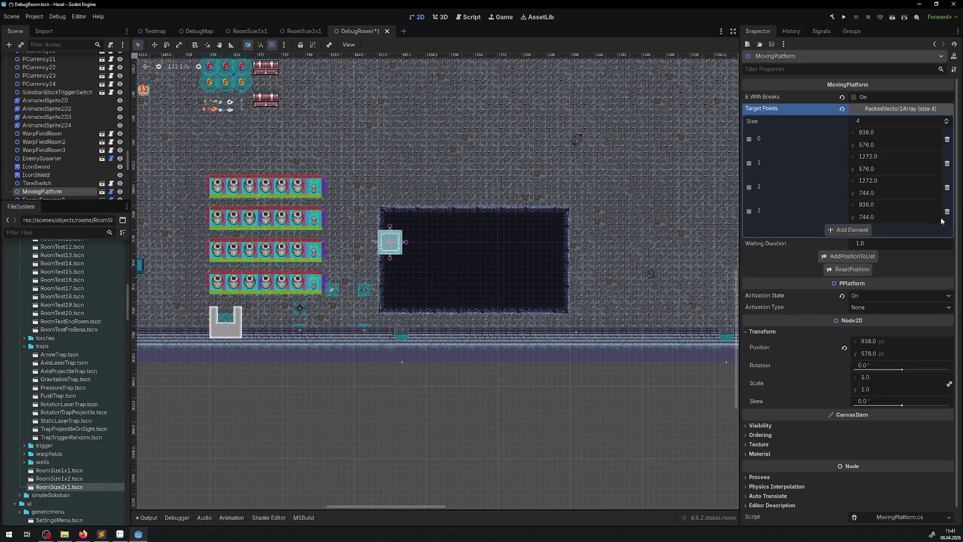
pyautogui.click(947, 211)
pyautogui.click(947, 187)
pyautogui.click(948, 163)
pyautogui.click(947, 139)
# Step: Raise the platform to y 528, save, and add (936, 528) as its first target point
pyautogui.scroll(4, 296, 281)
pyautogui.scroll(7, 388, 288)
pyautogui.moveTo(484, 173); pyautogui.dragTo(257, 232)
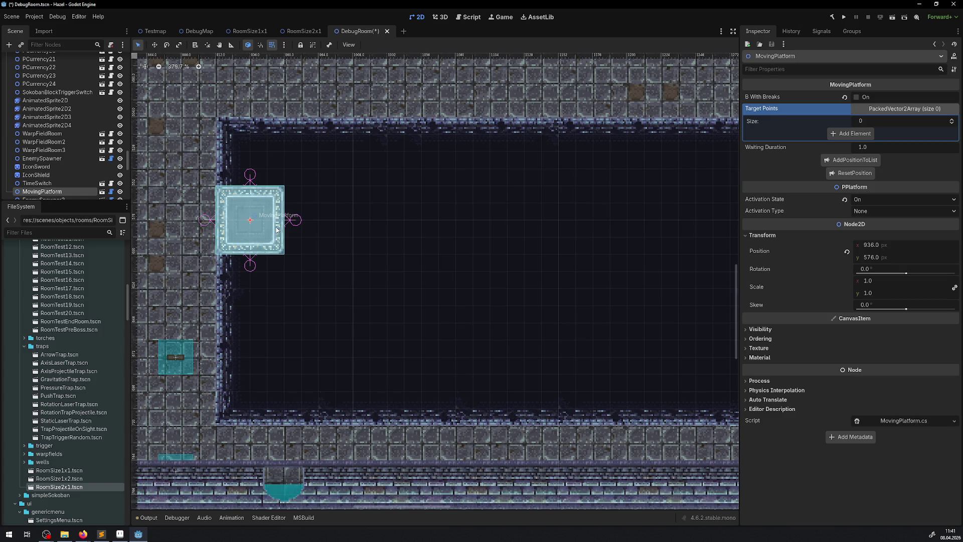
pyautogui.moveTo(238, 239); pyautogui.dragTo(238, 170)
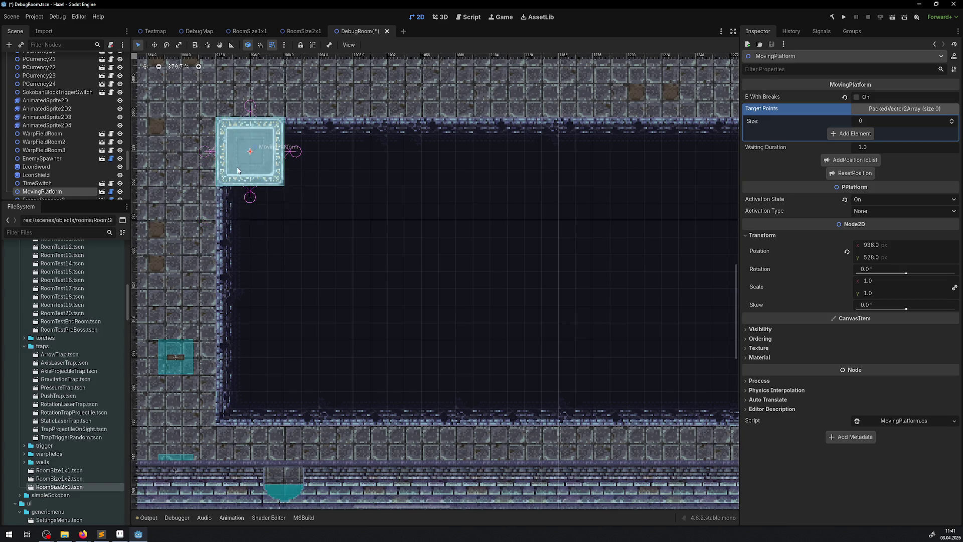
pyautogui.hotkey('ctrl', 's')
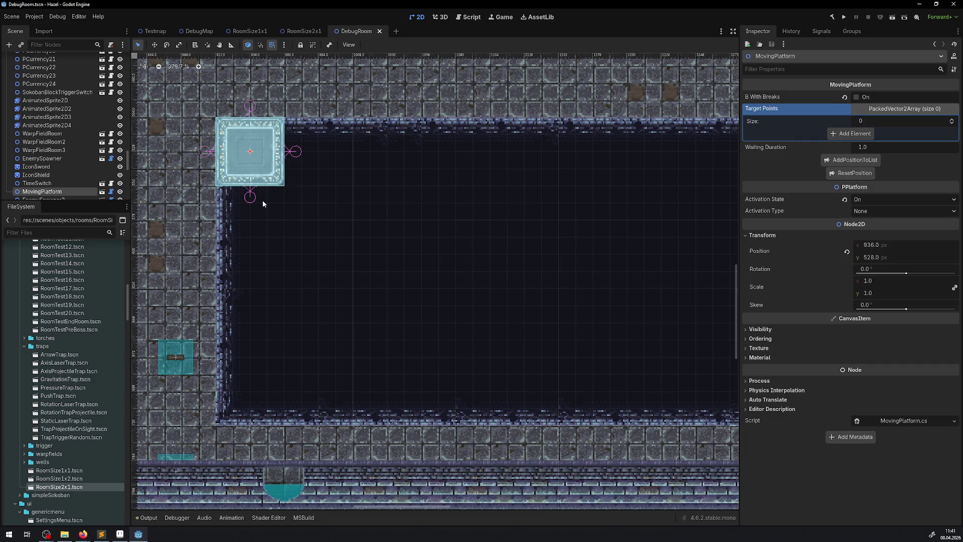
pyautogui.click(854, 160)
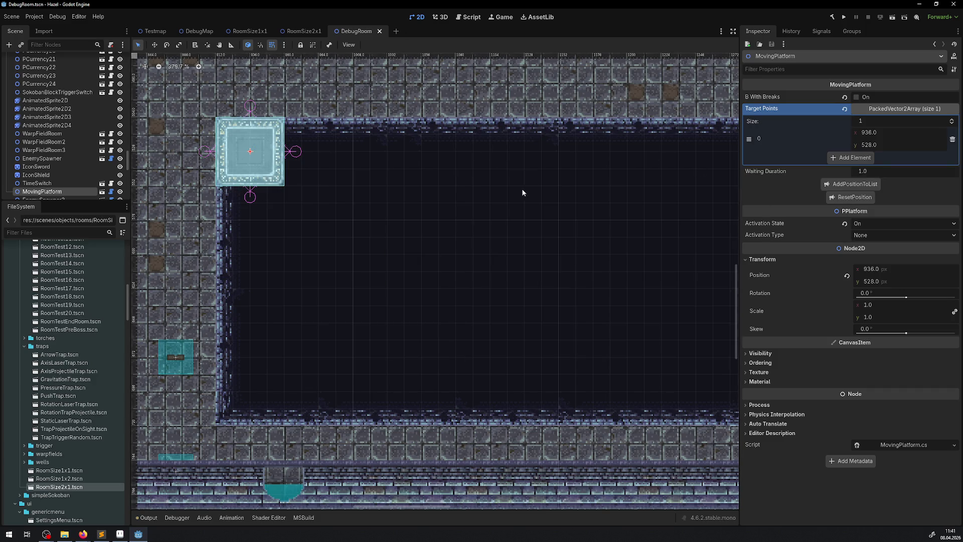
# Step: Record the remaining target points (1272, 528), (1272, 696) and (936, 696)
pyautogui.scroll(-3, 522, 191)
pyautogui.hscroll(3, 351, 166)
pyautogui.moveTo(211, 146)
pyautogui.mouseDown()
pyautogui.moveTo(597, 146)
pyautogui.moveTo(573, 146)
pyautogui.moveTo(589, 332)
pyautogui.moveTo(576, 345)
pyautogui.moveTo(200, 341)
pyautogui.mouseUp()
pyautogui.click(849, 184)
pyautogui.click(845, 211)
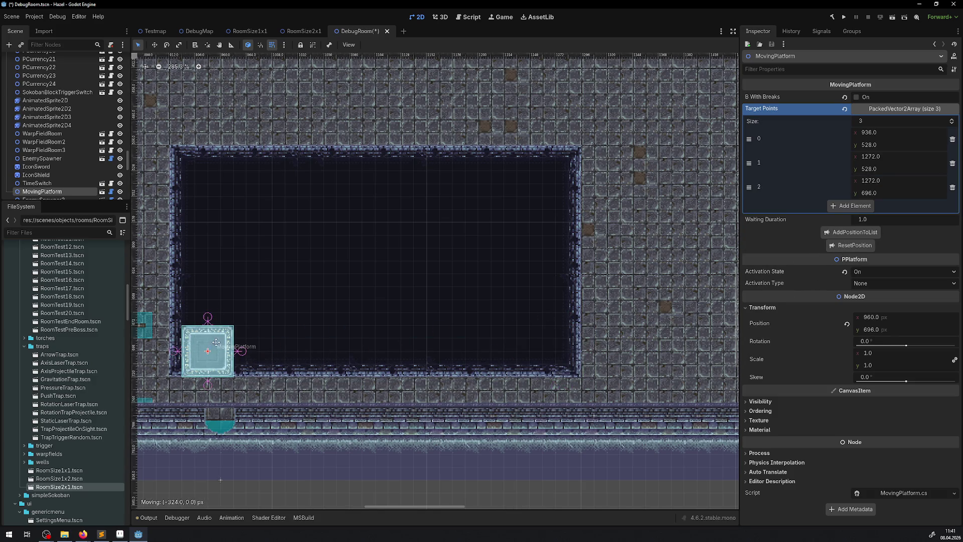
pyautogui.click(829, 236)
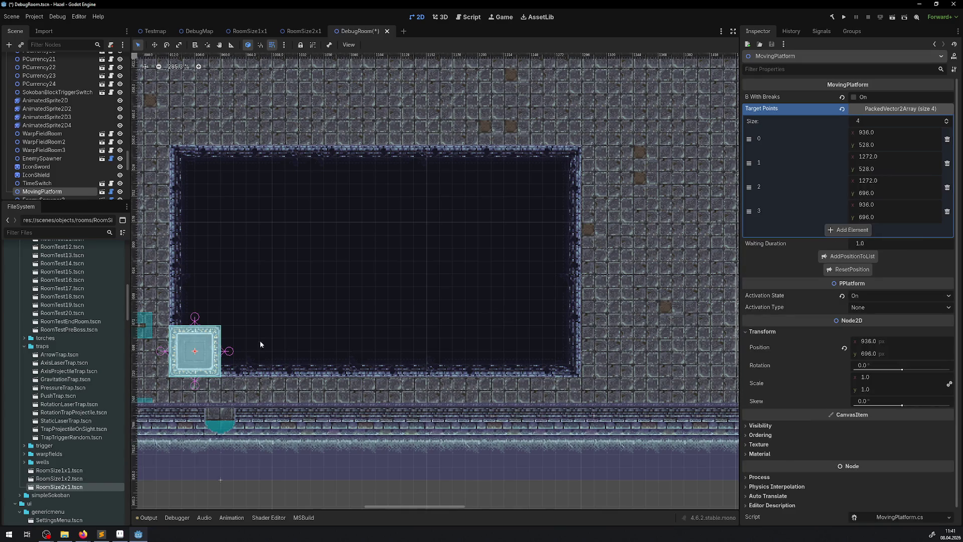
# Step: Return the platform to y 528 and box-select a group of objects in the room
pyautogui.moveTo(205, 338)
pyautogui.mouseDown()
pyautogui.moveTo(193, 160)
pyautogui.moveTo(206, 159)
pyautogui.mouseUp()
pyautogui.hscroll(-10, 166, 497)
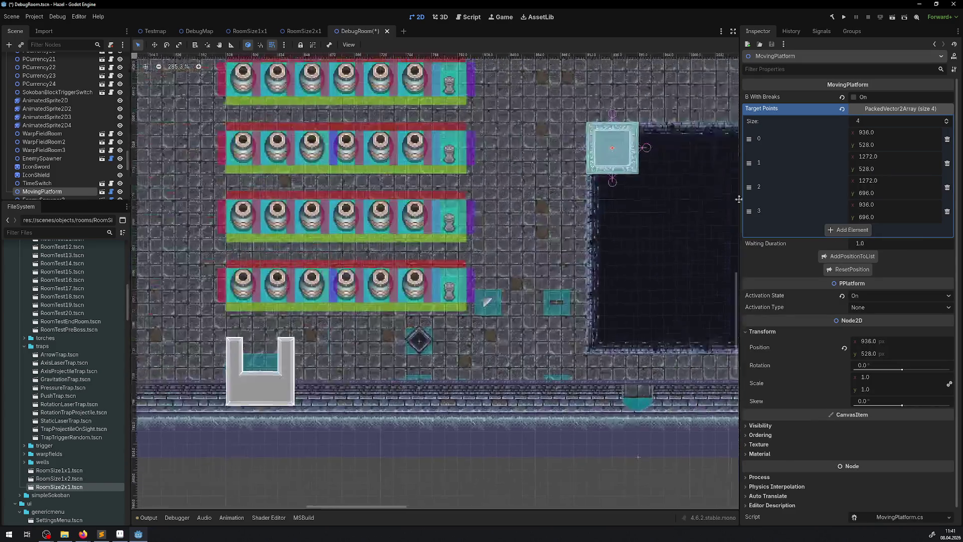
pyautogui.scroll(-2, 432, 343)
pyautogui.hscroll(2, 432, 342)
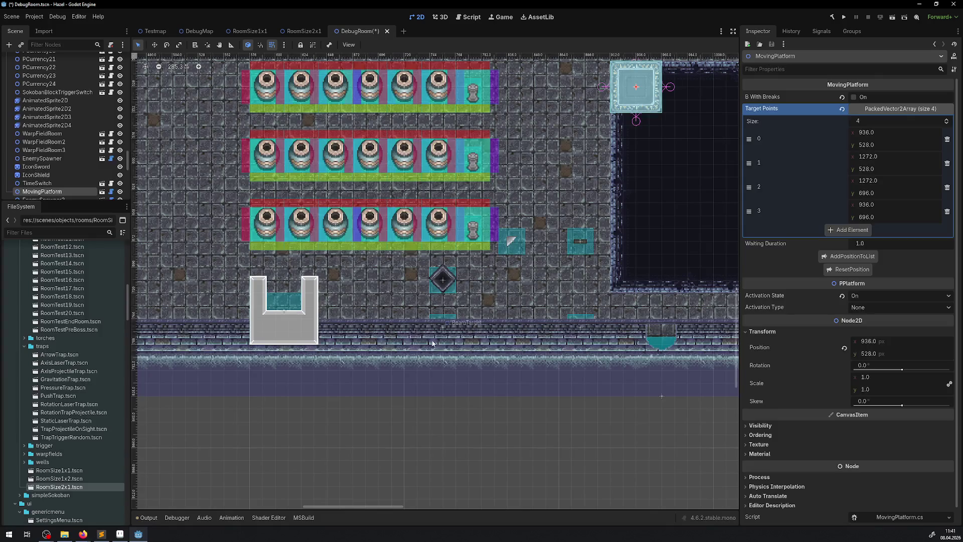
pyautogui.scroll(-3, 422, 346)
pyautogui.moveTo(289, 115)
pyautogui.mouseDown()
pyautogui.moveTo(351, 201)
pyautogui.moveTo(504, 348)
pyautogui.moveTo(541, 354)
pyautogui.mouseUp()
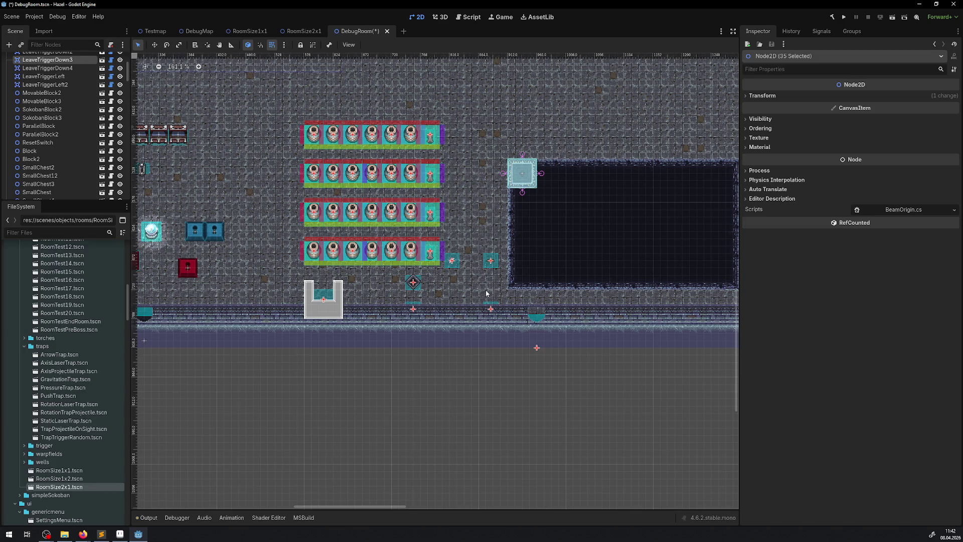
# Step: Drop LeaveTriggerDown3 from the selection, then move EnemySpawner2 and WarpFieldRoom2 to new spots
pyautogui.rightClick(536, 349)
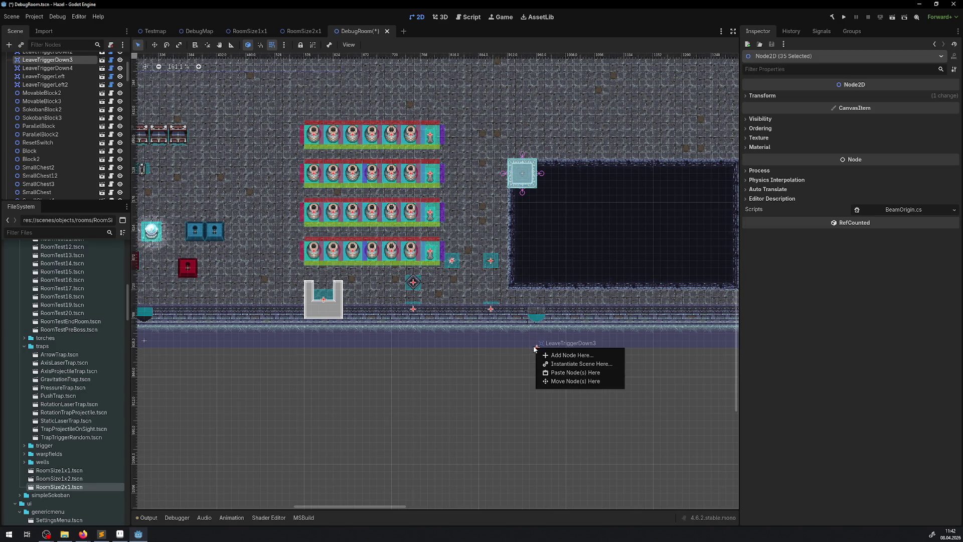
pyautogui.press('Escape')
pyautogui.keyDown('shift'); pyautogui.click(536, 347); pyautogui.keyUp('shift')
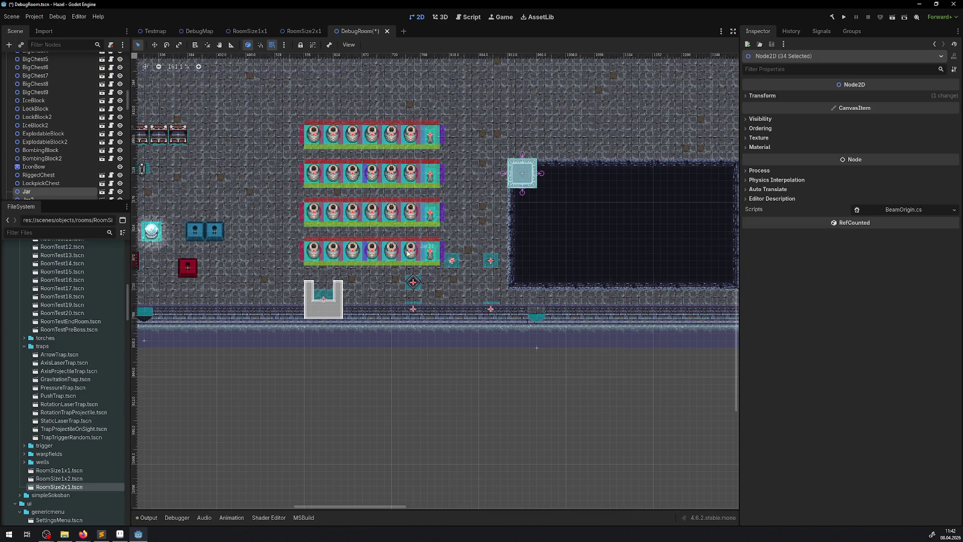
pyautogui.scroll(-4, 408, 252)
pyautogui.moveTo(421, 198)
pyautogui.mouseDown()
pyautogui.moveTo(289, 212)
pyautogui.moveTo(544, 202)
pyautogui.mouseUp()
pyautogui.scroll(2, 476, 274)
pyautogui.moveTo(473, 271); pyautogui.dragTo(291, 231)
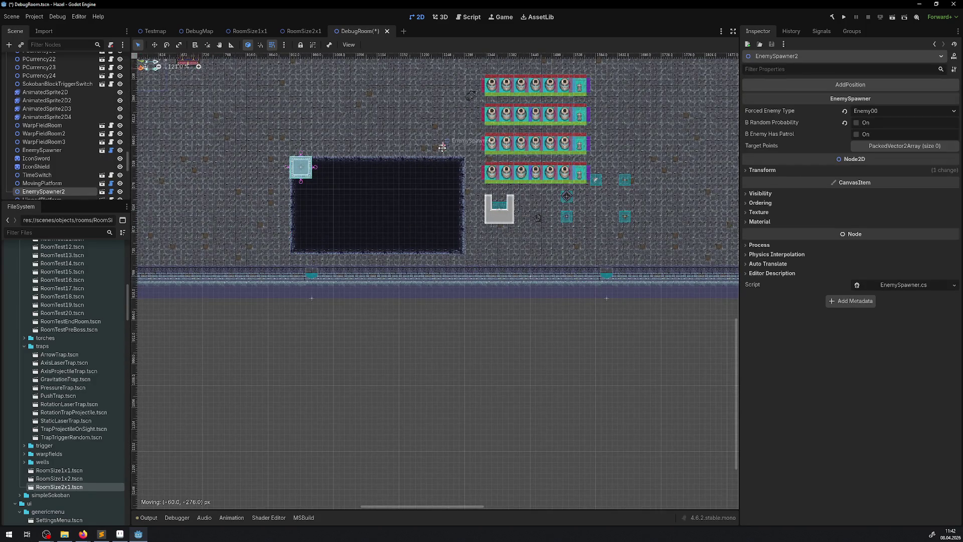
pyautogui.moveTo(492, 254)
pyautogui.mouseDown()
pyautogui.moveTo(683, 269)
pyautogui.moveTo(483, 236)
pyautogui.mouseUp()
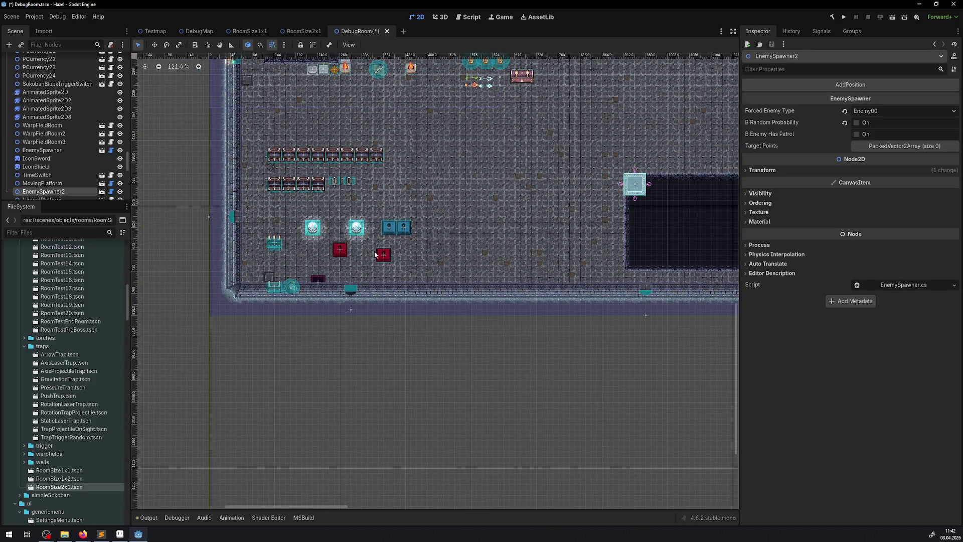
pyautogui.scroll(2, 354, 295)
pyautogui.moveTo(302, 273)
pyautogui.mouseDown()
pyautogui.moveTo(609, 205)
pyautogui.moveTo(601, 217)
pyautogui.mouseUp()
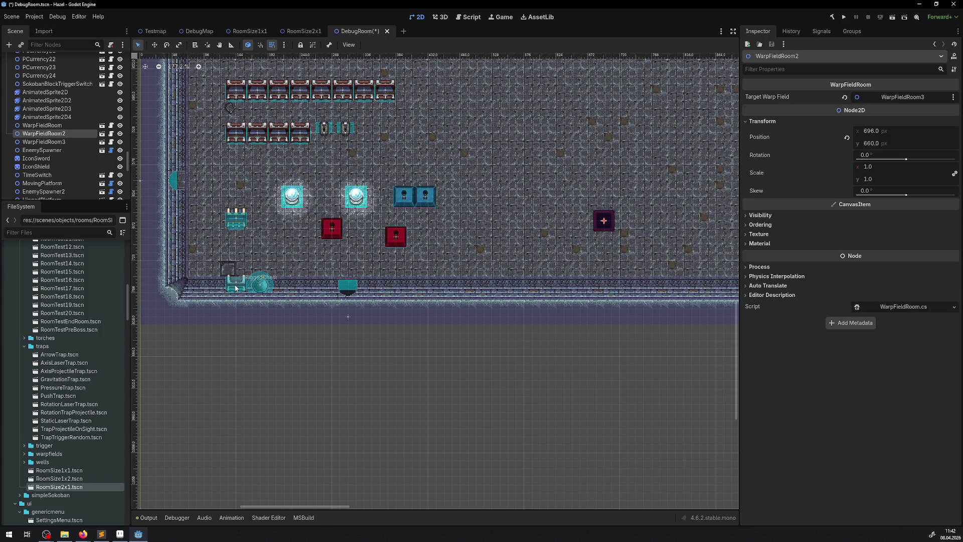
# Step: Move RiggedChest and its round warp object upward, select the lockpick chest, and save
pyautogui.click(261, 287)
pyautogui.keyDown('shift'); pyautogui.click(262, 290); pyautogui.keyUp('shift')
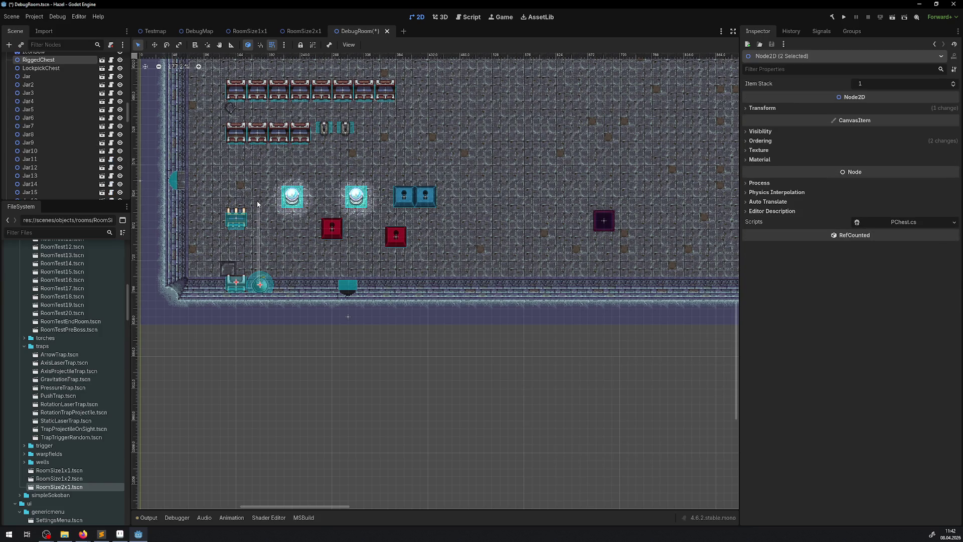
pyautogui.moveTo(236, 281); pyautogui.dragTo(236, 244)
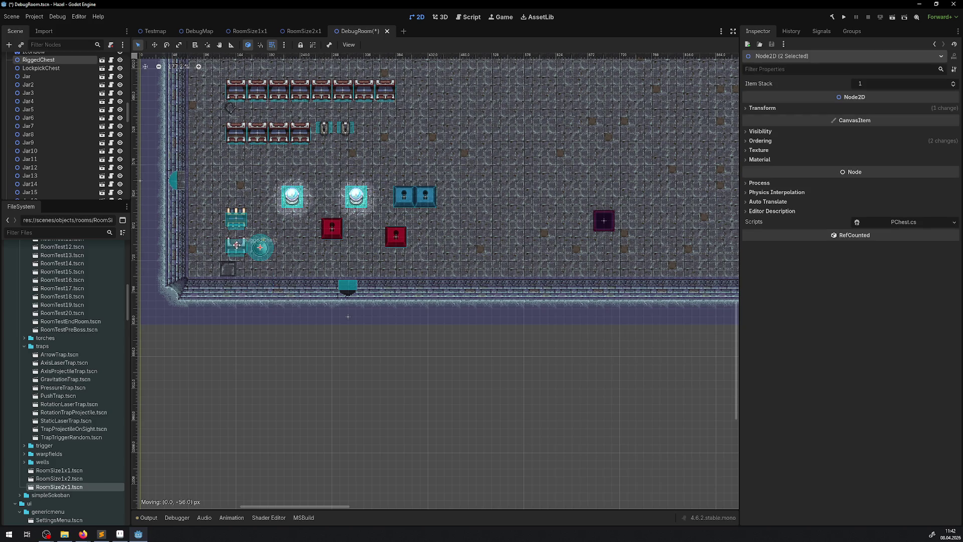
pyautogui.click(234, 216)
pyautogui.hotkey('ctrl', 's')
pyautogui.scroll(3, 367, 310)
pyautogui.scroll(1, 367, 309)
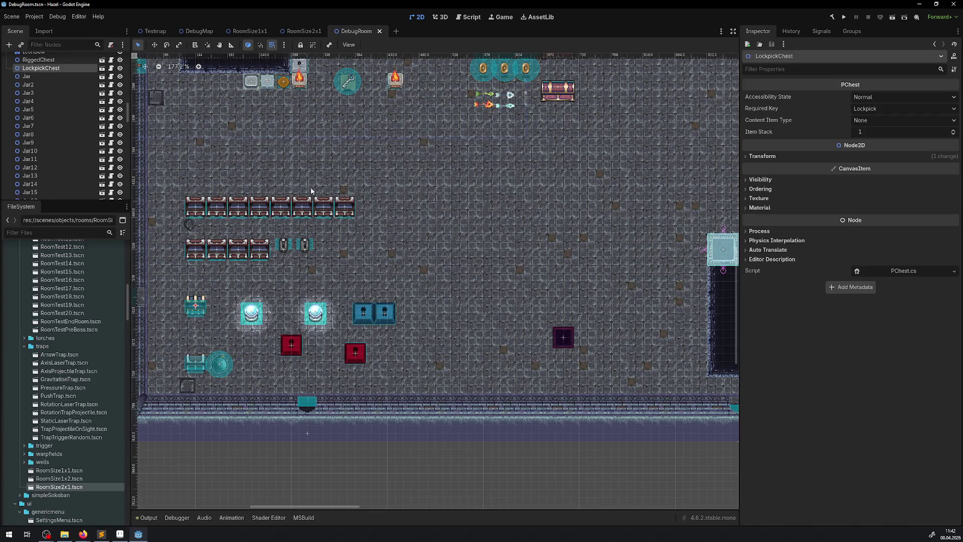
# Step: Select the four wall torches together and shift them left
pyautogui.scroll(5, 346, 200)
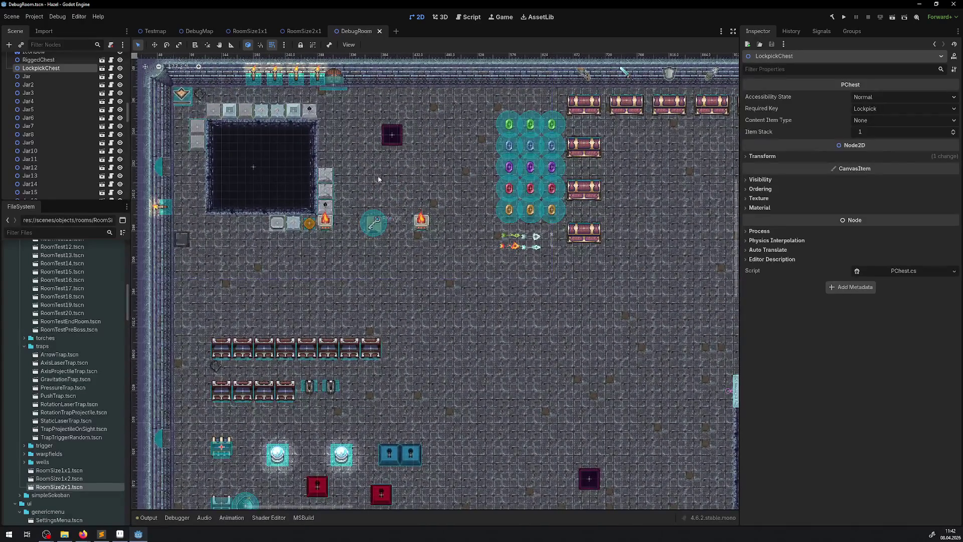
pyautogui.scroll(4, 387, 220)
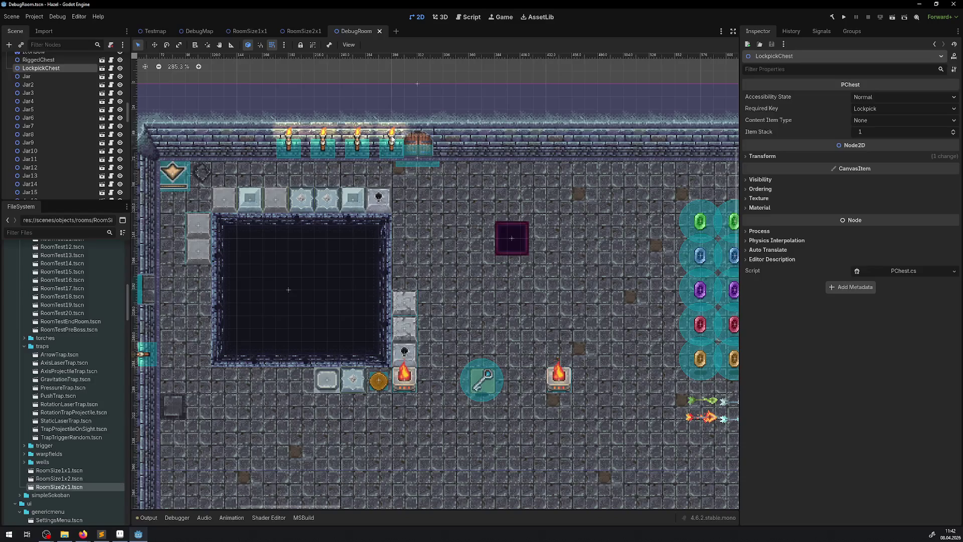
pyautogui.click(392, 140)
pyautogui.keyDown('shift'); pyautogui.click(324, 144); pyautogui.keyUp('shift')
pyautogui.keyDown('shift'); pyautogui.click(357, 143); pyautogui.keyUp('shift')
pyautogui.keyDown('shift'); pyautogui.click(288, 146); pyautogui.keyUp('shift')
pyautogui.moveTo(283, 146); pyautogui.dragTo(257, 145)
# Step: Set the torches' Transform Position y to 52 and save the scene
pyautogui.click(762, 123)
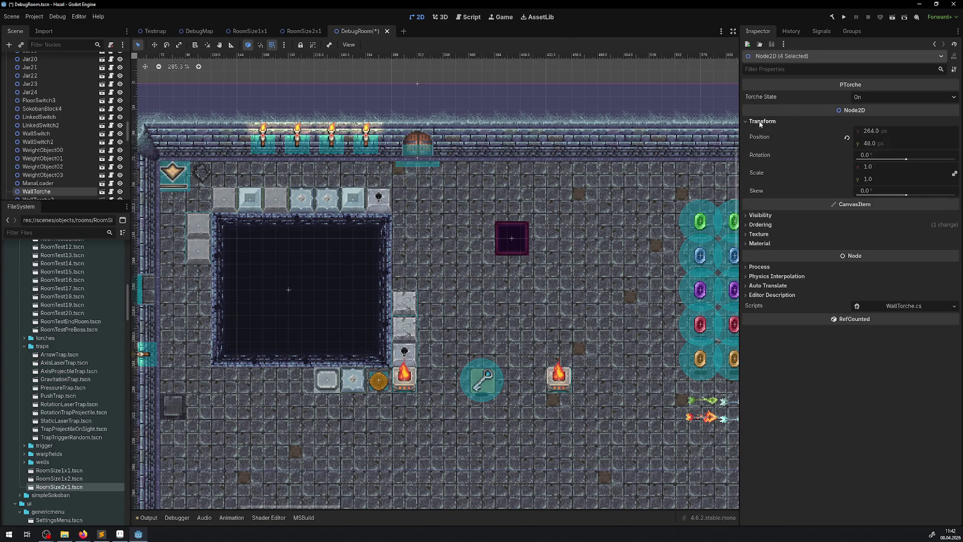
pyautogui.click(868, 144)
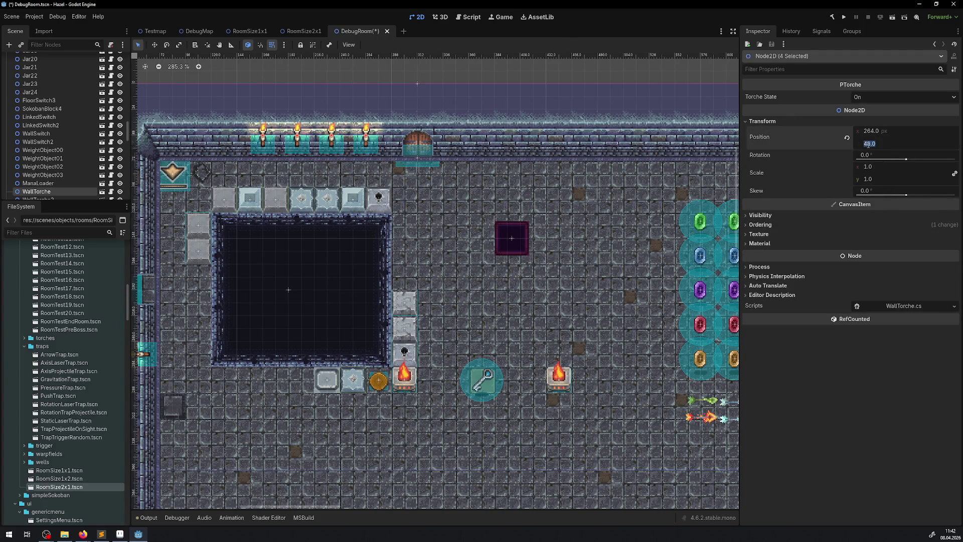
pyautogui.write('44')
pyautogui.press('Return')
pyautogui.click(868, 144)
pyautogui.write('52')
pyautogui.press('Return')
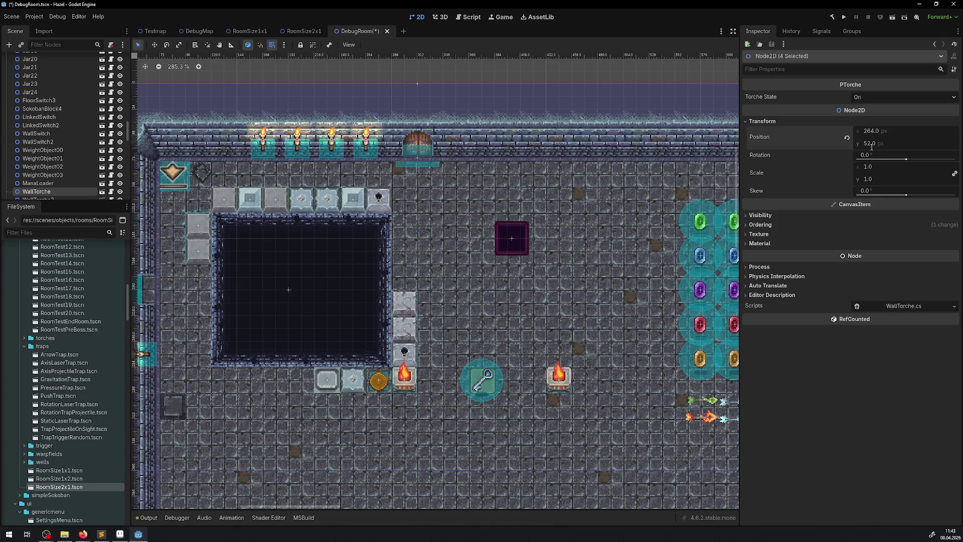
pyautogui.hotkey('ctrl', 's')
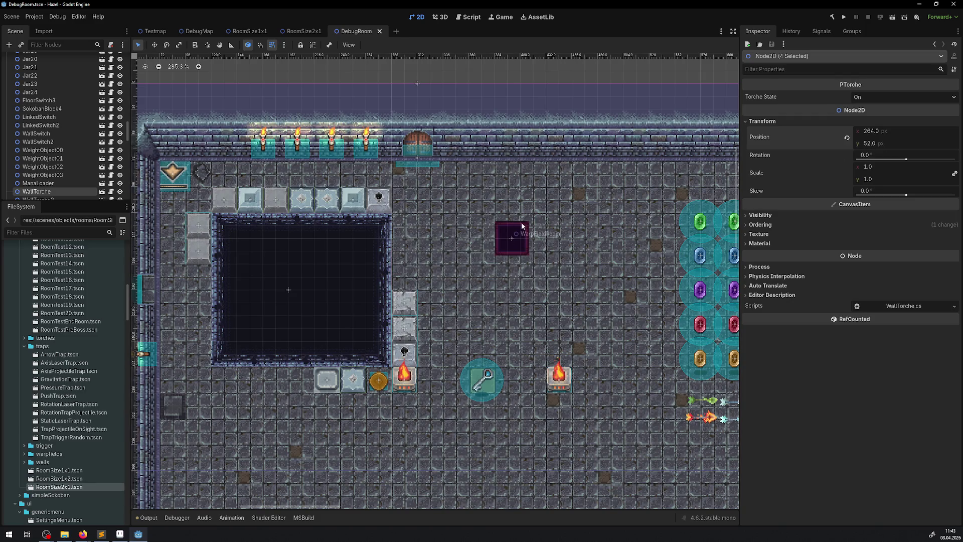
# Step: Raise the WarpFieldRoom square slightly and save the room
pyautogui.moveTo(521, 245); pyautogui.dragTo(516, 194)
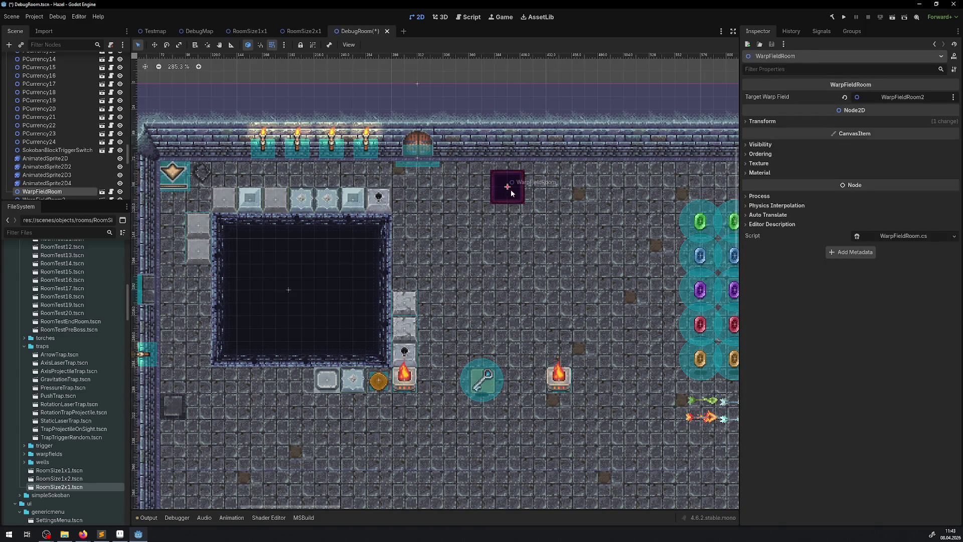
pyautogui.hscroll(2, 542, 260)
pyautogui.hscroll(3, 542, 260)
pyautogui.hotkey('ctrl', 's')
pyautogui.scroll(-5, 351, 251)
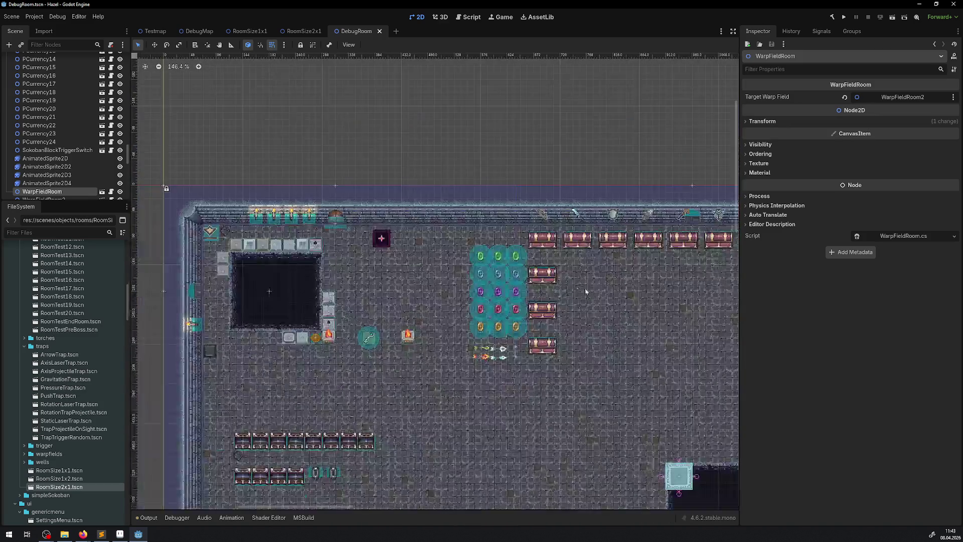
pyautogui.scroll(3, 247, 167)
pyautogui.scroll(5, 61, 126)
pyautogui.scroll(5, 460, 237)
pyautogui.scroll(-15, 460, 238)
pyautogui.scroll(-2, 460, 238)
pyautogui.scroll(2, 392, 225)
pyautogui.scroll(3, 30, 88)
# Step: Select the CameraArea polygon and drag its first corner out toward the room's edge
pyautogui.click(35, 76)
pyautogui.scroll(4, 352, 200)
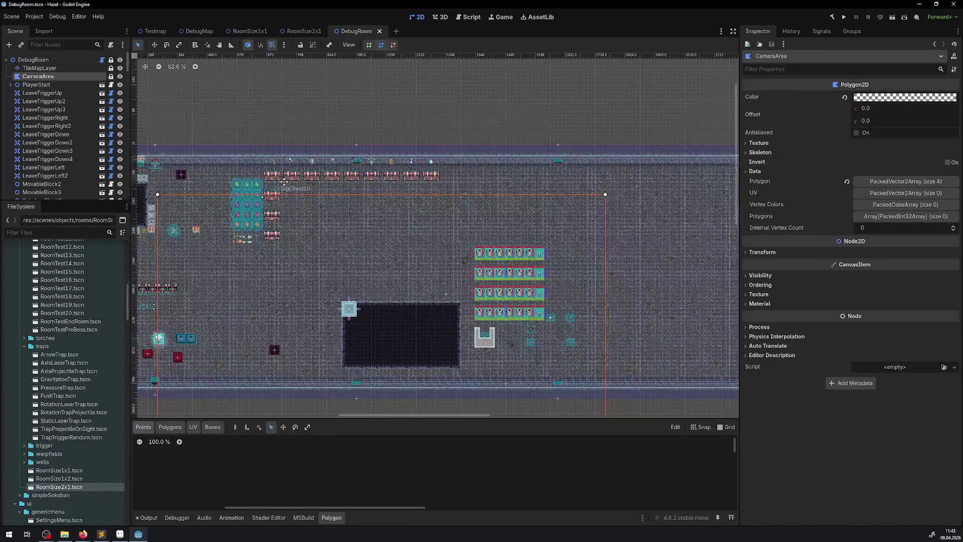
pyautogui.scroll(-5, 353, 204)
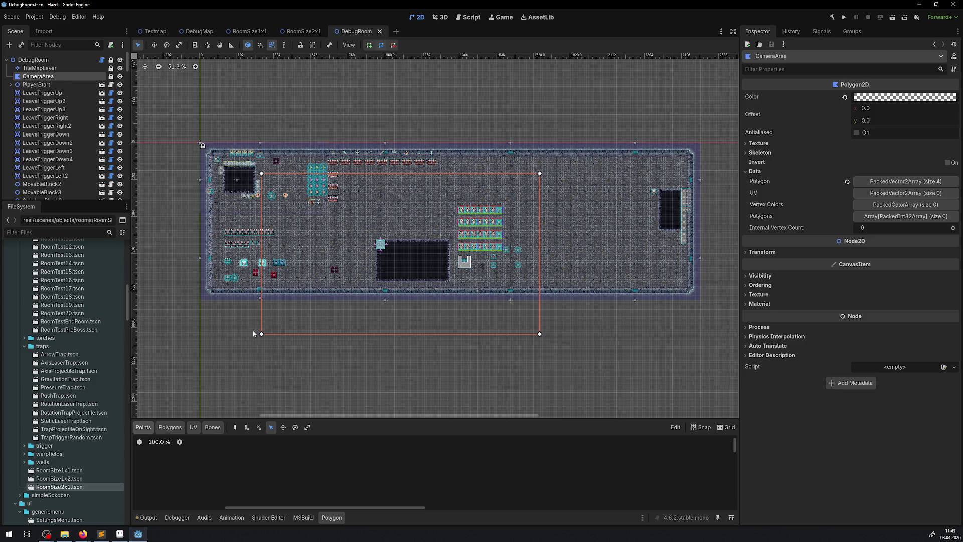
pyautogui.scroll(6, 246, 222)
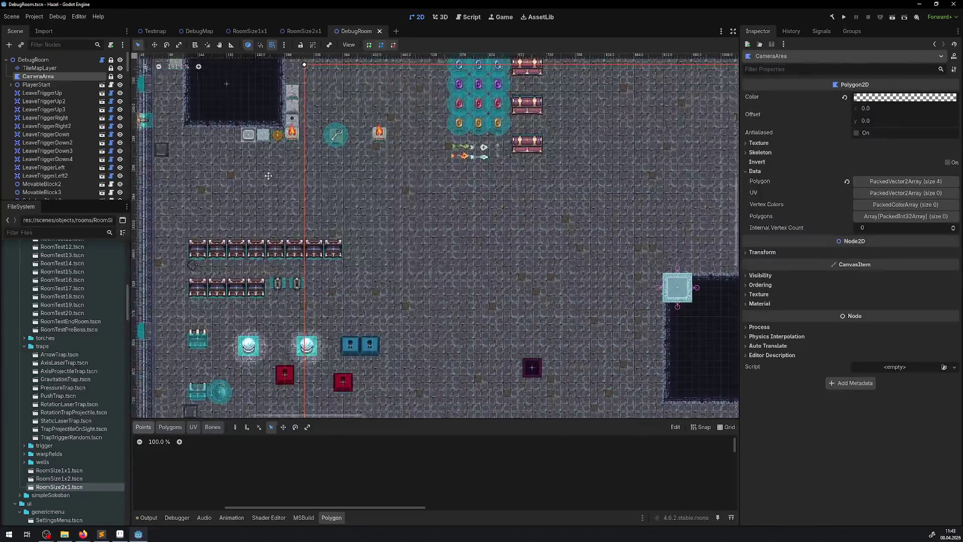
pyautogui.scroll(-3, 266, 174)
pyautogui.scroll(5, 350, 216)
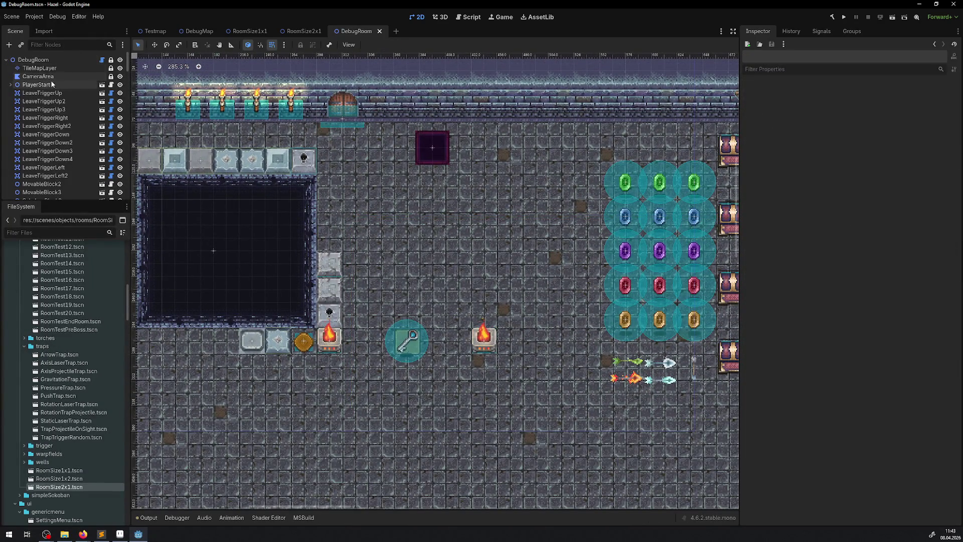
pyautogui.moveTo(350, 217)
pyautogui.mouseDown()
pyautogui.moveTo(343, 188)
pyautogui.moveTo(344, 204)
pyautogui.moveTo(566, 208)
pyautogui.moveTo(503, 208)
pyautogui.moveTo(504, 247)
pyautogui.mouseUp()
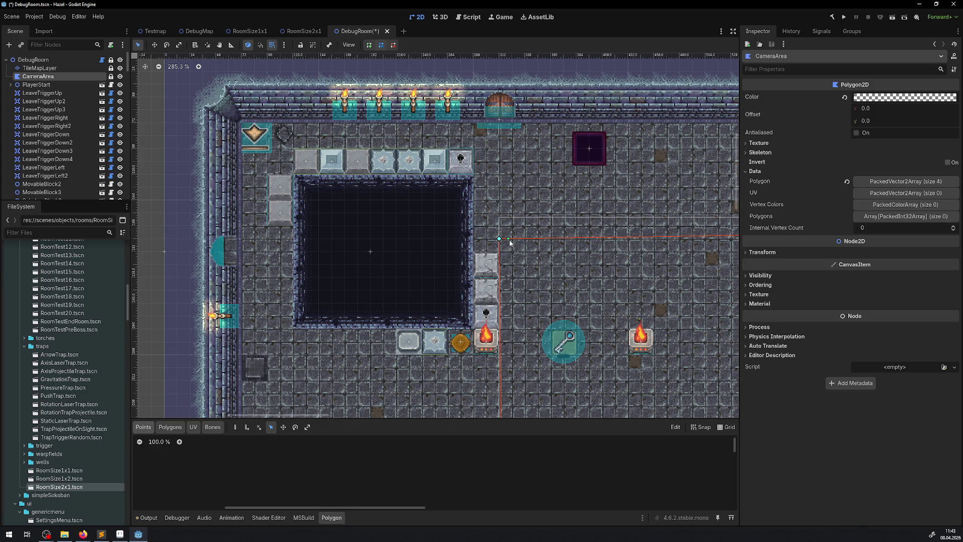
pyautogui.scroll(-2, 510, 239)
pyautogui.hscroll(10, 509, 239)
pyautogui.scroll(-3, 620, 243)
pyautogui.hscroll(12, 620, 243)
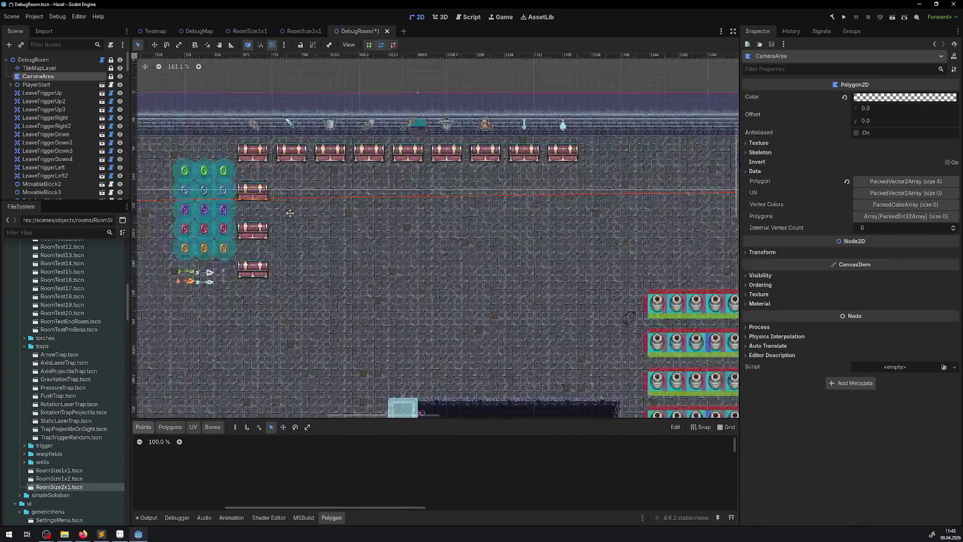
pyautogui.hscroll(6, 505, 198)
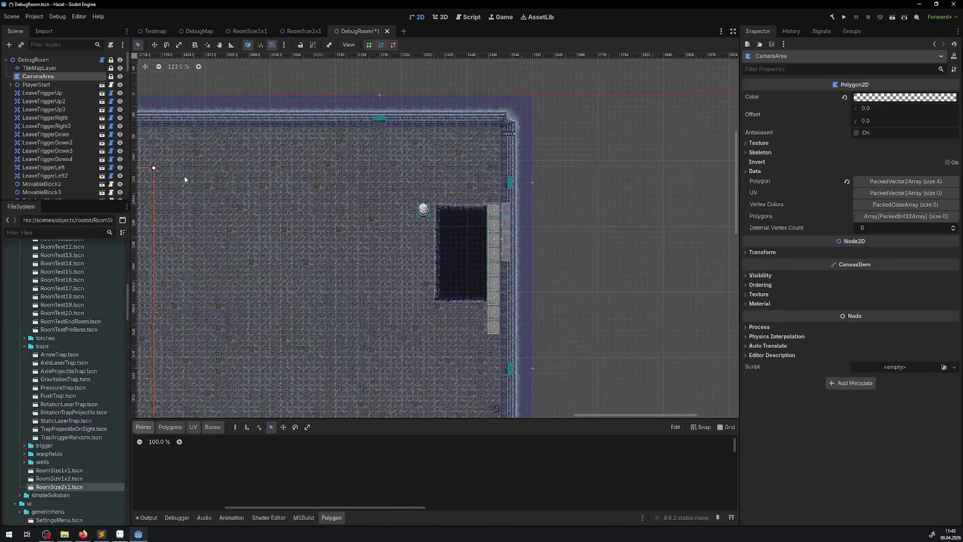
# Step: Move the remaining camera area corners to fit the room and save the scene
pyautogui.moveTo(155, 167)
pyautogui.mouseDown()
pyautogui.moveTo(423, 208)
pyautogui.moveTo(372, 172)
pyautogui.moveTo(381, 180)
pyautogui.mouseUp()
pyautogui.scroll(-4, 382, 180)
pyautogui.scroll(4, 382, 181)
pyautogui.scroll(5, 384, 184)
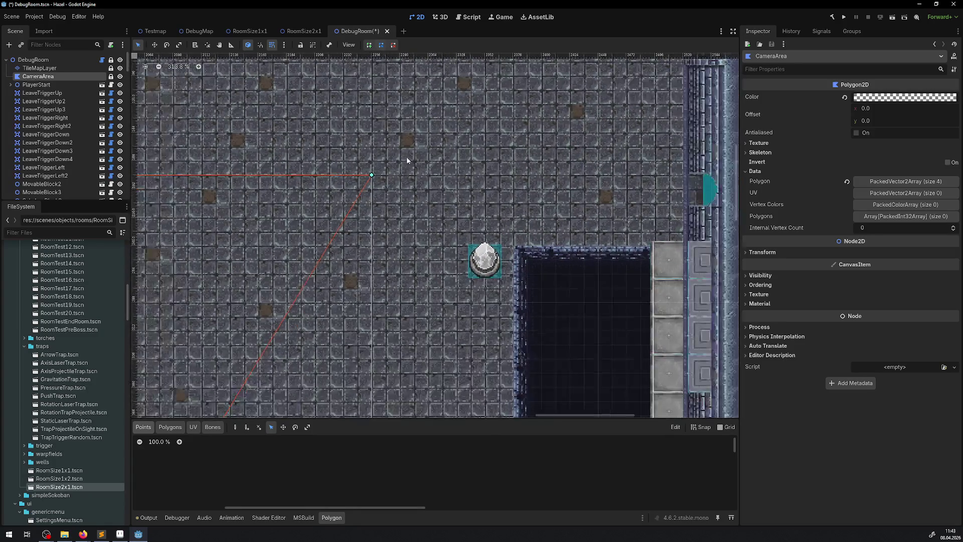
pyautogui.scroll(-8, 300, 109)
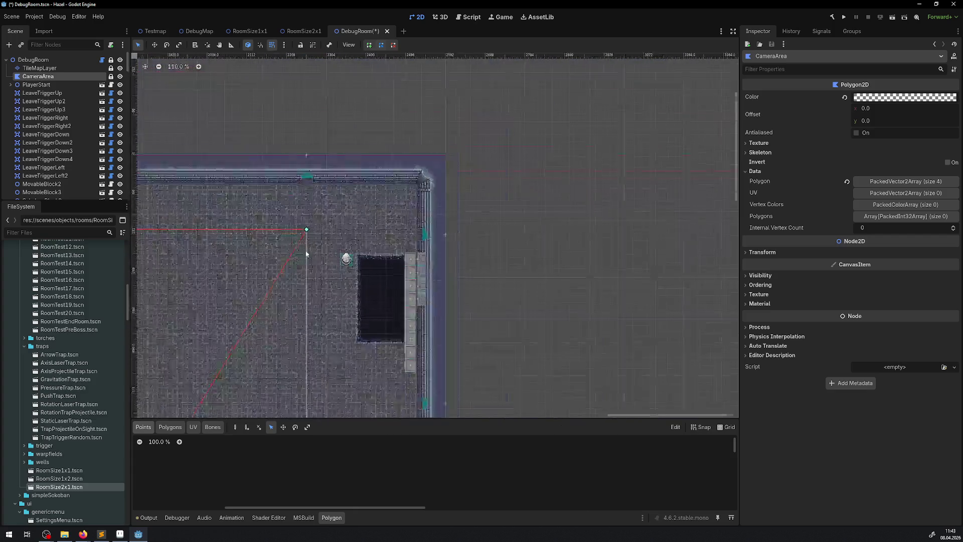
pyautogui.moveTo(196, 267); pyautogui.dragTo(310, 195)
pyautogui.scroll(15, 312, 171)
pyautogui.scroll(-5, 313, 187)
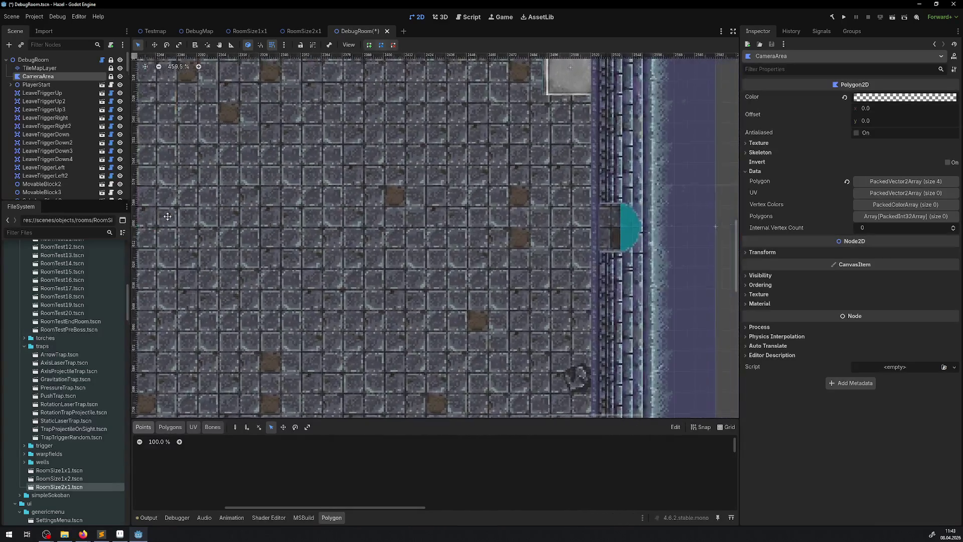
pyautogui.scroll(-10, 224, 231)
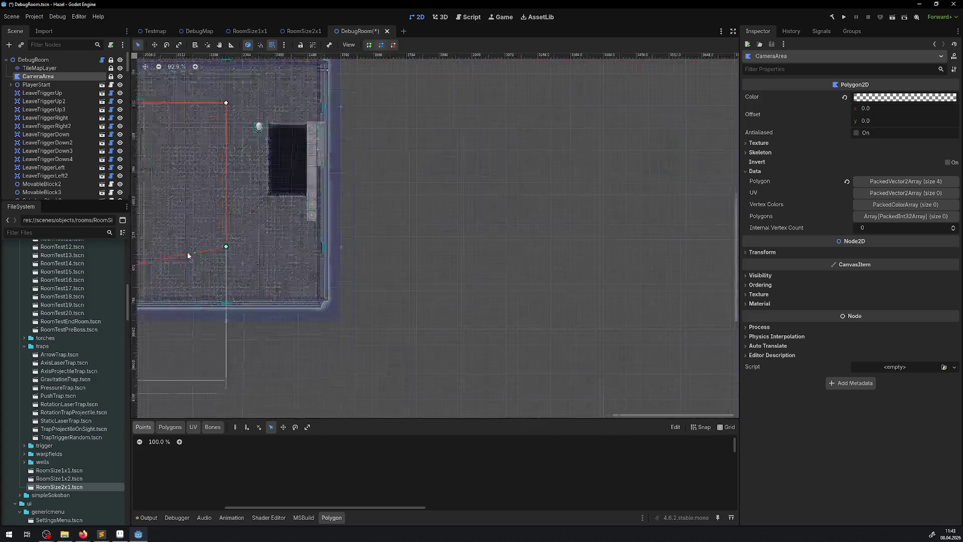
pyautogui.moveTo(284, 290)
pyautogui.mouseDown()
pyautogui.moveTo(282, 156)
pyautogui.moveTo(284, 173)
pyautogui.mouseUp()
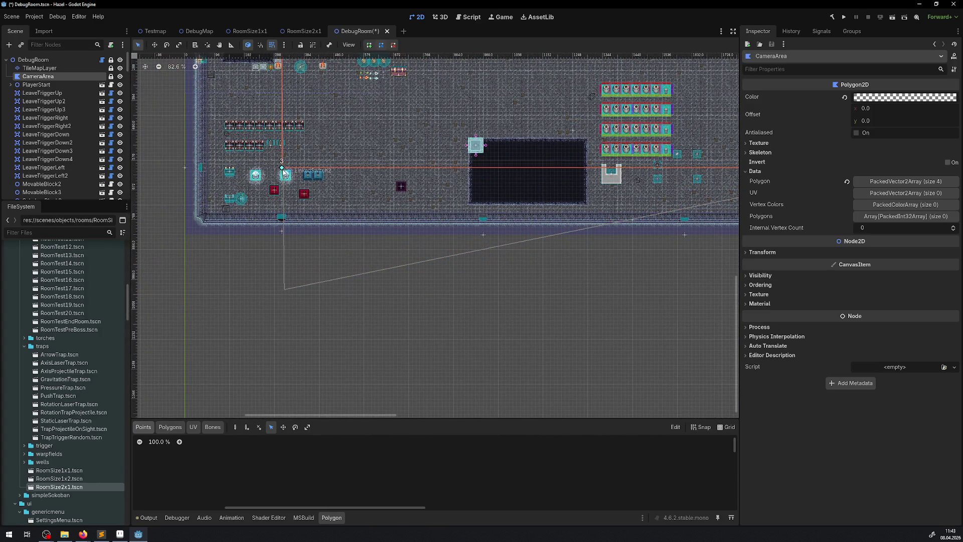
pyautogui.scroll(-4, 362, 160)
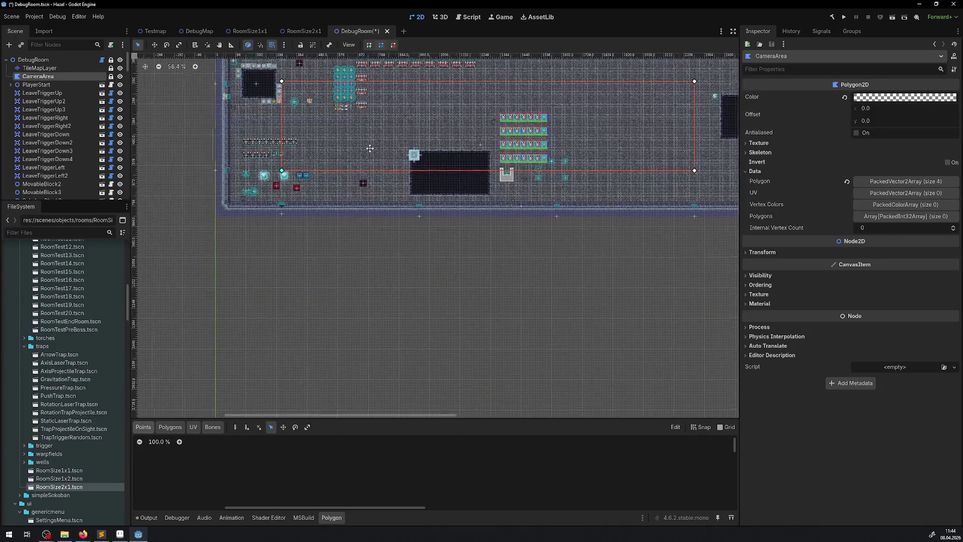
pyautogui.scroll(12, 361, 161)
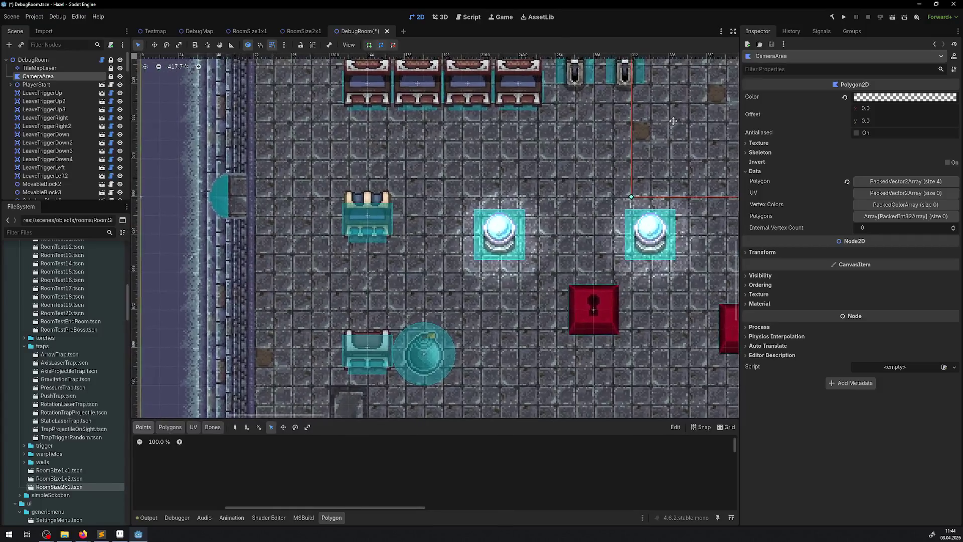
pyautogui.moveTo(674, 121)
pyautogui.mouseDown()
pyautogui.moveTo(658, 121)
pyautogui.moveTo(360, 346)
pyautogui.moveTo(332, 376)
pyautogui.moveTo(332, 417)
pyautogui.mouseUp()
pyautogui.scroll(-7, 331, 243)
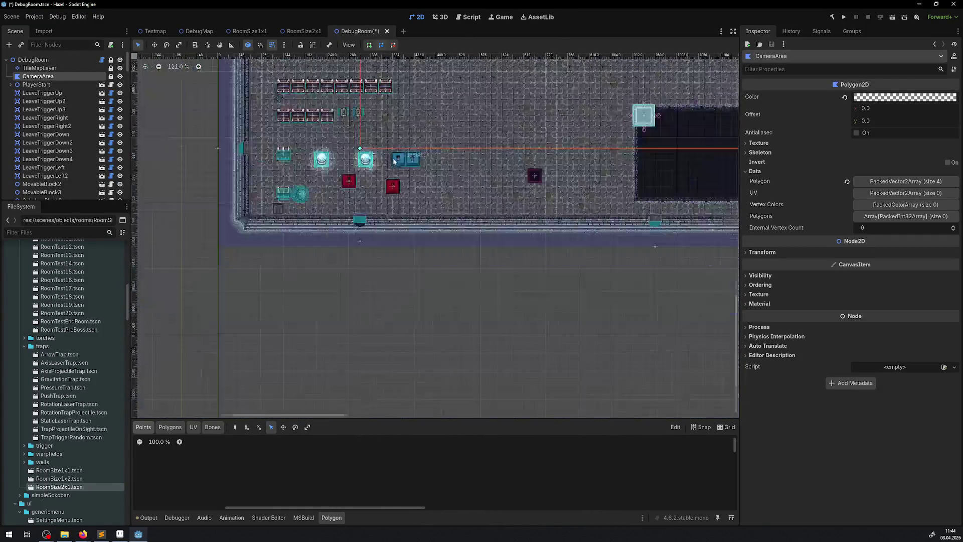
pyautogui.hotkey('ctrl', 's')
# Step: Update DebugRoom's leave triggers so its Trigger List holds all 11
pyautogui.scroll(-2, 358, 269)
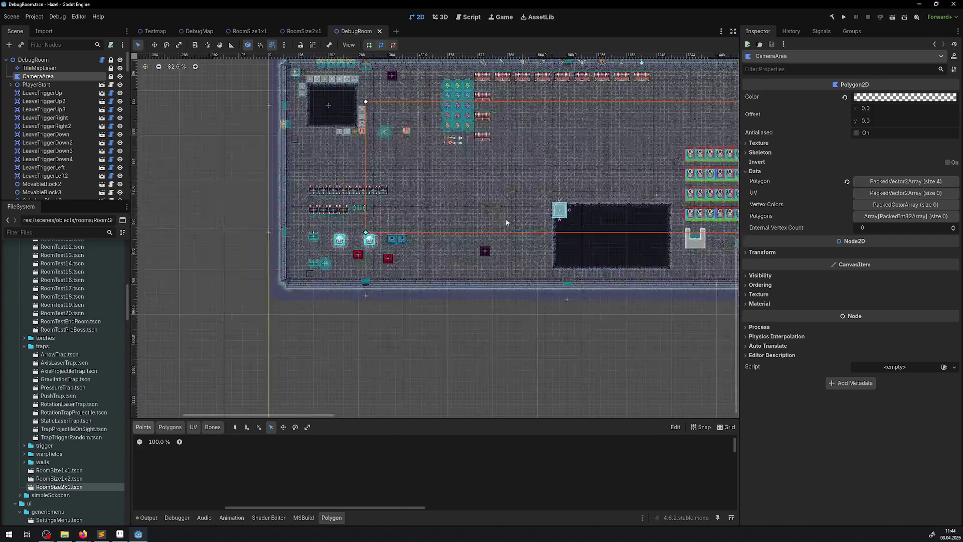
pyautogui.click(33, 60)
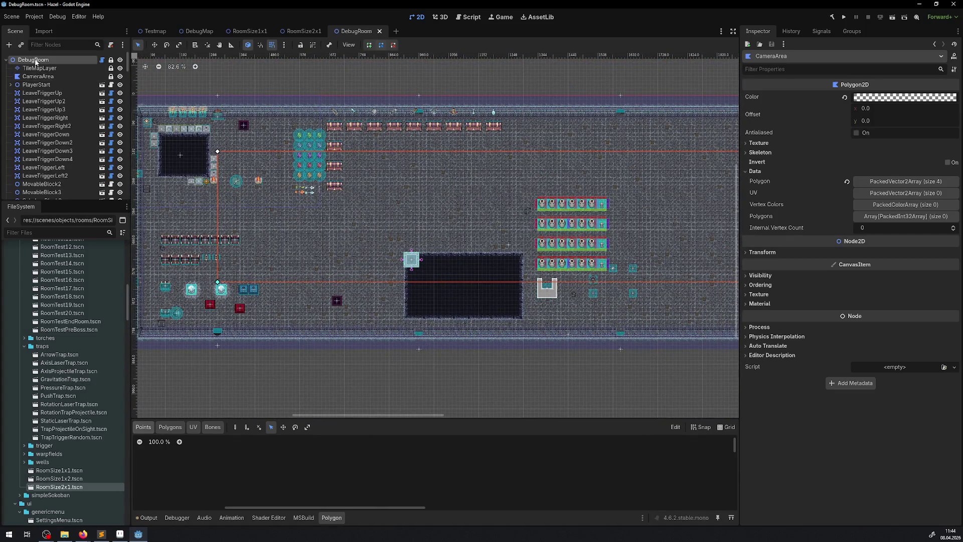
pyautogui.click(856, 86)
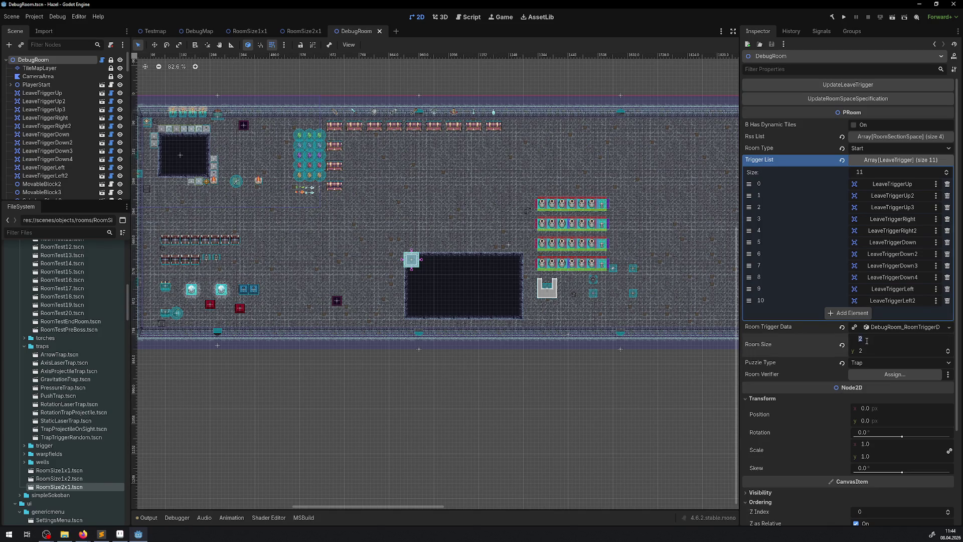
# Step: Set DebugRoom's Room Size x to 4 and save the scene
pyautogui.write('4')
pyautogui.press('Return')
pyautogui.hotkey('ctrl', 's')
# Step: Frame the widened room in the viewport and open DebugRoom's PRoom.cs script in VS Code
pyautogui.scroll(-5, 380, 255)
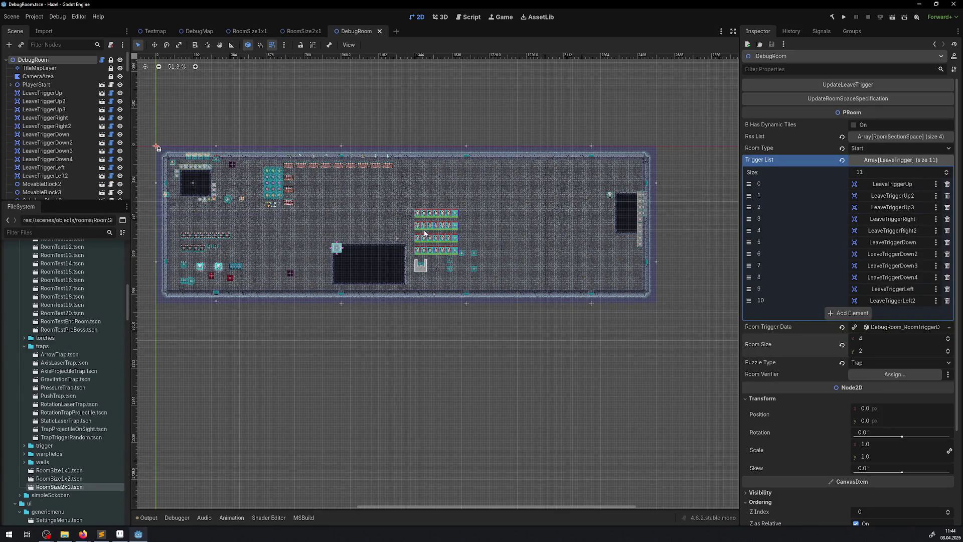
pyautogui.scroll(6, 351, 243)
pyautogui.scroll(1, 341, 242)
pyautogui.moveTo(373, 246)
pyautogui.mouseDown()
pyautogui.moveTo(505, 226)
pyautogui.moveTo(548, 235)
pyautogui.moveTo(377, 250)
pyautogui.moveTo(722, 251)
pyautogui.moveTo(598, 242)
pyautogui.mouseUp()
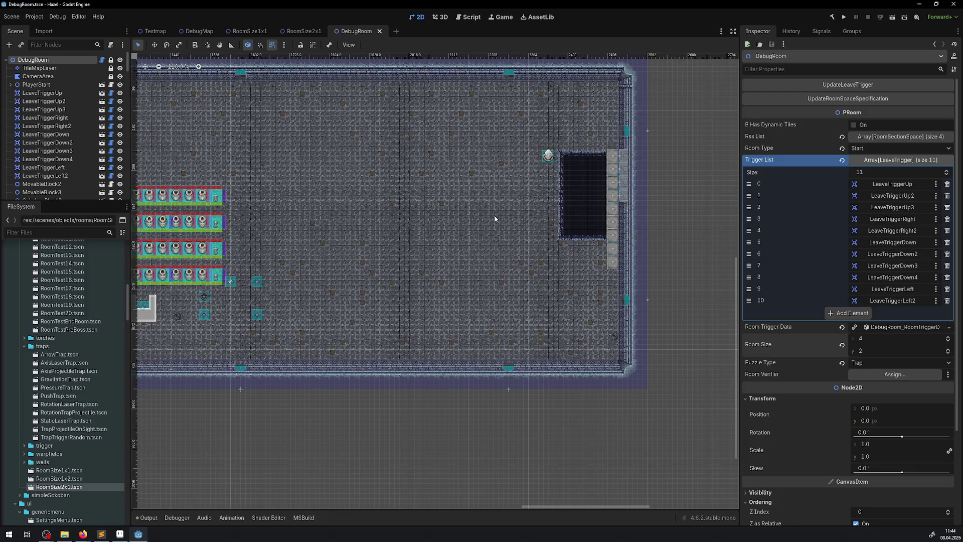
pyautogui.moveTo(467, 218)
pyautogui.mouseDown()
pyautogui.moveTo(590, 196)
pyautogui.moveTo(138, 233)
pyautogui.moveTo(436, 230)
pyautogui.mouseUp()
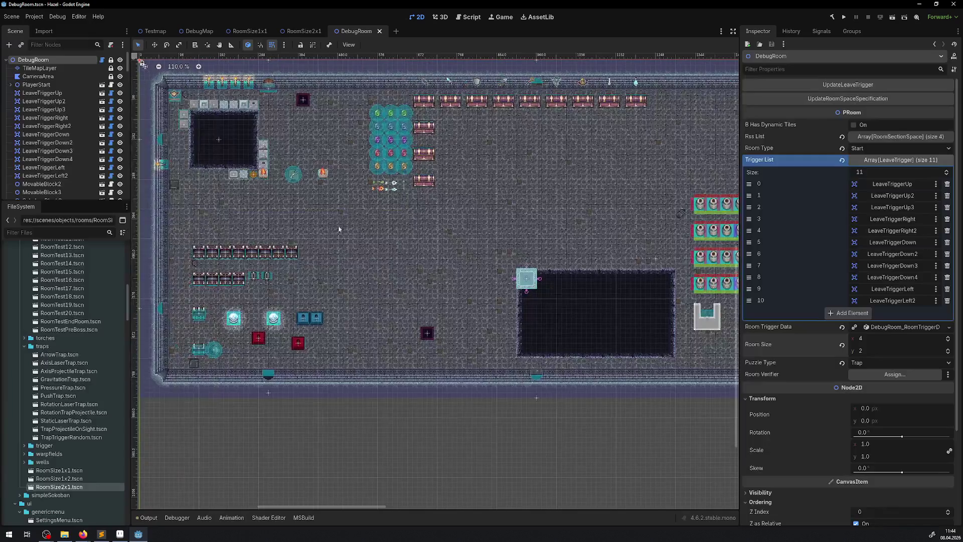
pyautogui.moveTo(210, 37)
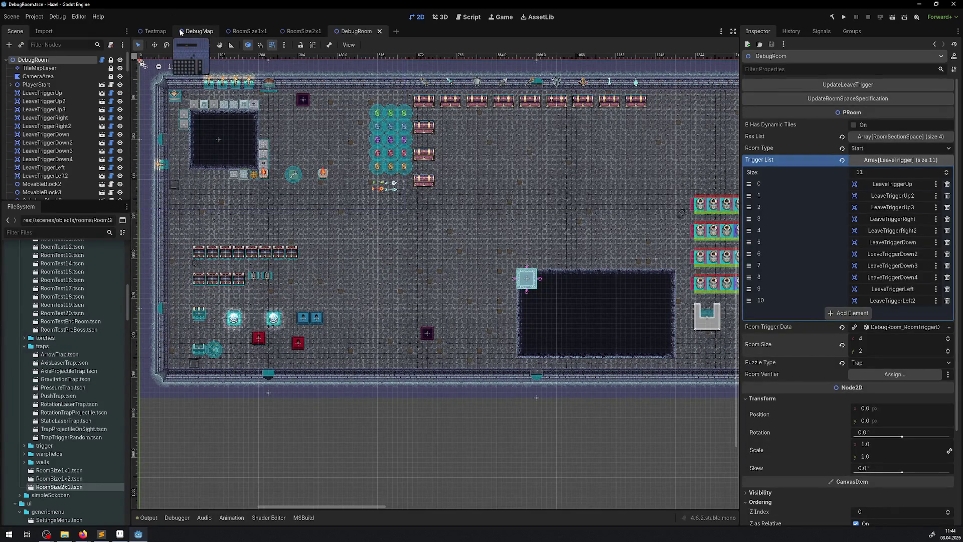
pyautogui.moveTo(247, 120); pyautogui.dragTo(295, 153)
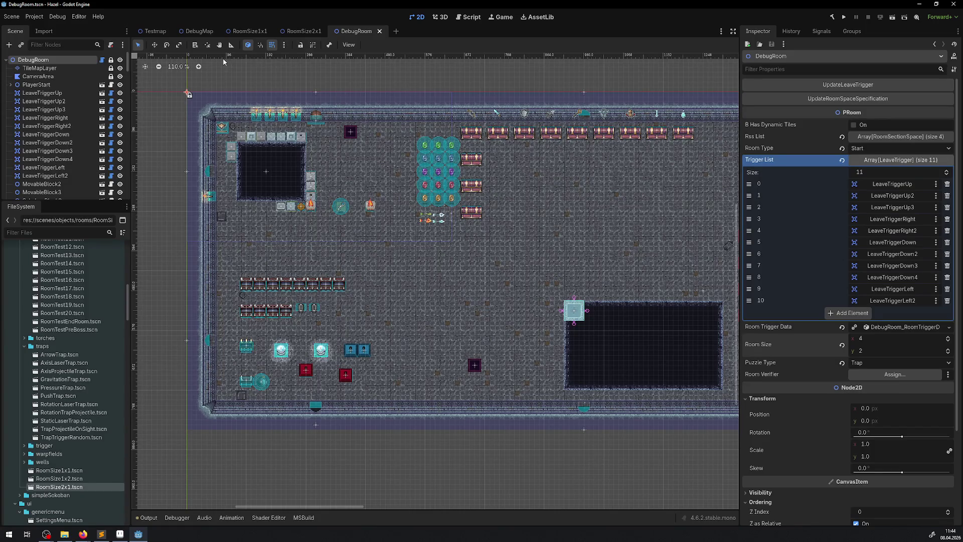
pyautogui.click(101, 61)
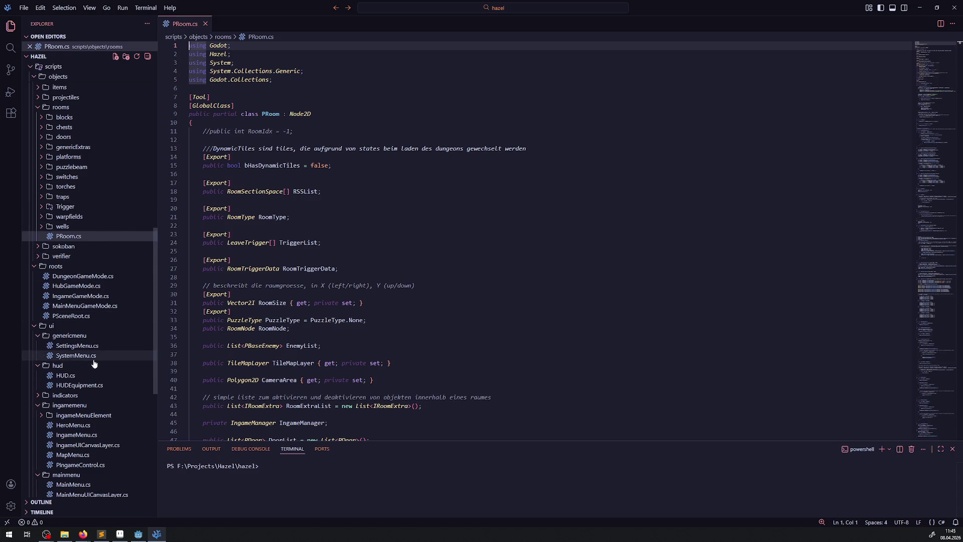
# Step: Expand the scripts/library folder in the Explorer and open ConstLib.cs
pyautogui.scroll(5, 94, 351)
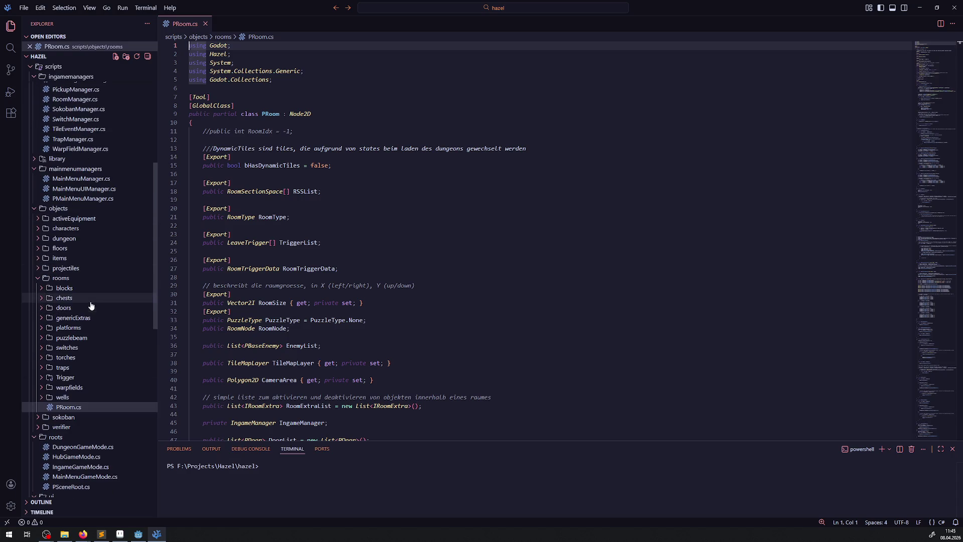
pyautogui.scroll(8, 64, 354)
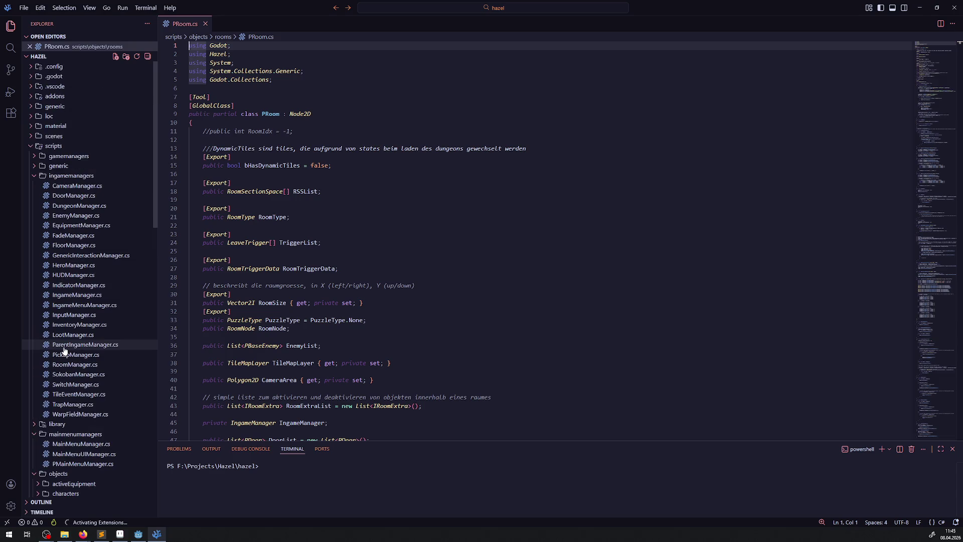
pyautogui.scroll(-2, 70, 353)
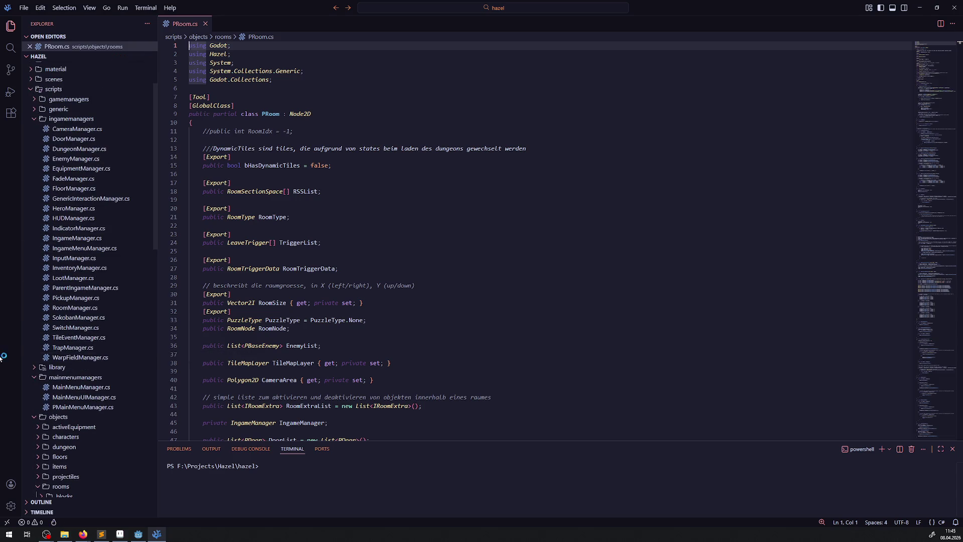
pyautogui.click(53, 367)
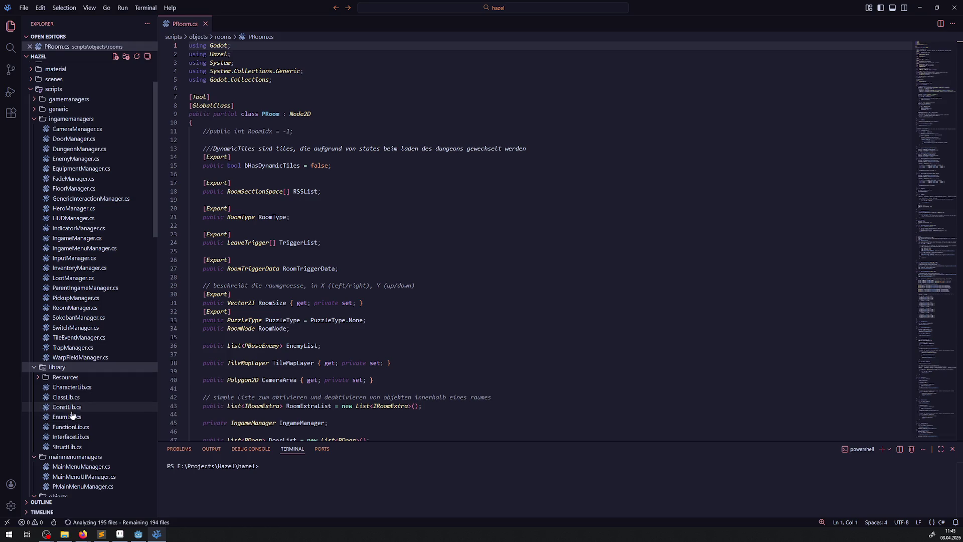
pyautogui.click(72, 410)
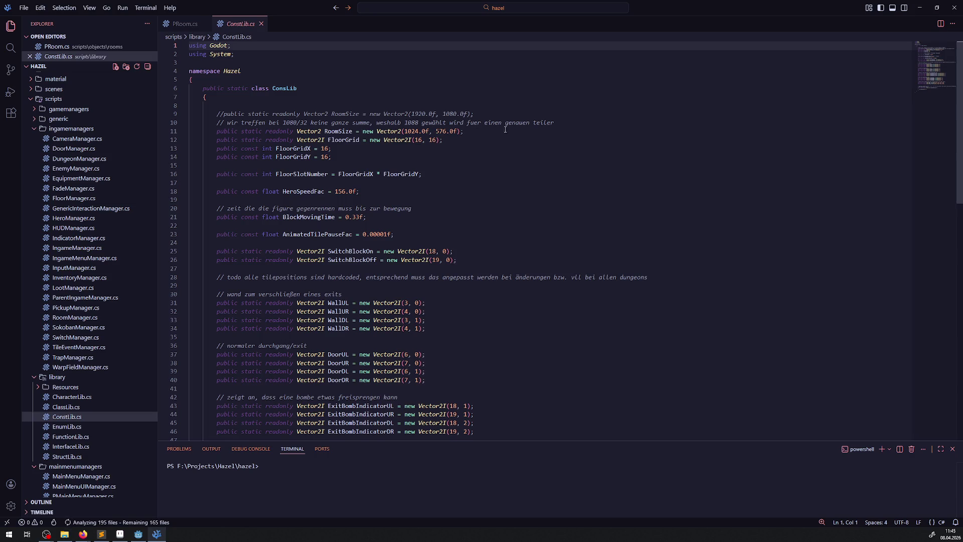
# Step: Insert a blank line after the room-size comment in ConstLib.cs and review the FloorGrid lines
pyautogui.click(557, 124)
pyautogui.press('Return')
pyautogui.moveTo(331, 166); pyautogui.dragTo(200, 158)
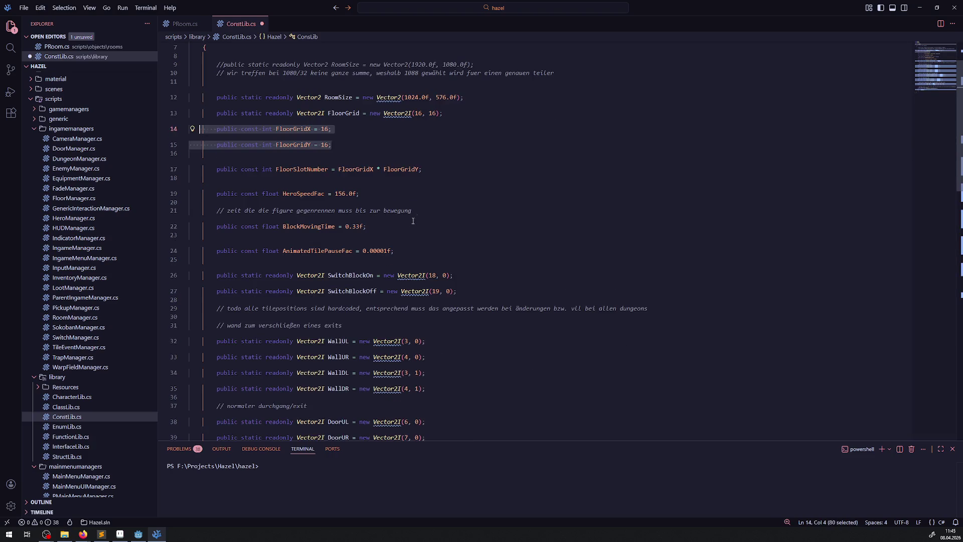
pyautogui.scroll(-3, 423, 194)
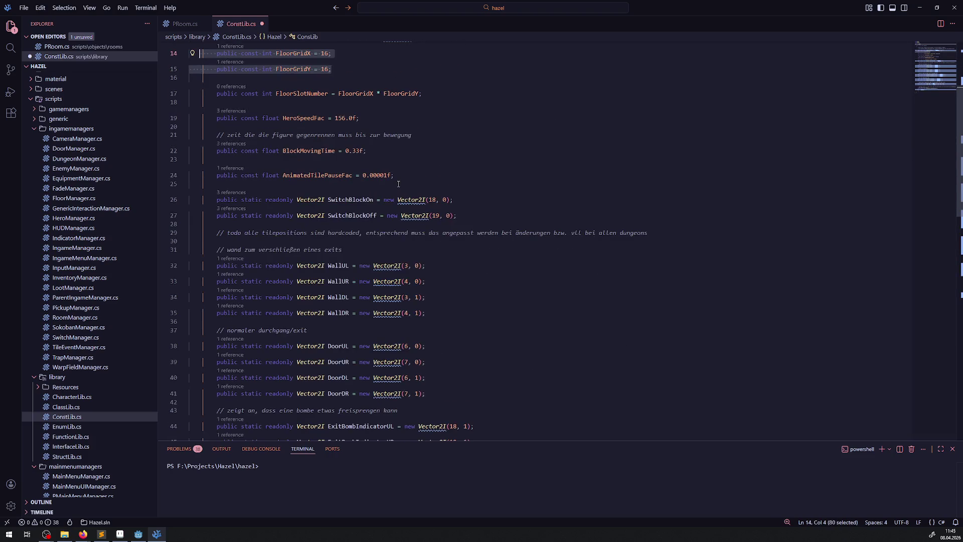
pyautogui.scroll(-3, 381, 180)
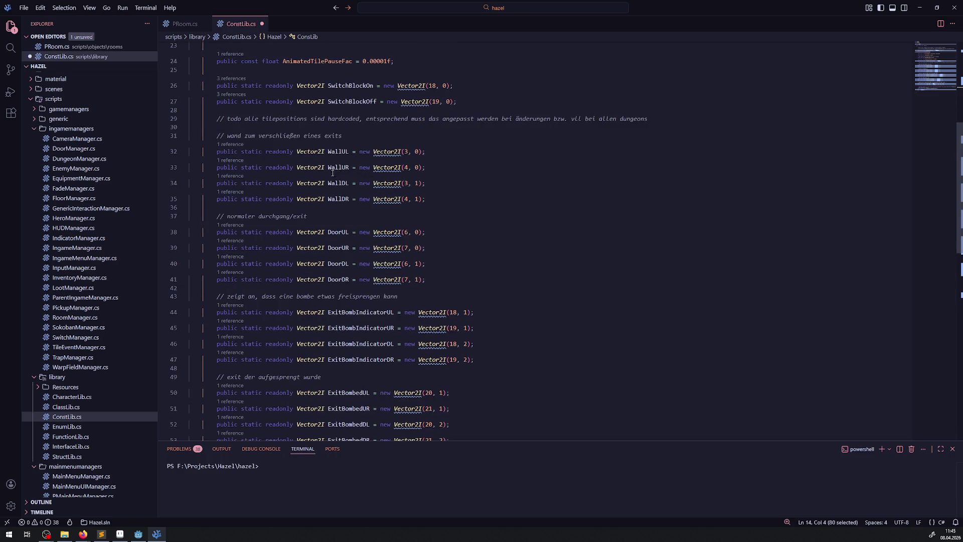
pyautogui.scroll(-5, 332, 173)
pyautogui.scroll(10, 406, 173)
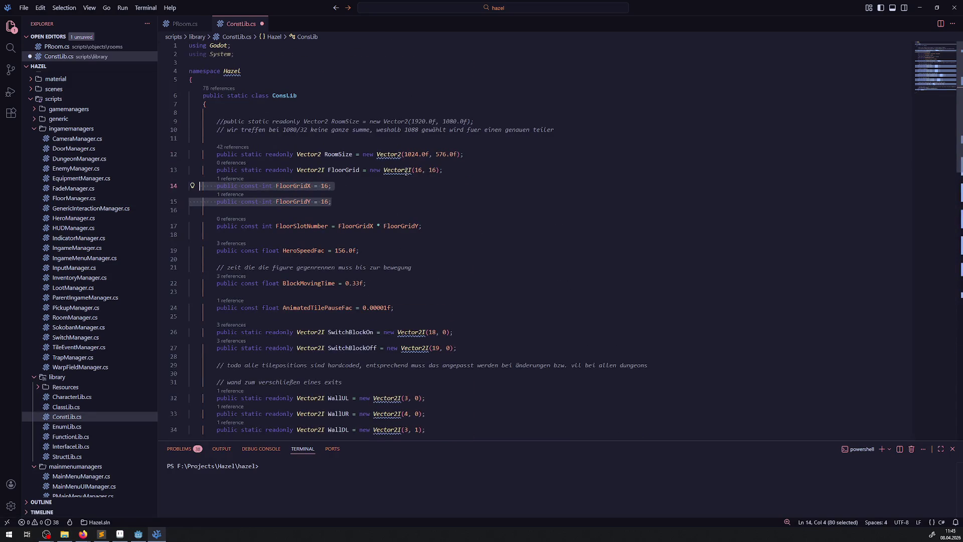
pyautogui.moveTo(398, 158)
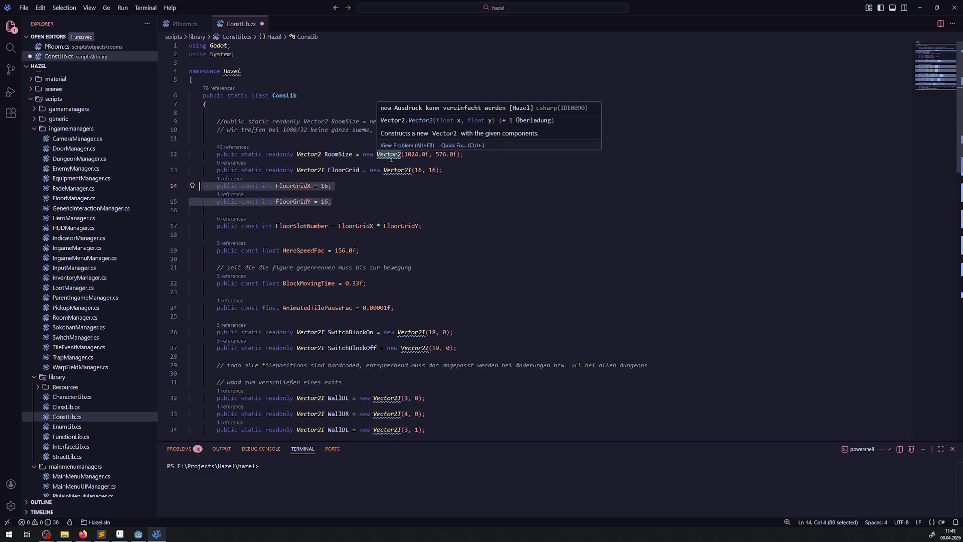
pyautogui.click(429, 188)
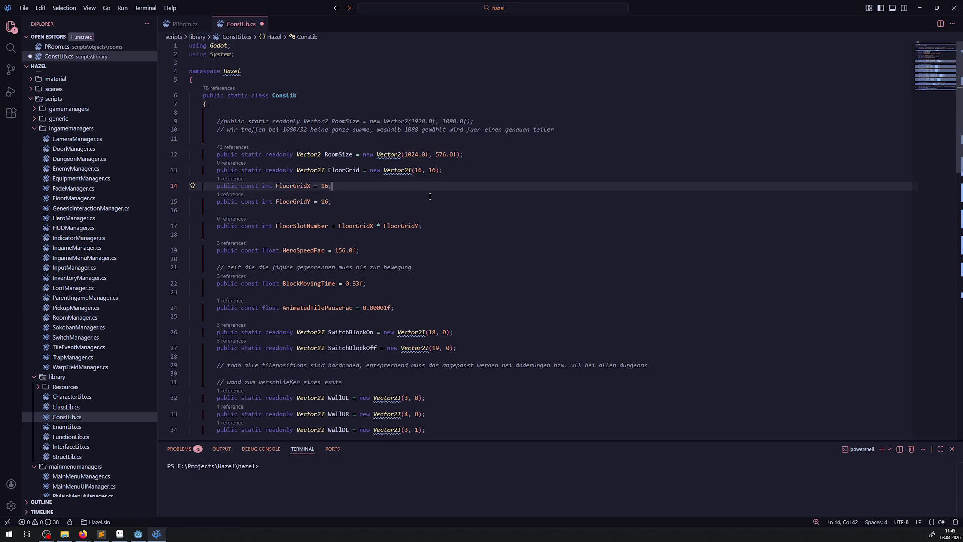
# Step: Select the 1024 RoomSize width and compare it against the DebugRoom scene in Godot
pyautogui.moveTo(429, 154); pyautogui.dragTo(401, 154)
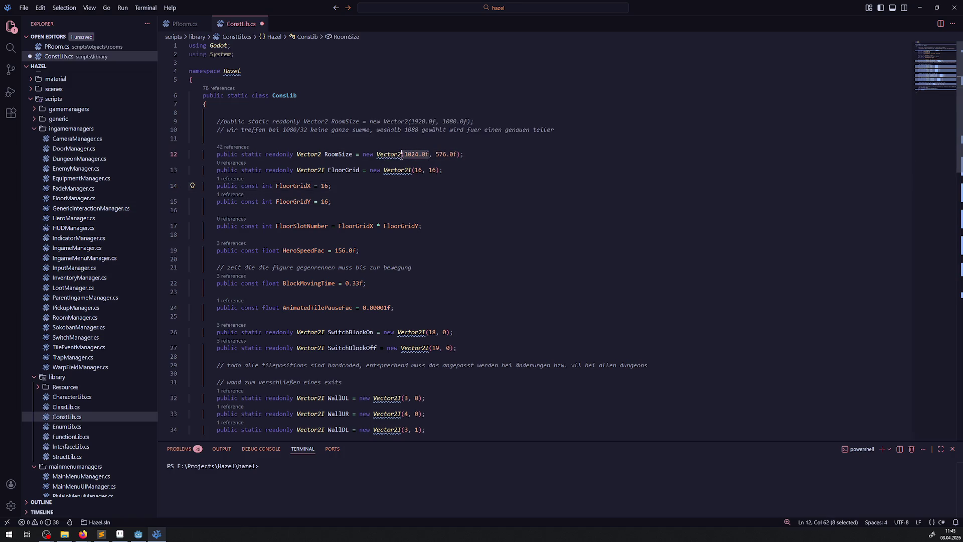
pyautogui.click(138, 534)
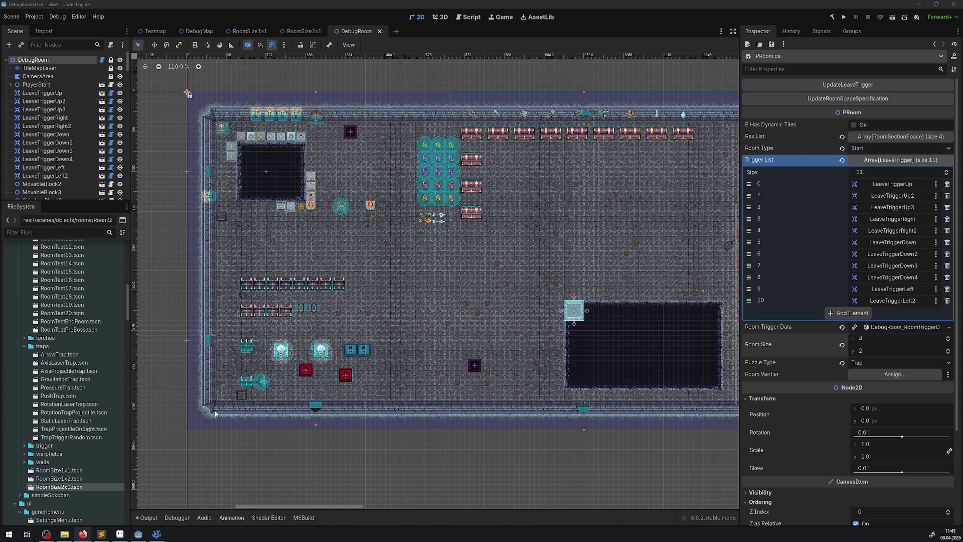
pyautogui.click(157, 533)
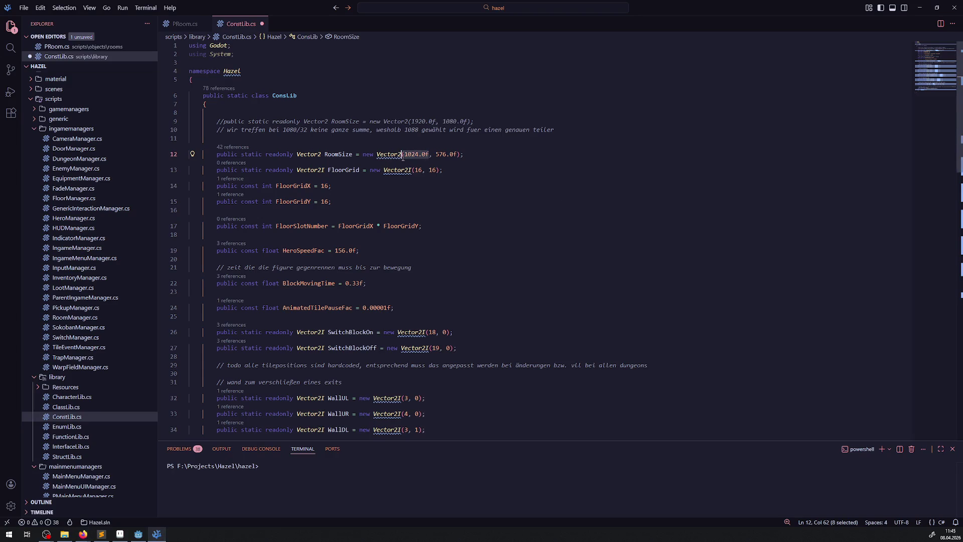
# Step: Change RoomSize in ConstLib.cs to Vector2(648.0f, 408.0f) and save the file
pyautogui.doubleClick(413, 155)
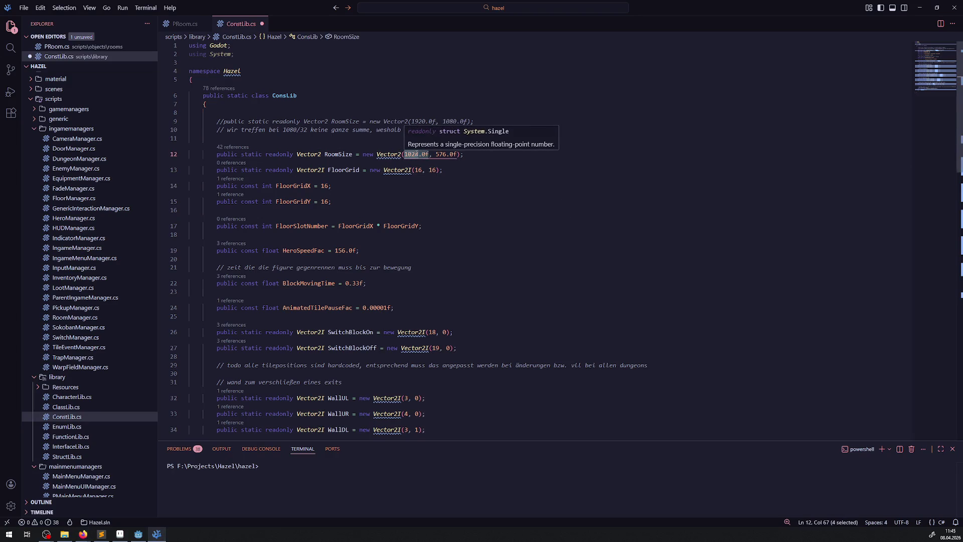
pyautogui.write('846')
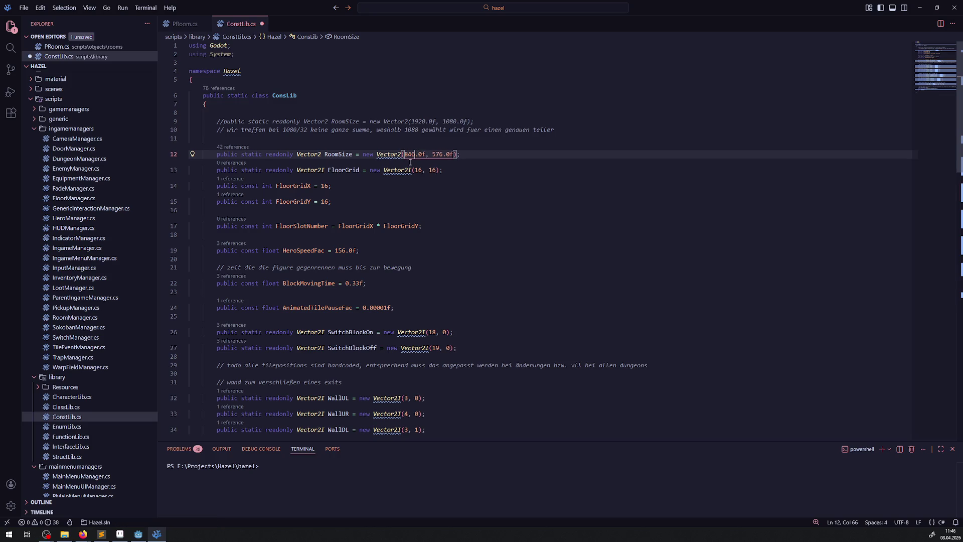
pyautogui.press('BackSpace')
pyautogui.press('BackSpace')
pyautogui.write('8')
pyautogui.hotkey('alt', 'Tab')
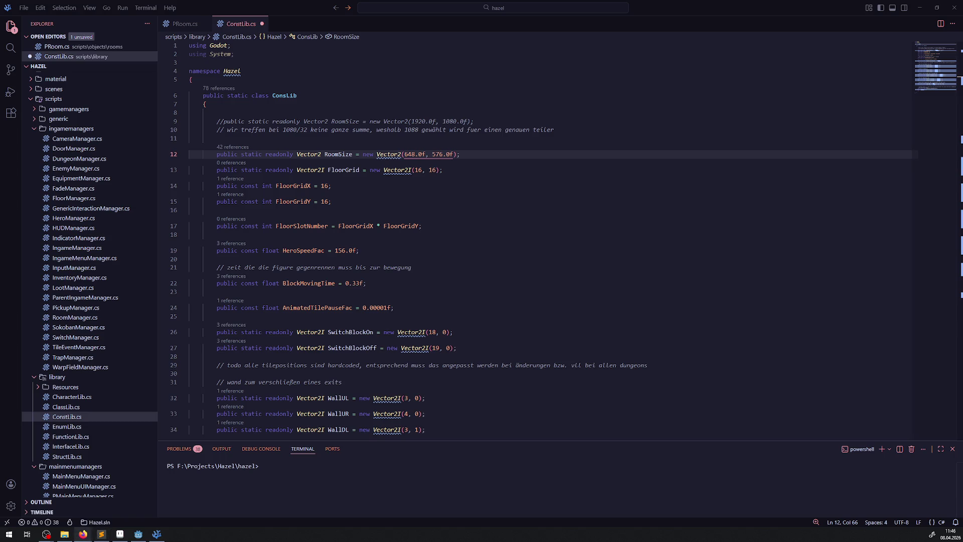
pyautogui.click(440, 171)
pyautogui.doubleClick(439, 154)
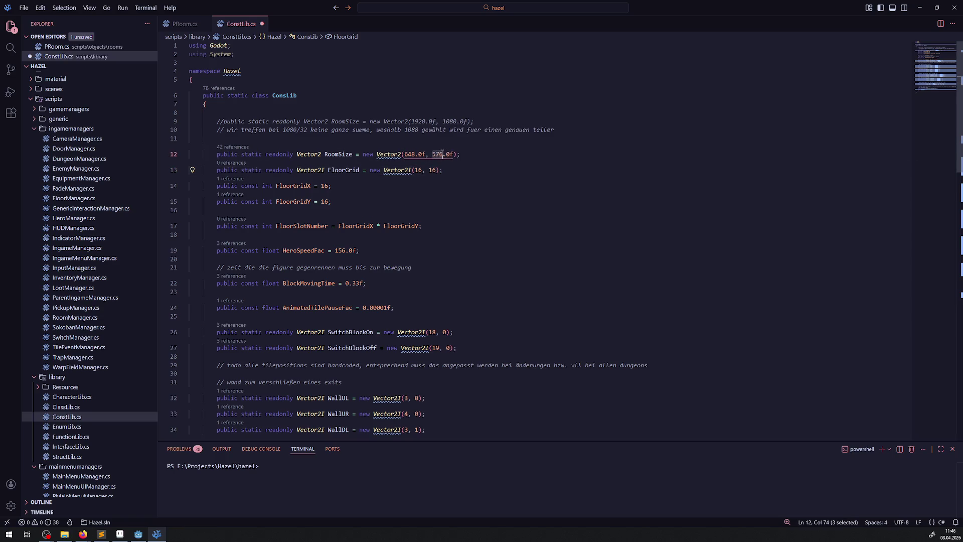
pyautogui.write('408')
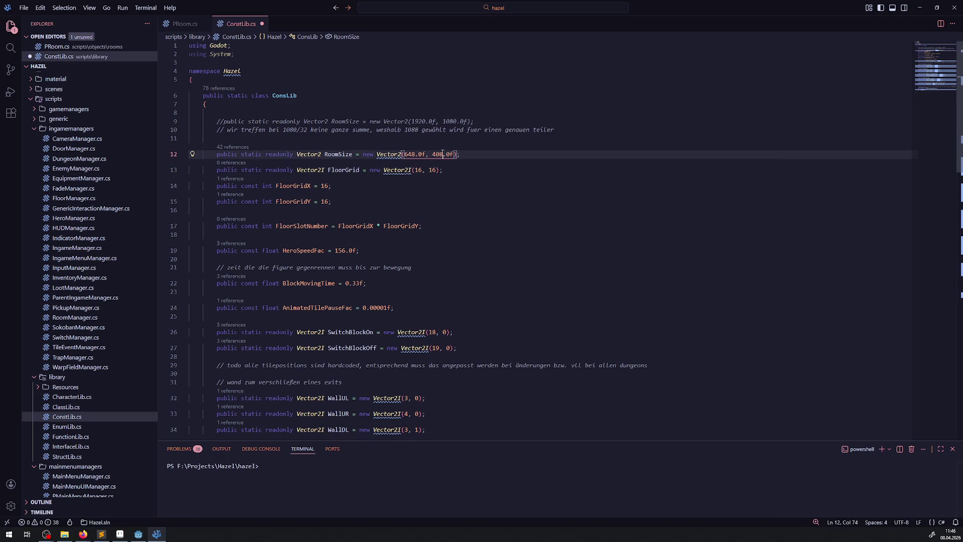
pyautogui.hotkey('ctrl', 's')
pyautogui.click(454, 192)
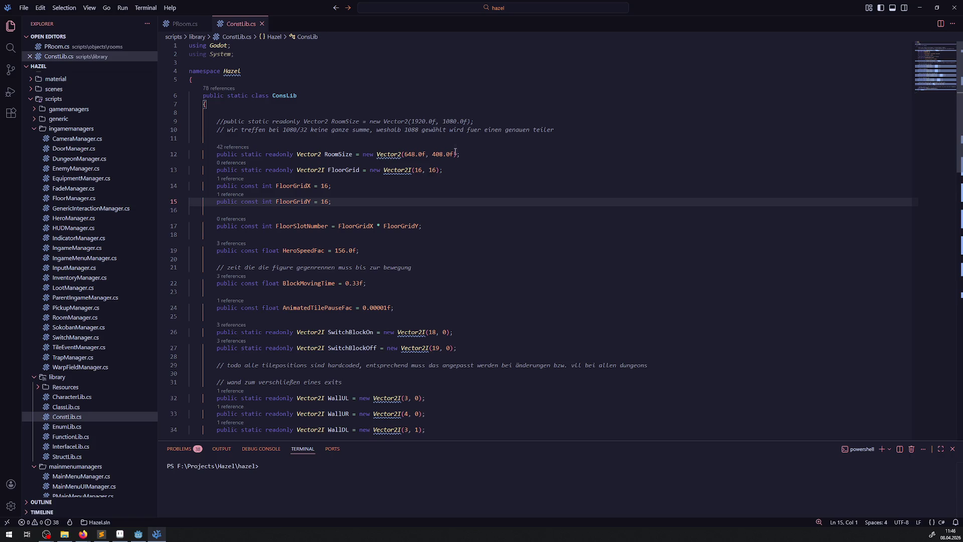
# Step: Search the whole project for 32 and open the FunctionLib direction-vector match
pyautogui.click(11, 48)
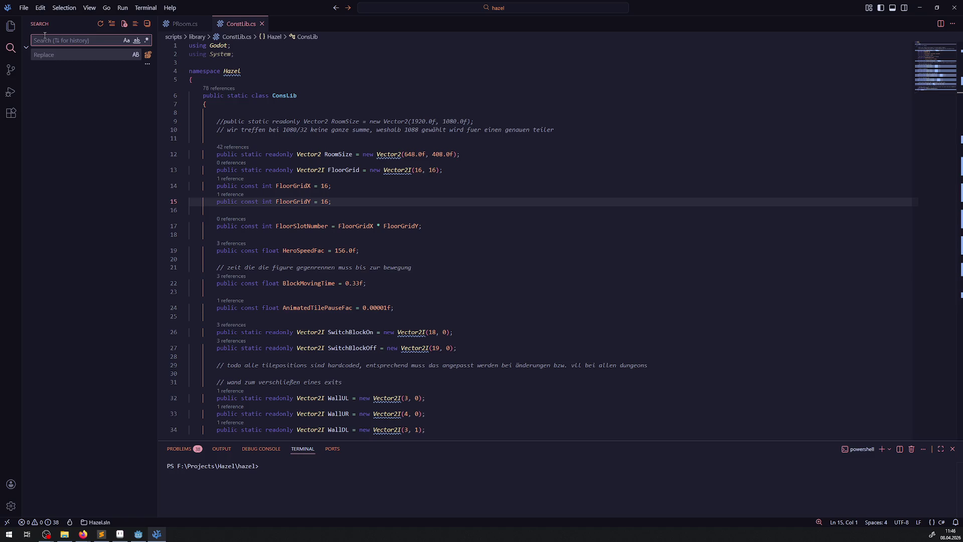
pyautogui.write('32')
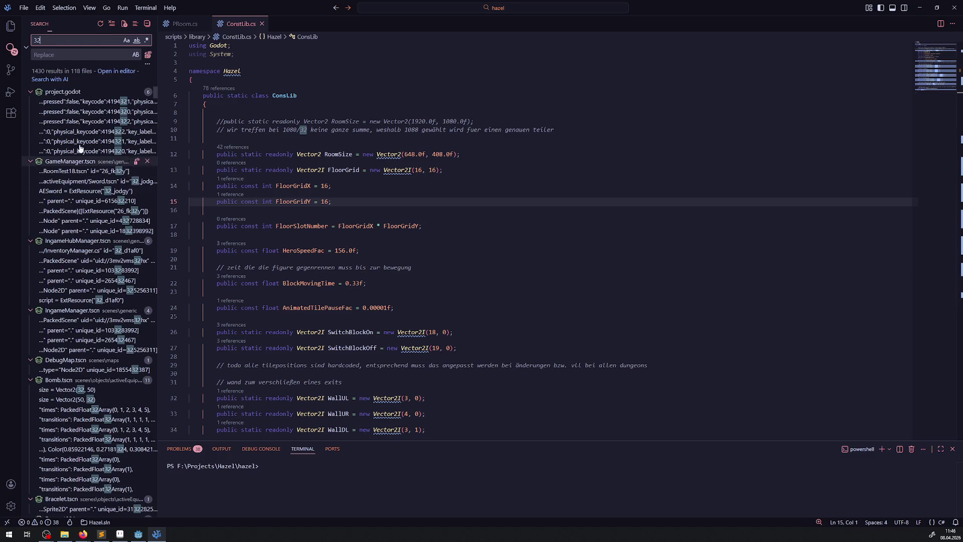
pyautogui.scroll(-15, 87, 120)
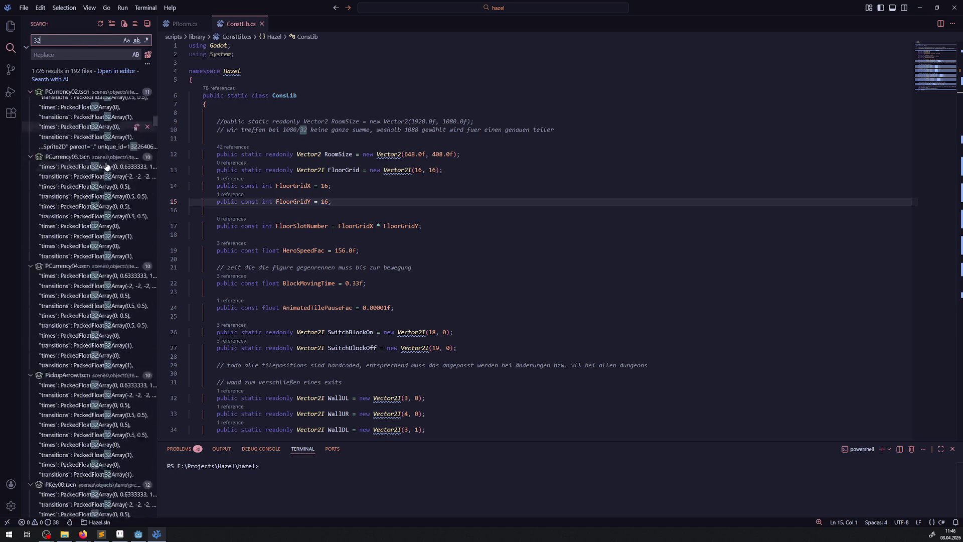
pyautogui.scroll(-15, 113, 171)
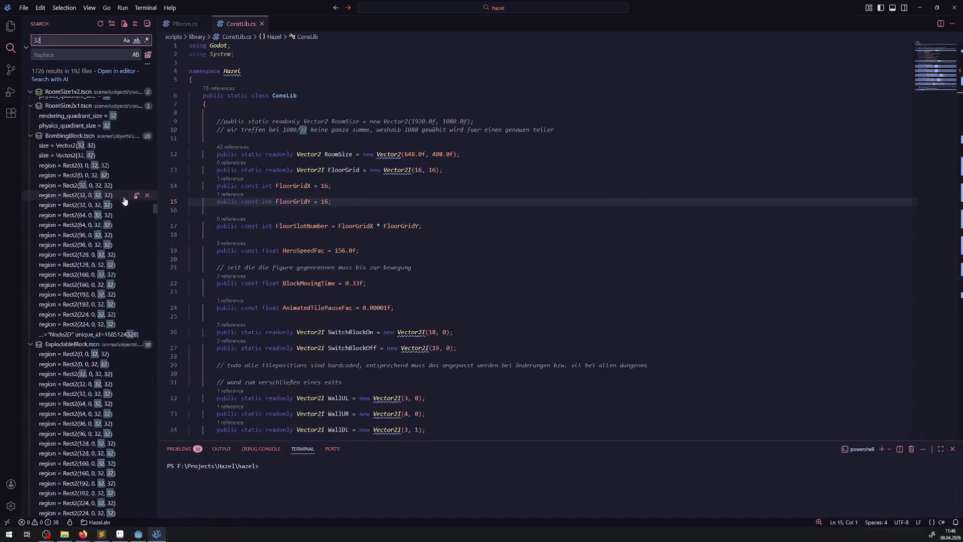
pyautogui.scroll(-20, 125, 201)
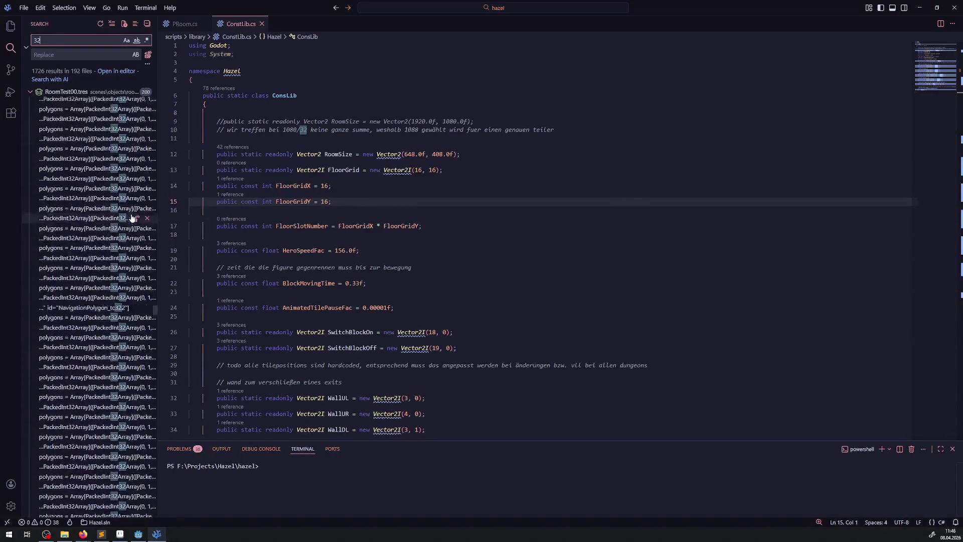
pyautogui.scroll(-20, 132, 219)
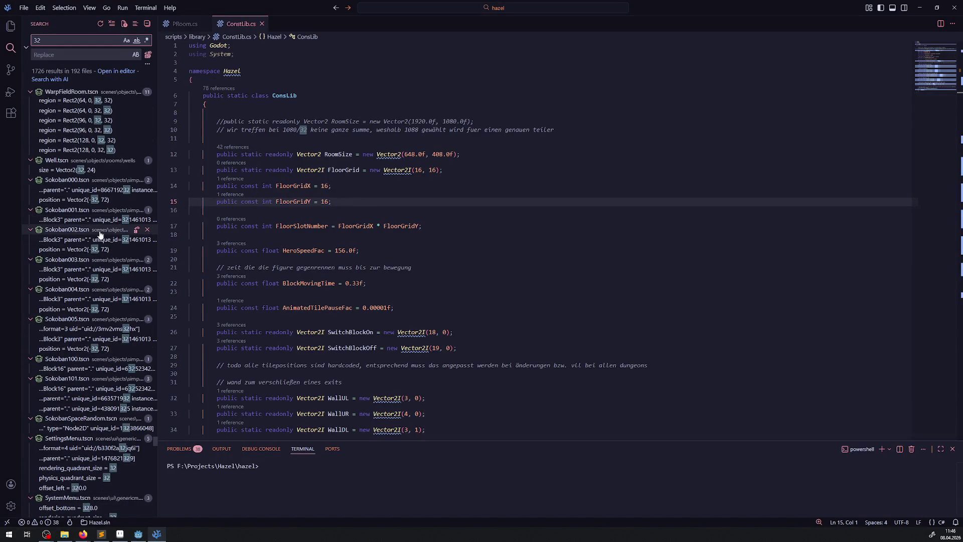
pyautogui.scroll(-15, 100, 225)
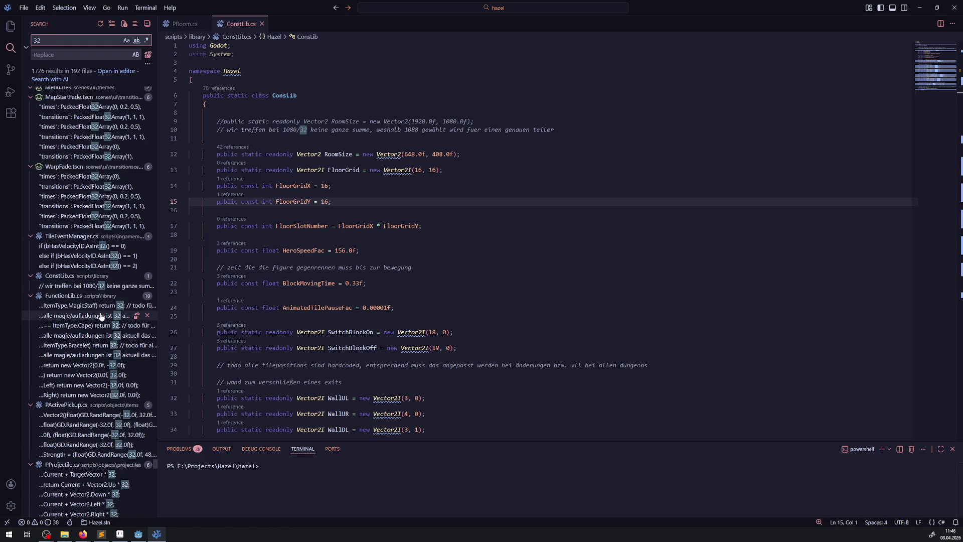
pyautogui.click(80, 365)
# Step: Change FunctionLib's direction vectors from 32 to 24 and save FunctionLib.cs
pyautogui.write('16')
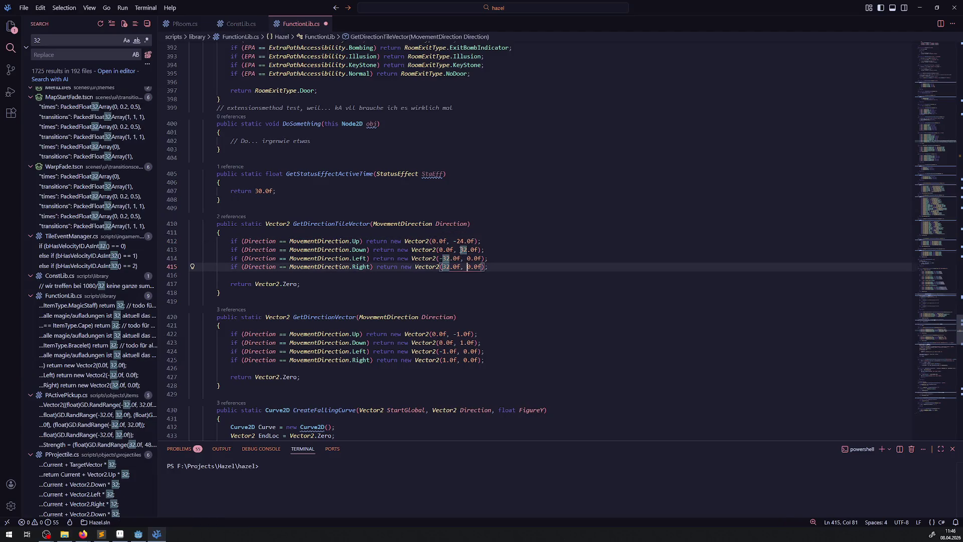
pyautogui.doubleClick(464, 249)
pyautogui.write('24')
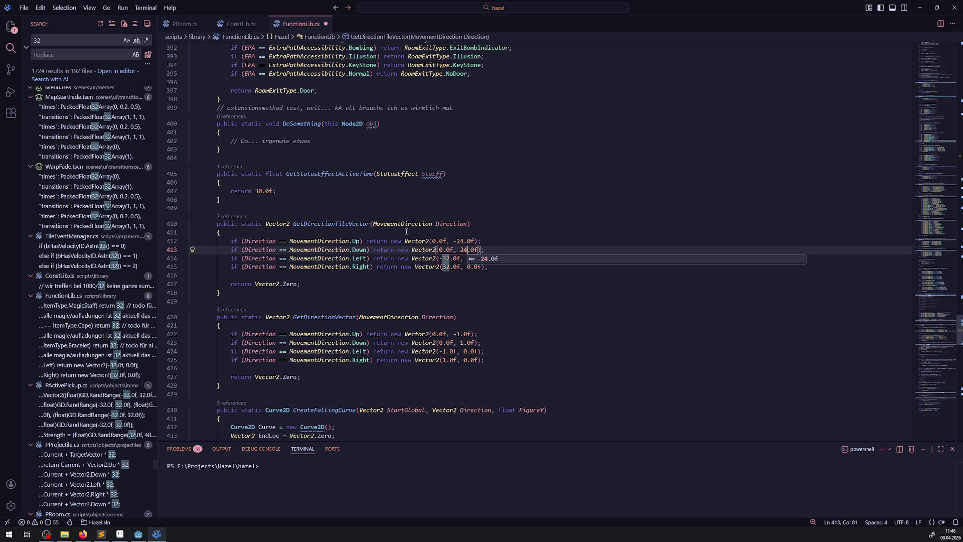
pyautogui.doubleClick(446, 258)
pyautogui.write('24')
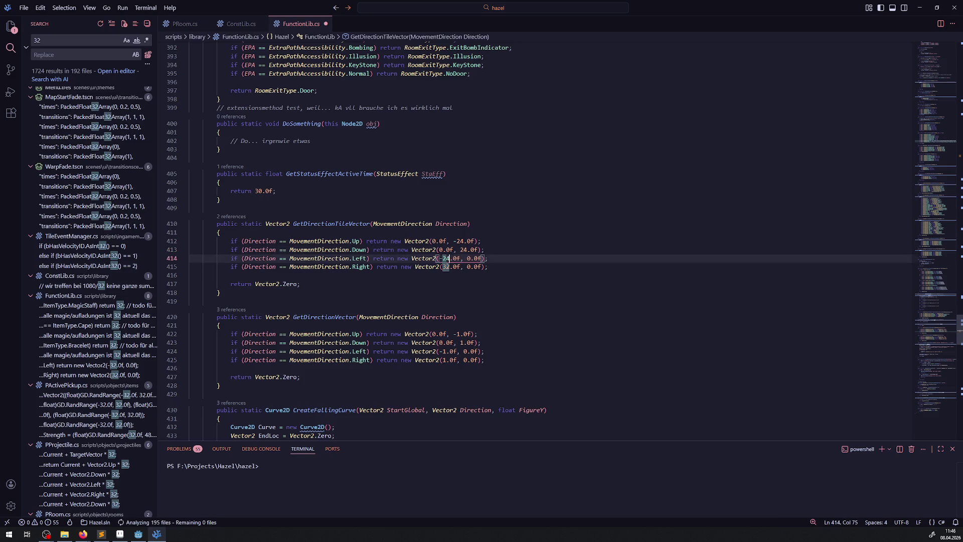
pyautogui.doubleClick(446, 266)
pyautogui.write('24')
pyautogui.click(277, 190)
pyautogui.hotkey('ctrl', 's')
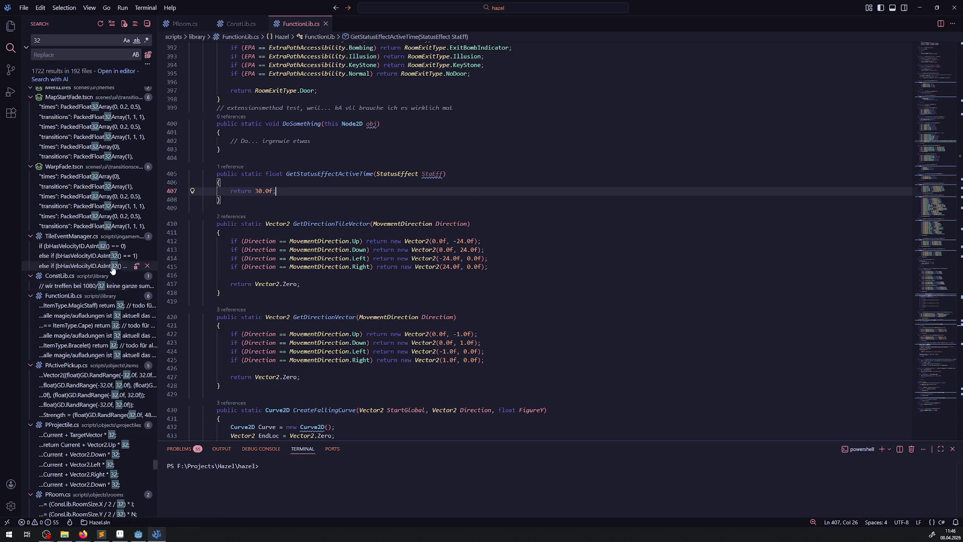
# Step: Review the other 32 matches in WarpFade.tscn, FunctionLib's MagicStaff and PActivePickup.cs
pyautogui.click(99, 208)
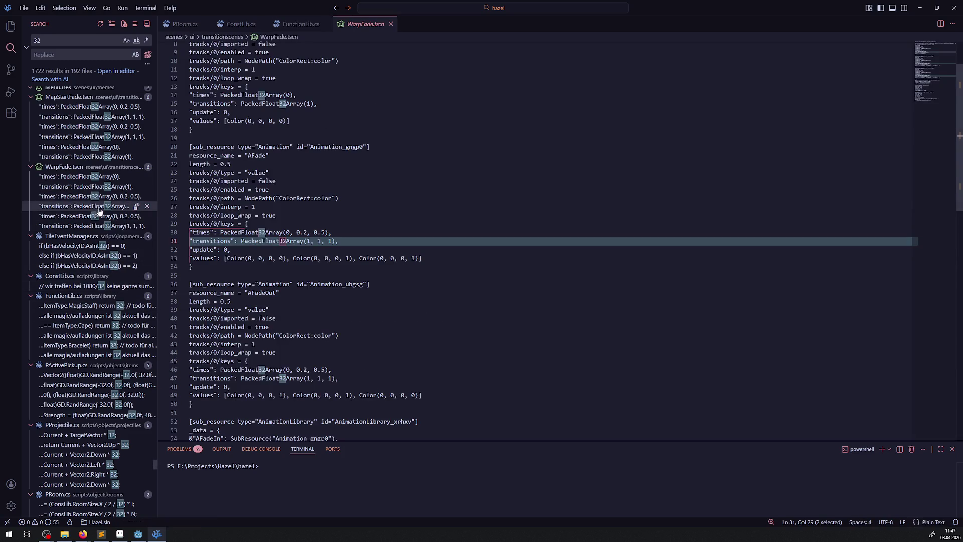
pyautogui.click(109, 307)
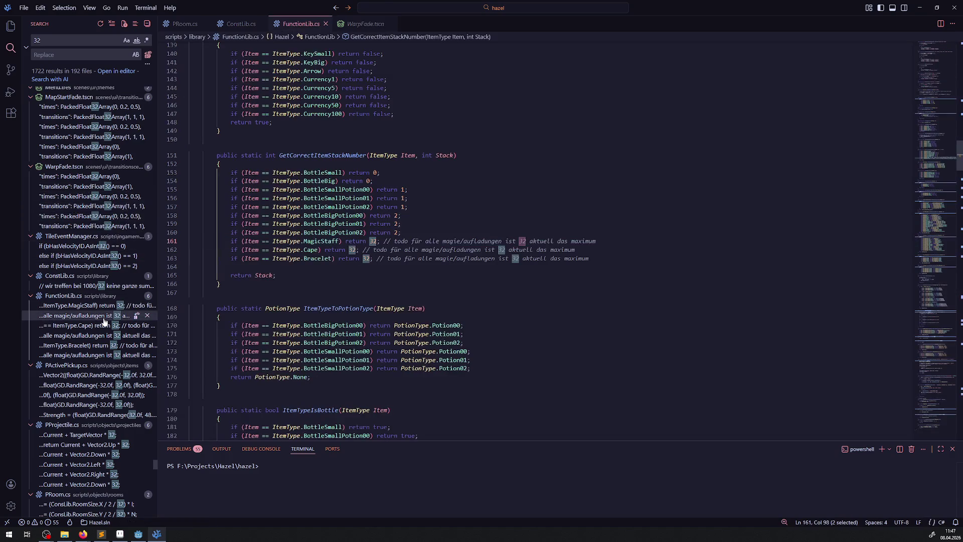
pyautogui.scroll(-1, 108, 326)
pyautogui.scroll(-1, 109, 326)
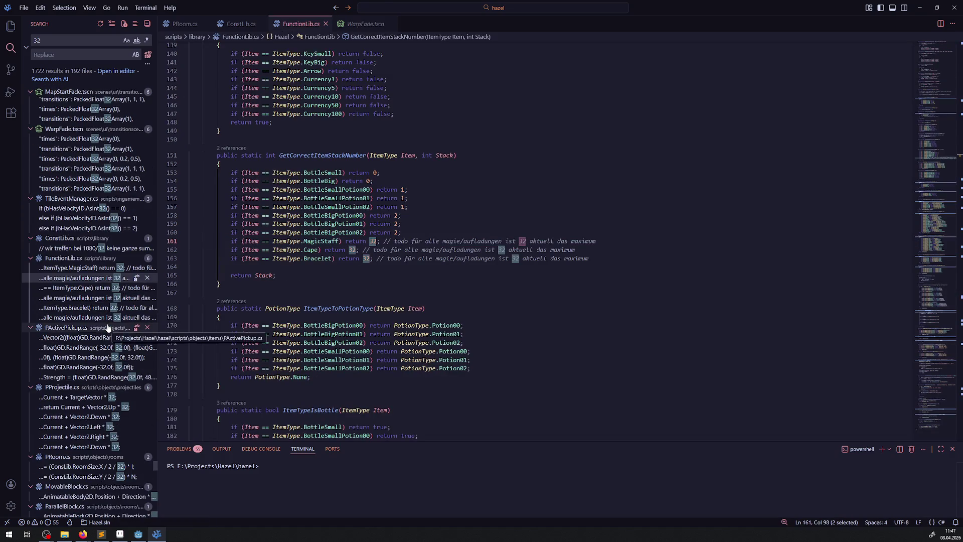
pyautogui.click(79, 339)
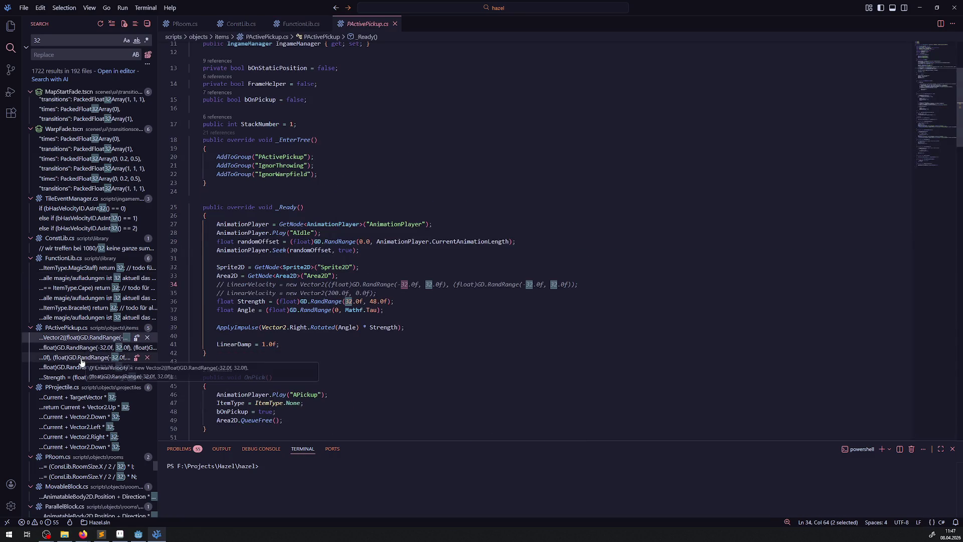
pyautogui.click(82, 358)
pyautogui.scroll(-1, 85, 360)
pyautogui.scroll(-1, 85, 360)
# Step: Replace every 32 in PProjectile's GetMovementVector with 24 and save PProjectile.cs
pyautogui.click(85, 359)
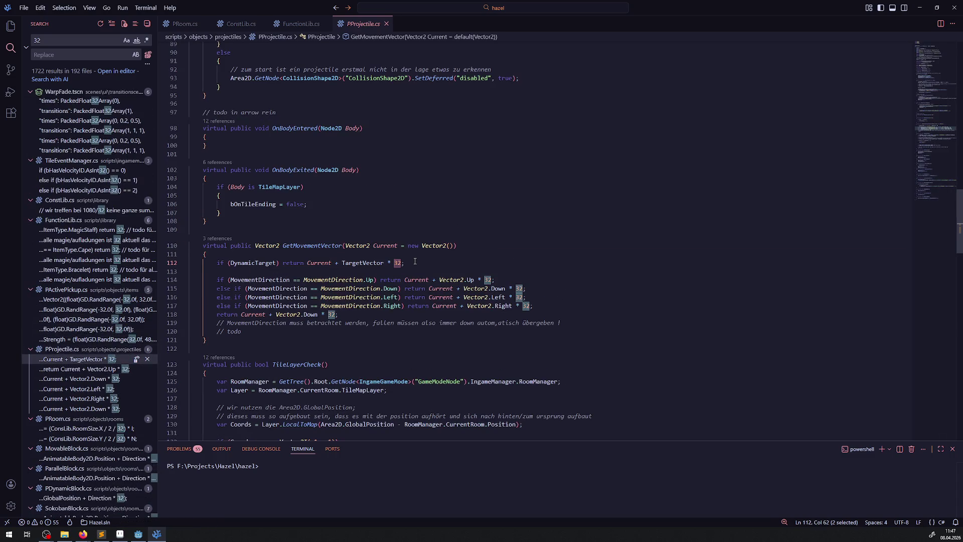
pyautogui.write('24')
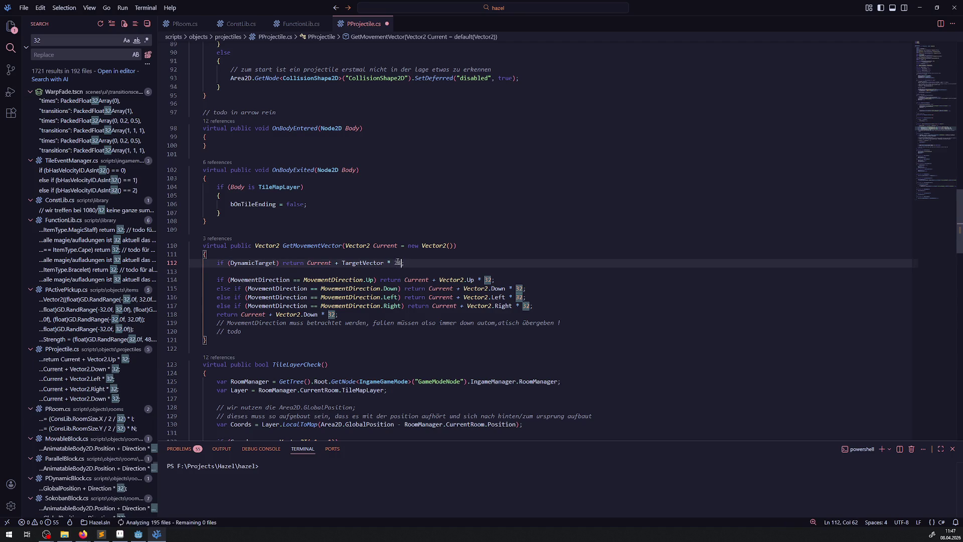
pyautogui.doubleClick(397, 263)
pyautogui.doubleClick(491, 280)
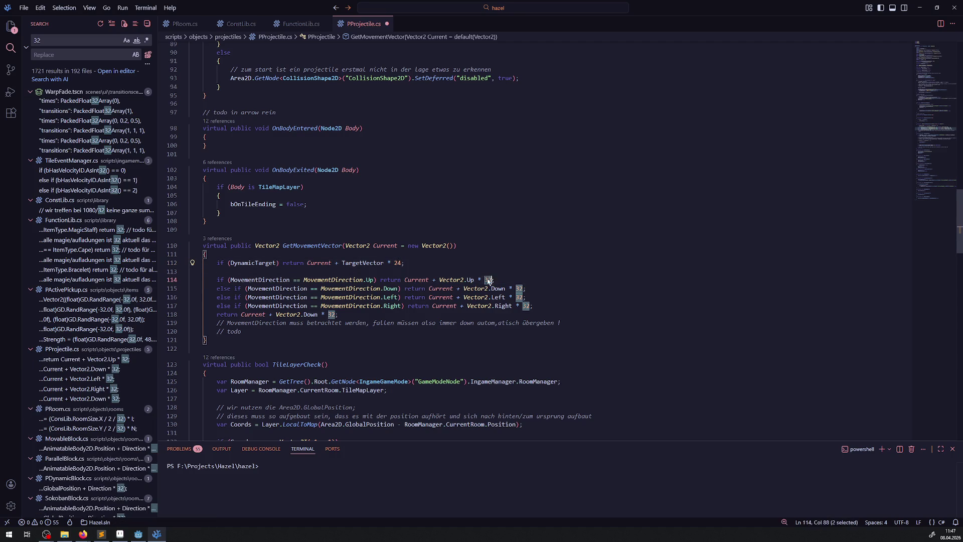
pyautogui.write('24')
pyautogui.doubleClick(519, 288)
pyautogui.write('24')
pyautogui.doubleClick(519, 297)
pyautogui.write('24')
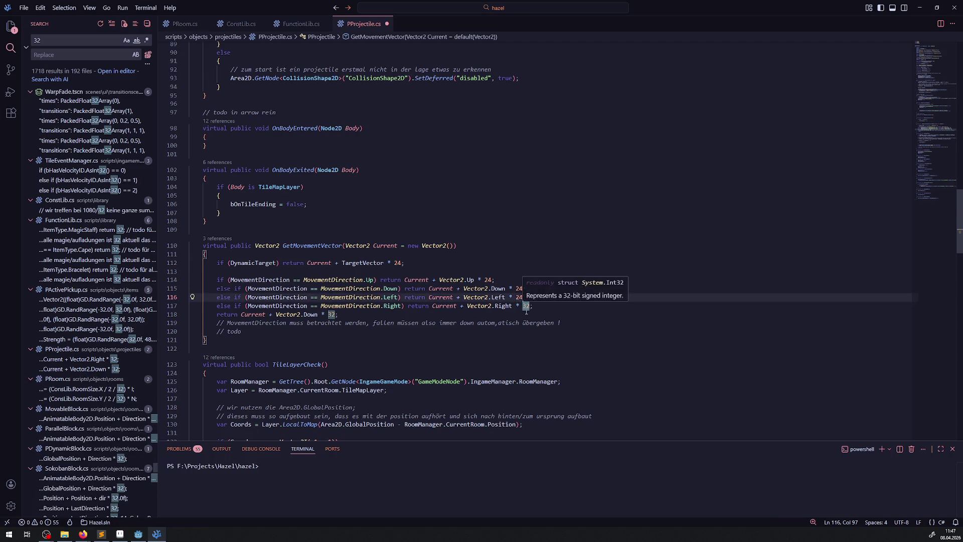
pyautogui.doubleClick(526, 305)
pyautogui.write('24')
pyautogui.doubleClick(331, 314)
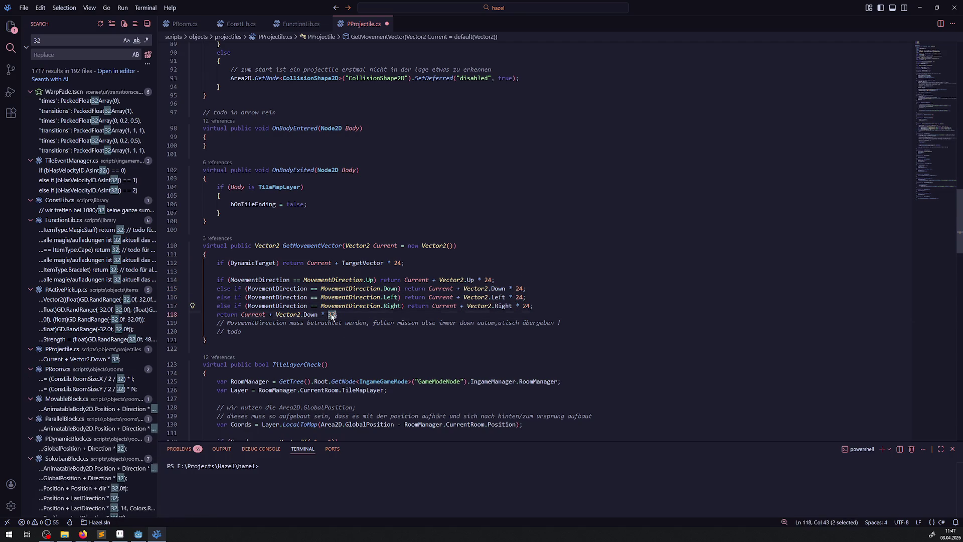
pyautogui.write('24')
pyautogui.hotkey('ctrl', 's')
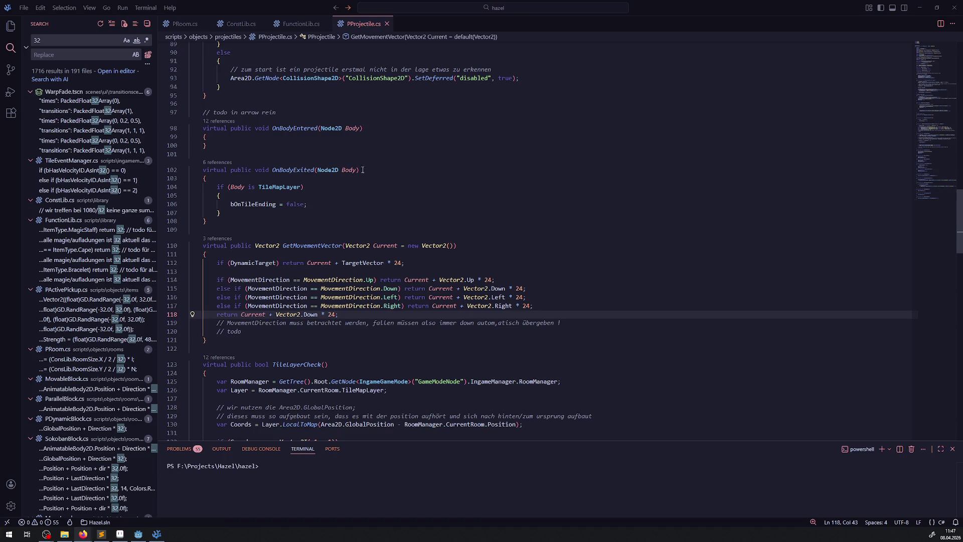
pyautogui.click(121, 301)
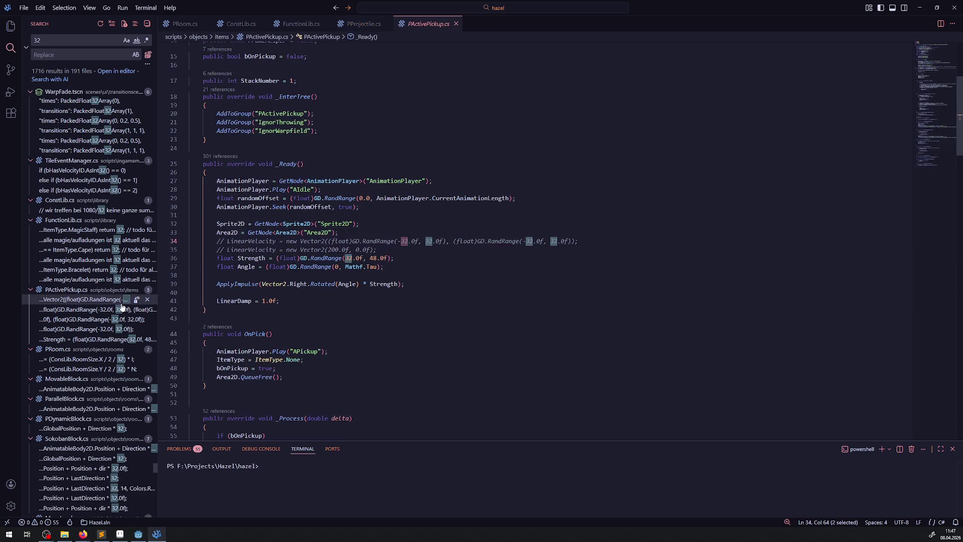
# Step: Change PActivePickup's Strength to RandRange(24.0f, 48.0f), then open the PRoom.cs match
pyautogui.click(94, 343)
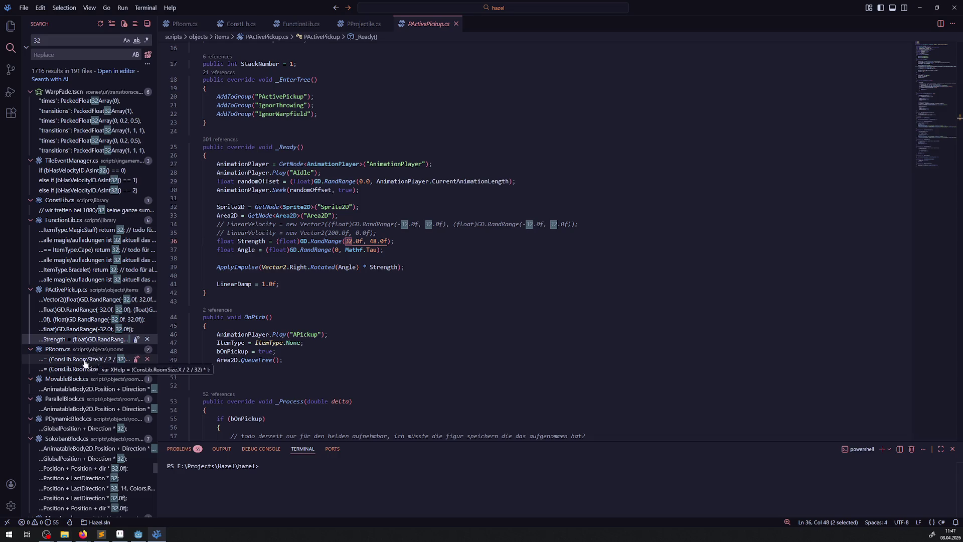
pyautogui.click(88, 328)
pyautogui.click(88, 299)
pyautogui.doubleClick(348, 258)
pyautogui.write('24')
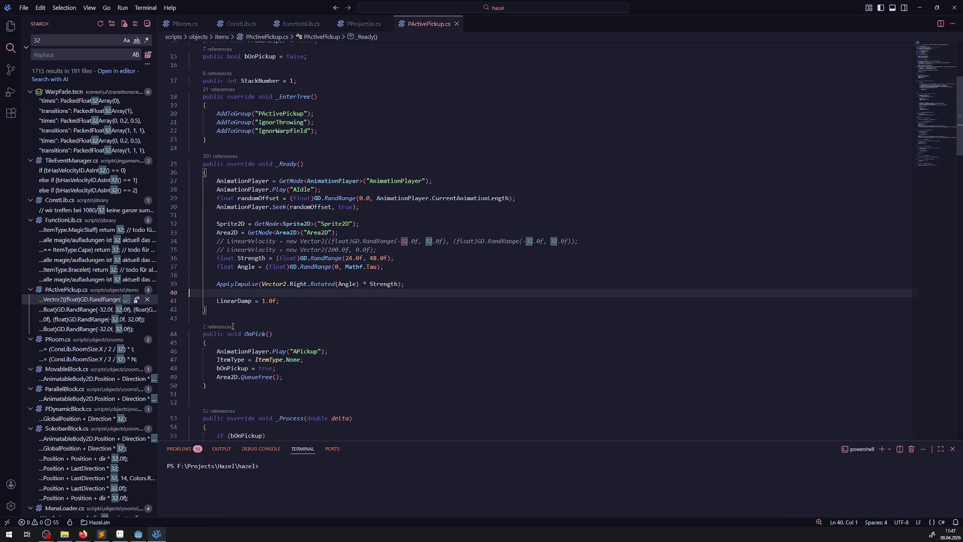
pyautogui.click(88, 349)
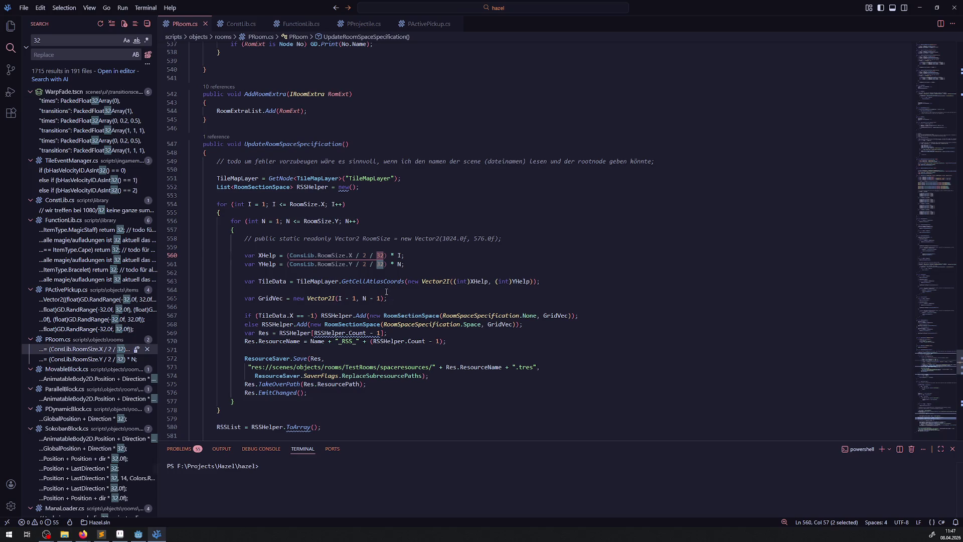
# Step: Change the XHelp and YHelp divisors in PRoom.cs from 32 to 24 and save
pyautogui.moveTo(379, 256)
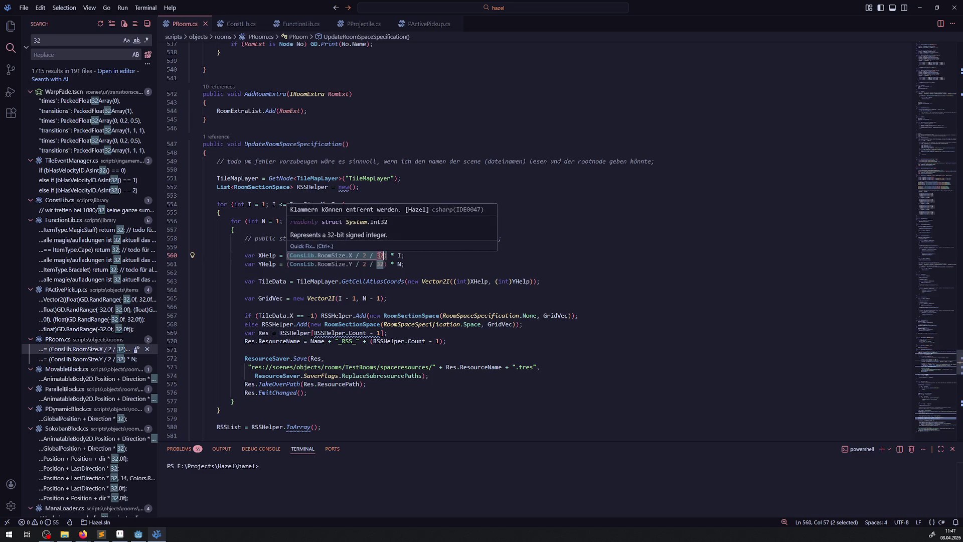
pyautogui.hotkey('ctrl', 'd')
pyautogui.write('24')
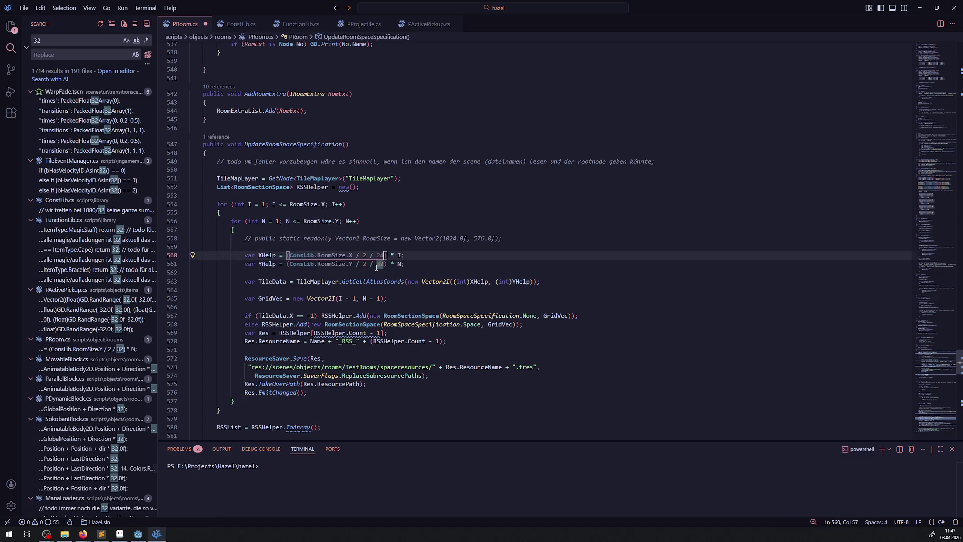
pyautogui.click(433, 267)
pyautogui.hotkey('ctrl', 's')
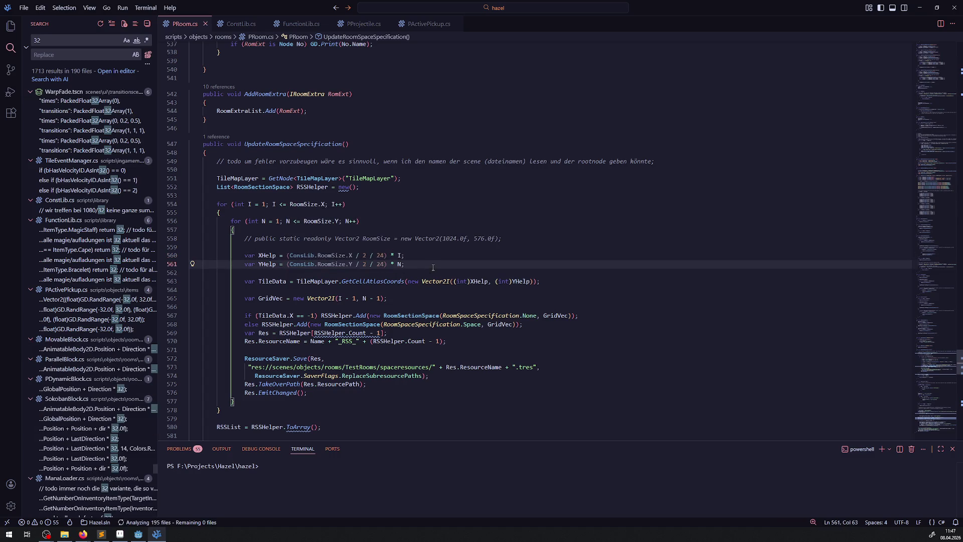
# Step: Delete the old commented-out RoomSize line and save PRoom.cs
pyautogui.tripleClick(393, 239)
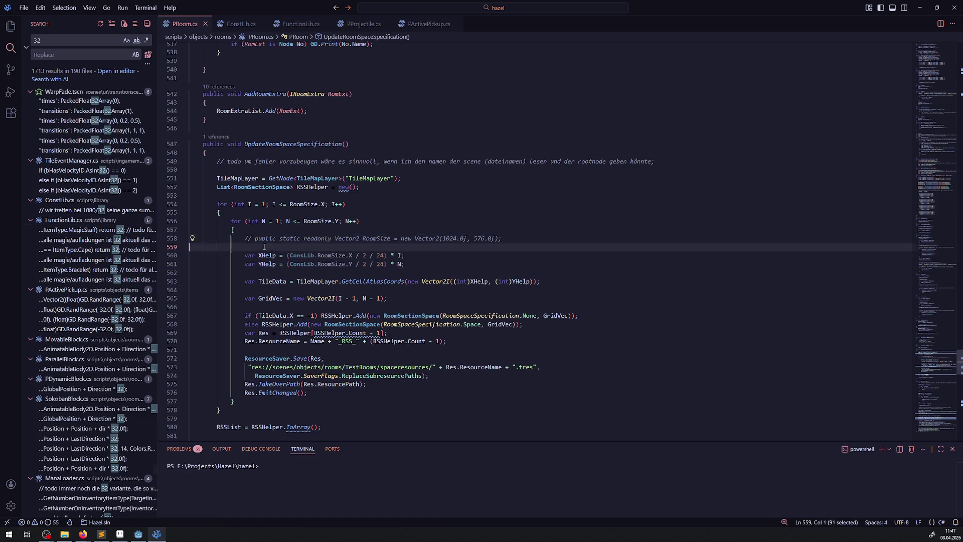
pyautogui.press('Delete')
pyautogui.press('Delete')
pyautogui.hotkey('ctrl', 's')
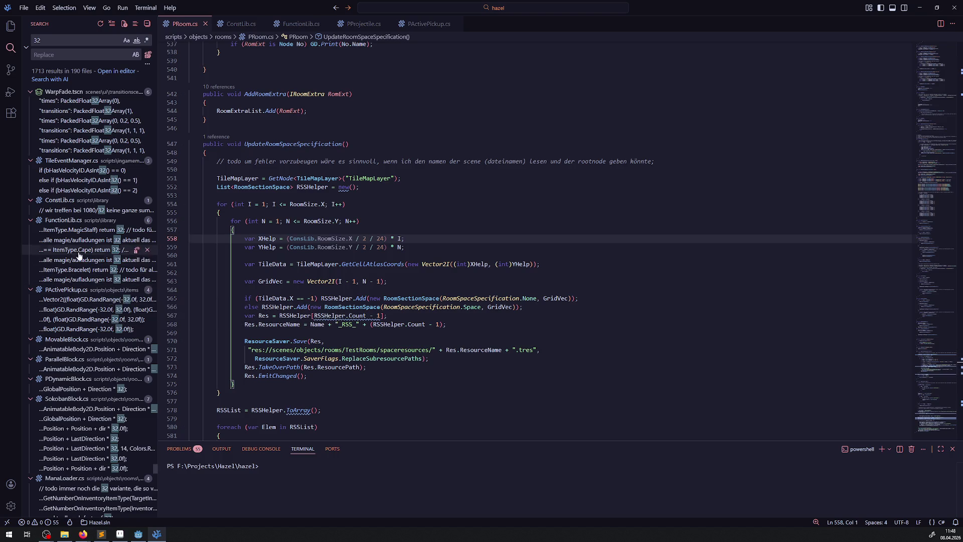
# Step: Change MovableBlock's Direction multiplier from 32 to 24
pyautogui.click(95, 260)
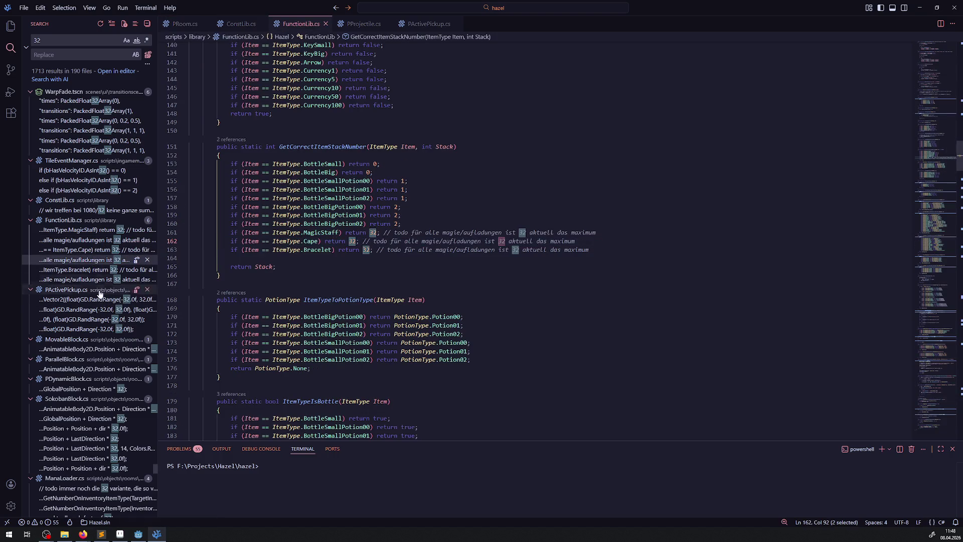
pyautogui.click(100, 301)
pyautogui.click(100, 310)
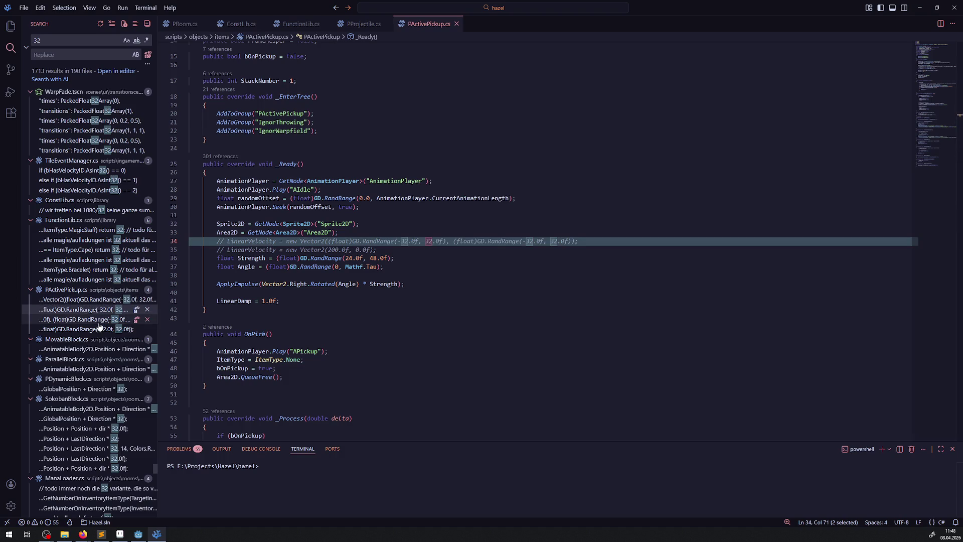
pyautogui.click(99, 350)
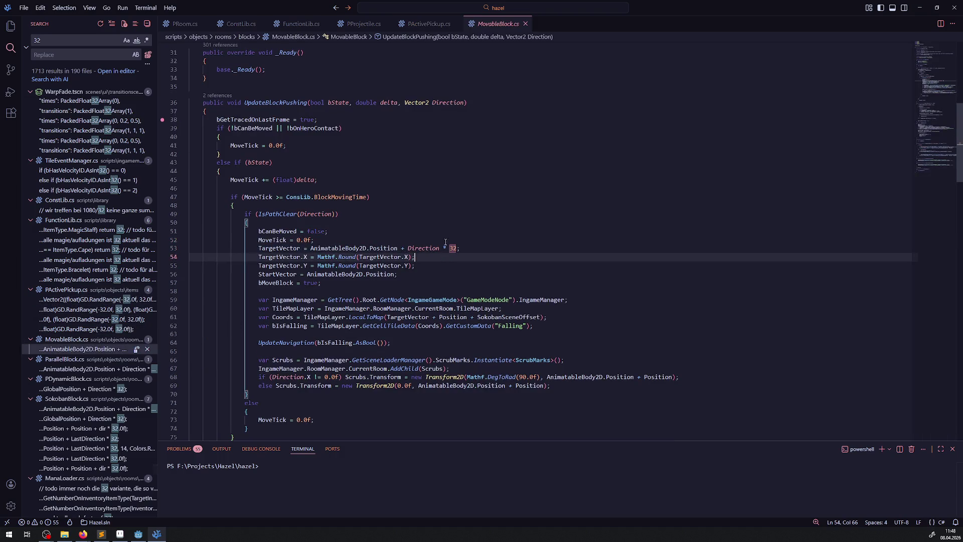
pyautogui.moveTo(449, 252); pyautogui.dragTo(454, 249)
pyautogui.write('24')
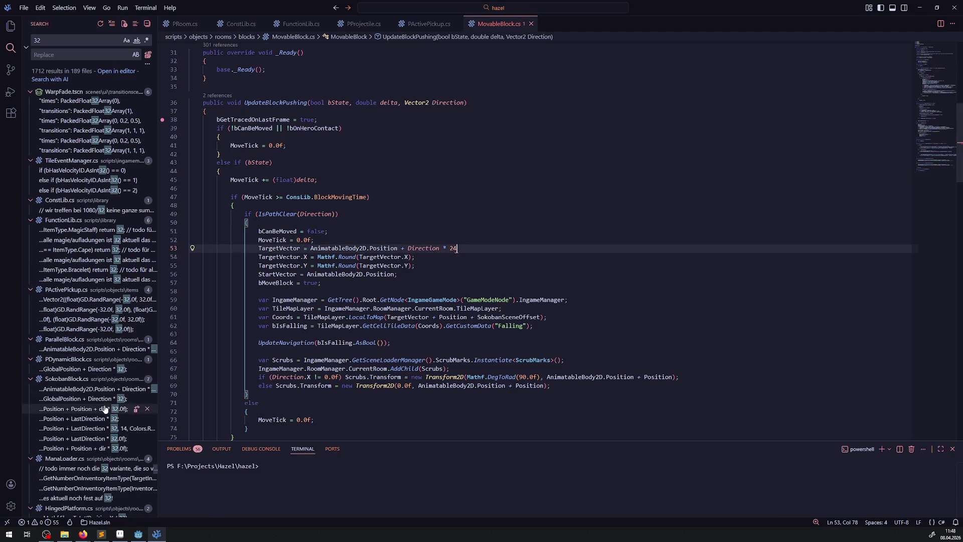
# Step: Change the 32 Direction multiplier to 24 in ParallelBlock, PDynamicBlock and SokobanBlock
pyautogui.click(76, 351)
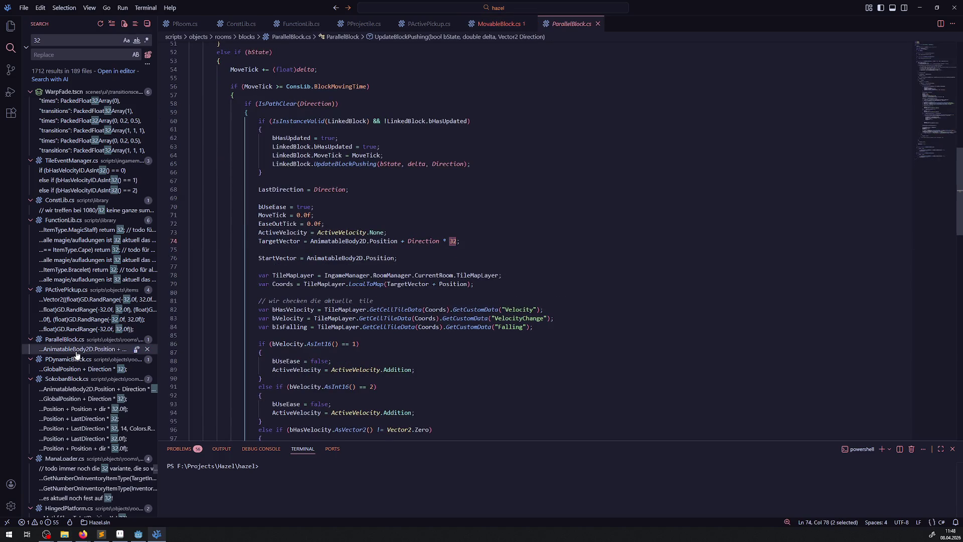
pyautogui.write('24')
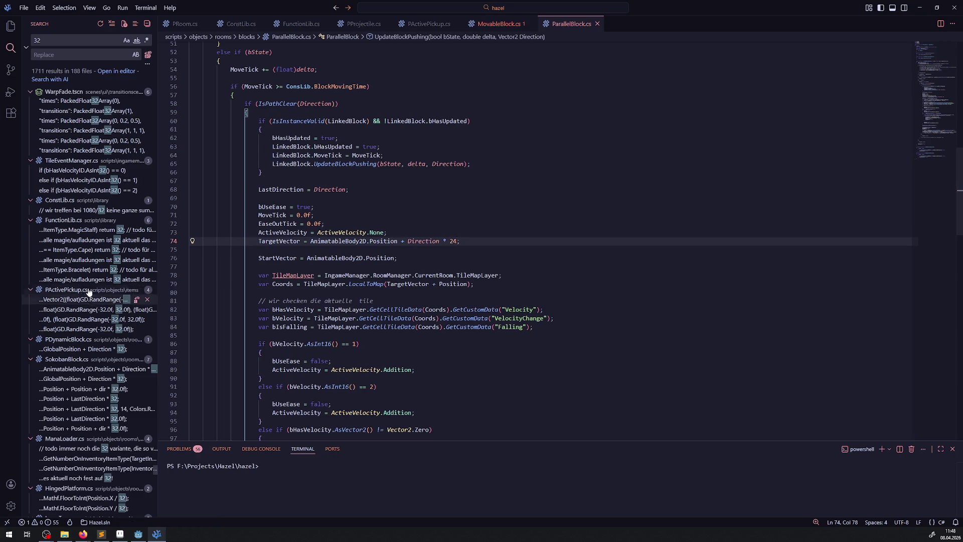
pyautogui.click(88, 308)
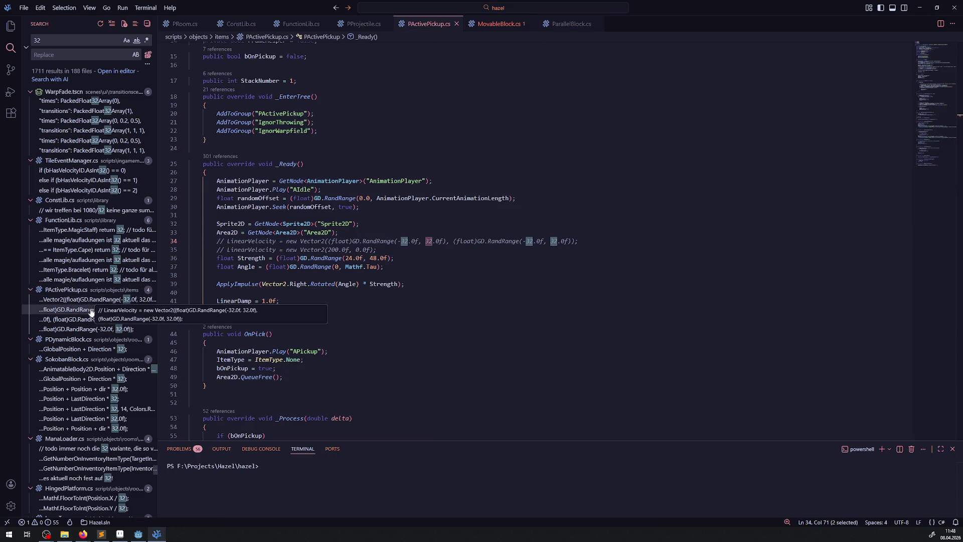
pyautogui.click(31, 289)
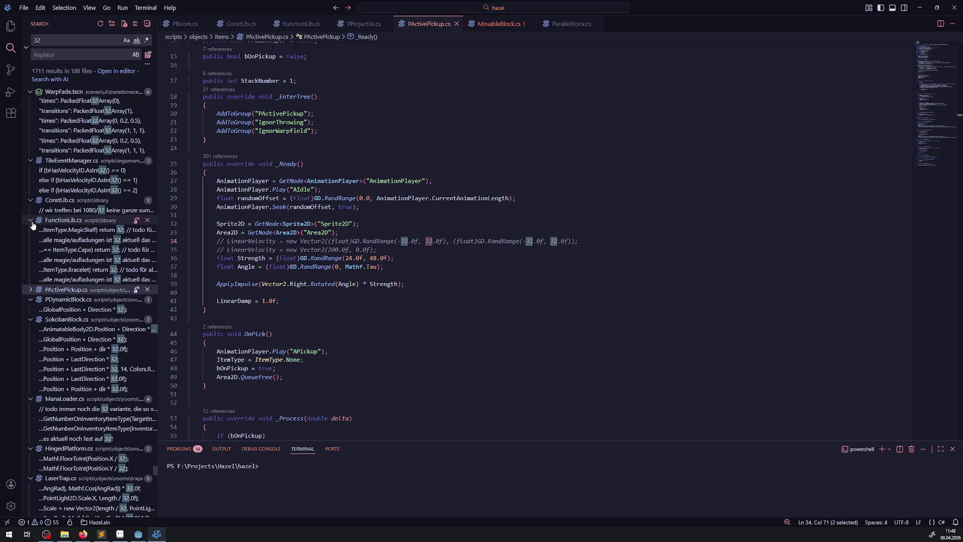
pyautogui.click(30, 220)
pyautogui.click(75, 250)
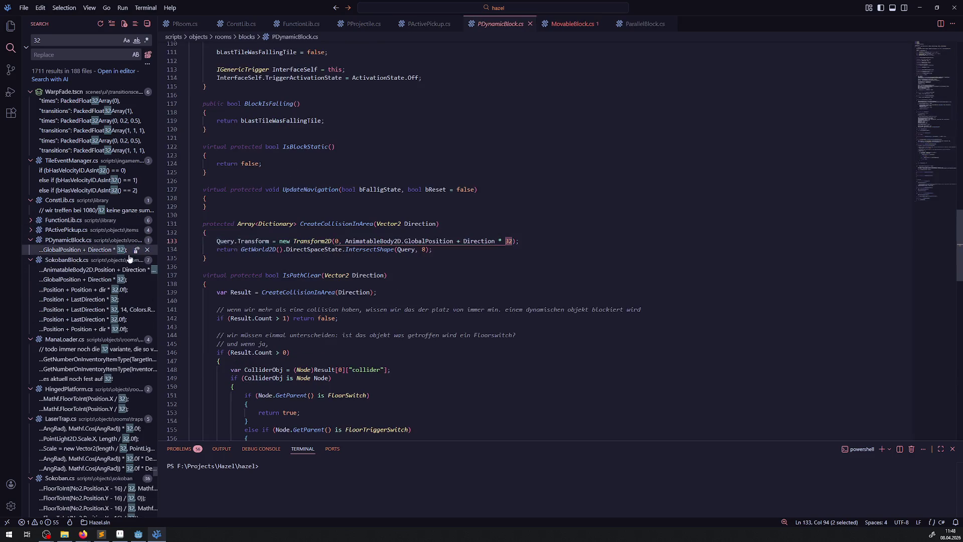
pyautogui.write('24')
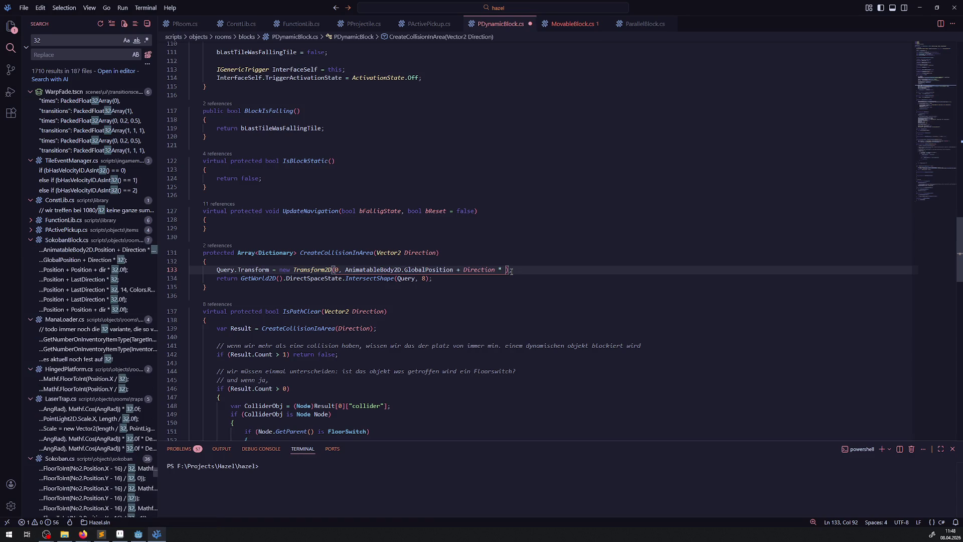
pyautogui.click(78, 249)
pyautogui.write('24;')
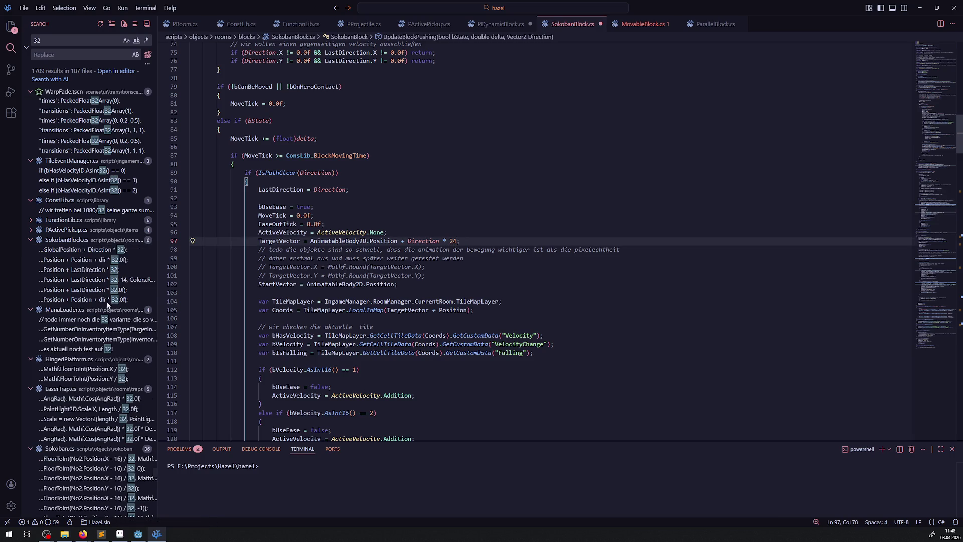
# Step: Confirm MovableBlock's line 53 still reads Direction * 24, then return to ConstLib.cs
pyautogui.scroll(-5, 107, 382)
pyautogui.scroll(-7, 107, 381)
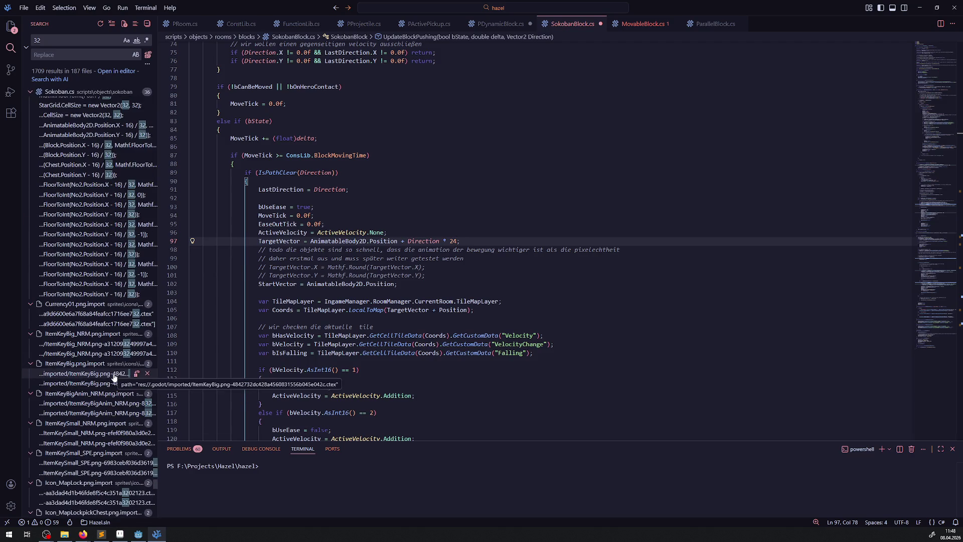
pyautogui.scroll(2, 115, 378)
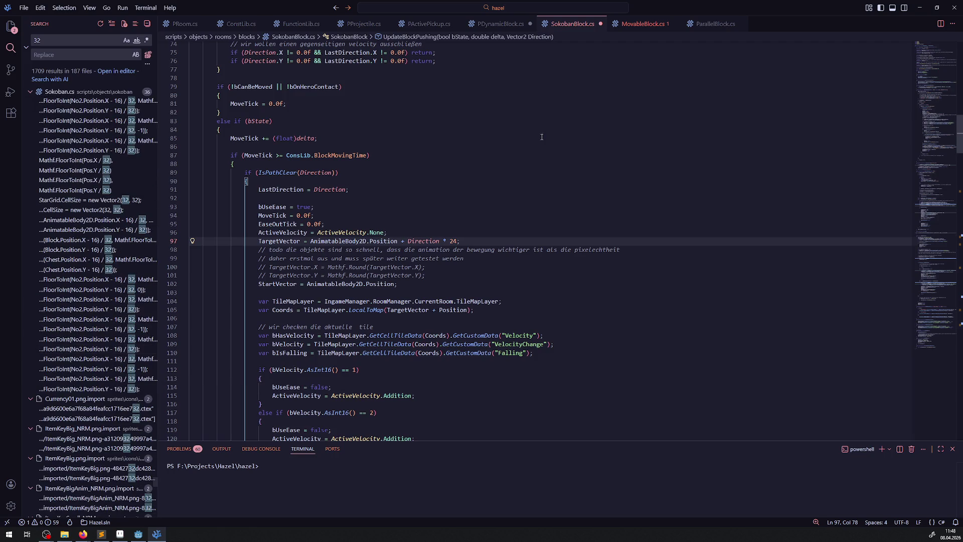
pyautogui.click(643, 25)
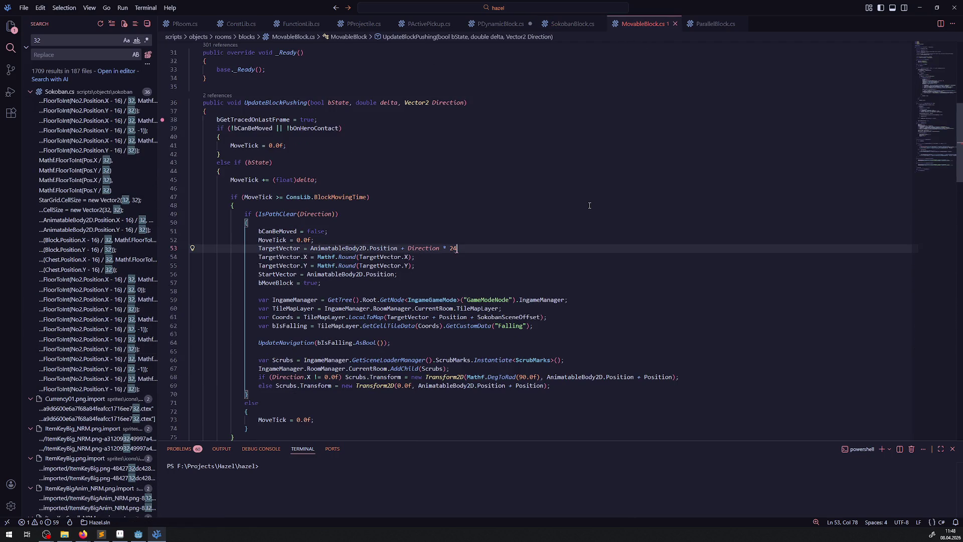
pyautogui.click(467, 247)
pyautogui.press('BackSpace')
pyautogui.press('BackSpace')
pyautogui.write('32')
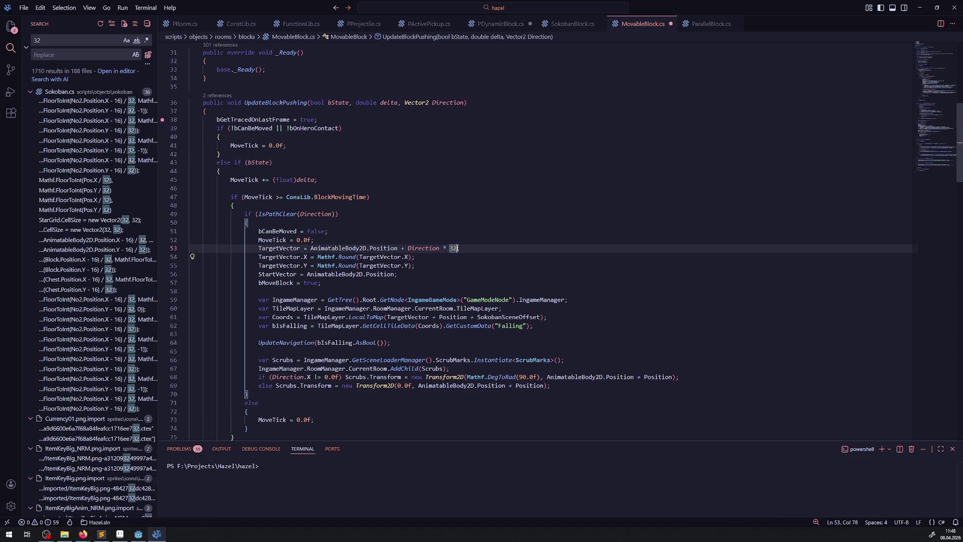
pyautogui.hotkey('ctrl', 'z')
pyautogui.hotkey('ctrl', 'z')
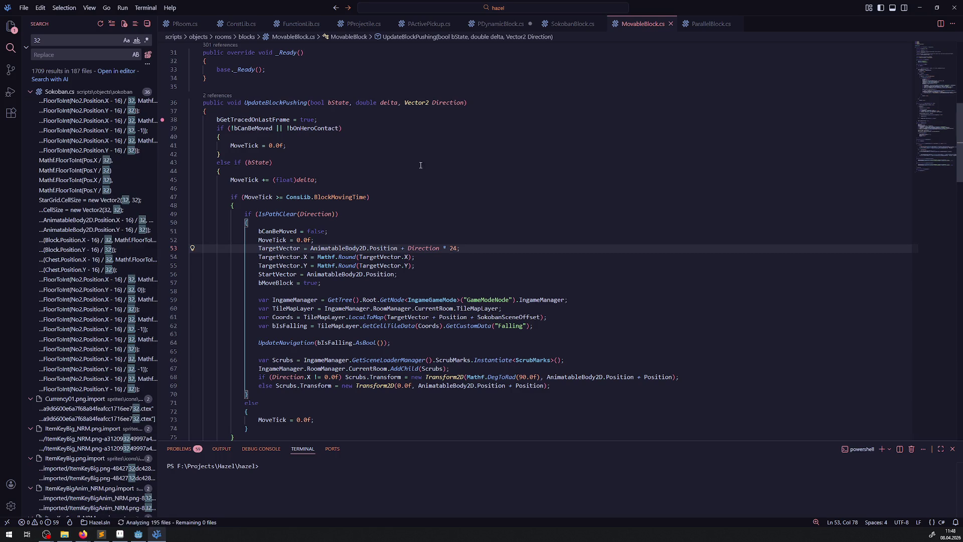
pyautogui.click(240, 24)
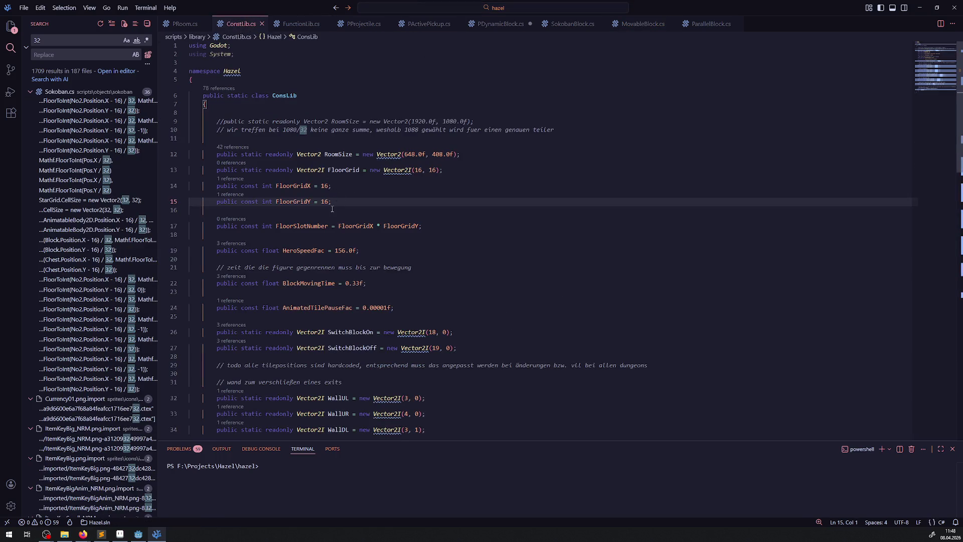
# Step: Duplicate the FloorGrid line and turn the copy into int TilePixelSize = 24
pyautogui.click(359, 170)
pyautogui.hotkey('shift', 'alt', 'Down')
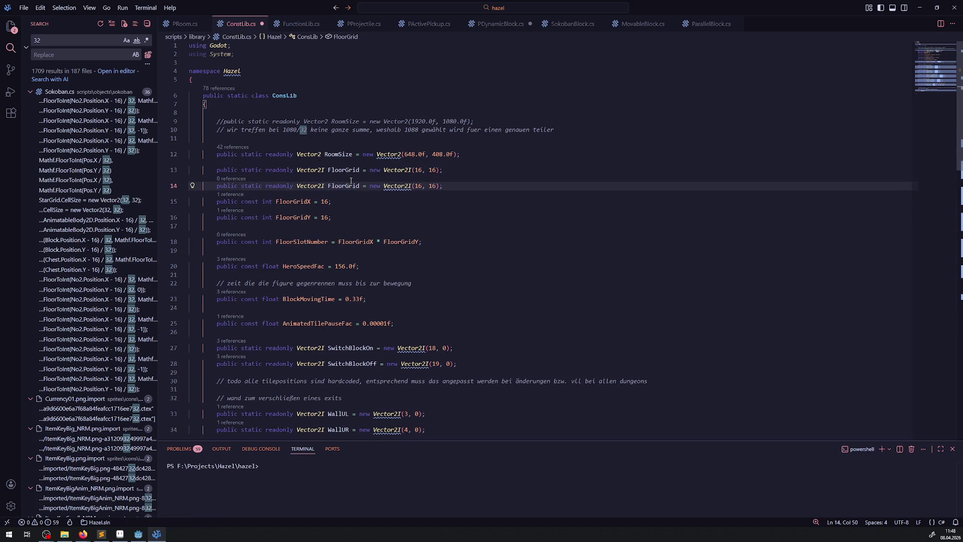
pyautogui.doubleClick(319, 186)
pyautogui.write('int')
pyautogui.doubleClick(321, 186)
pyautogui.press('BackSpace')
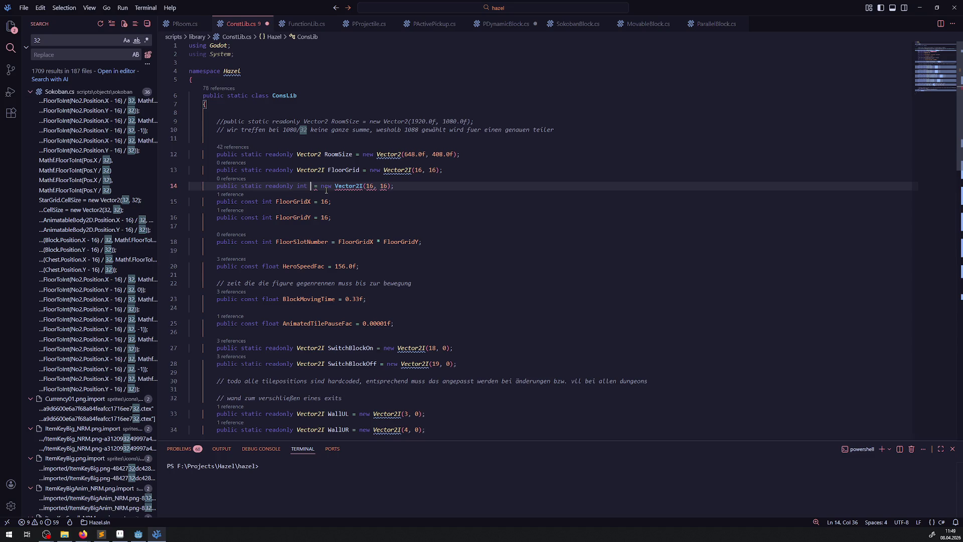
pyautogui.write('TilePi')
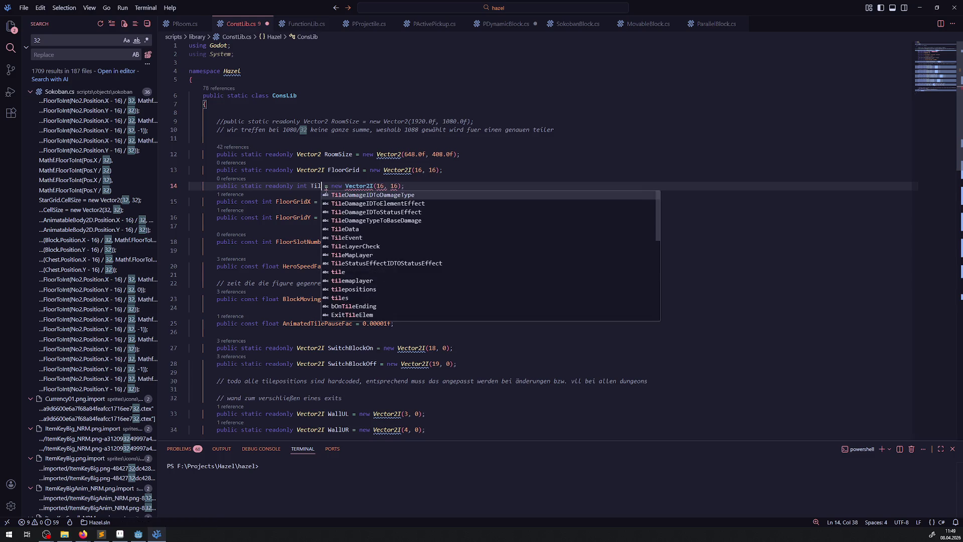
pyautogui.write('xelSize')
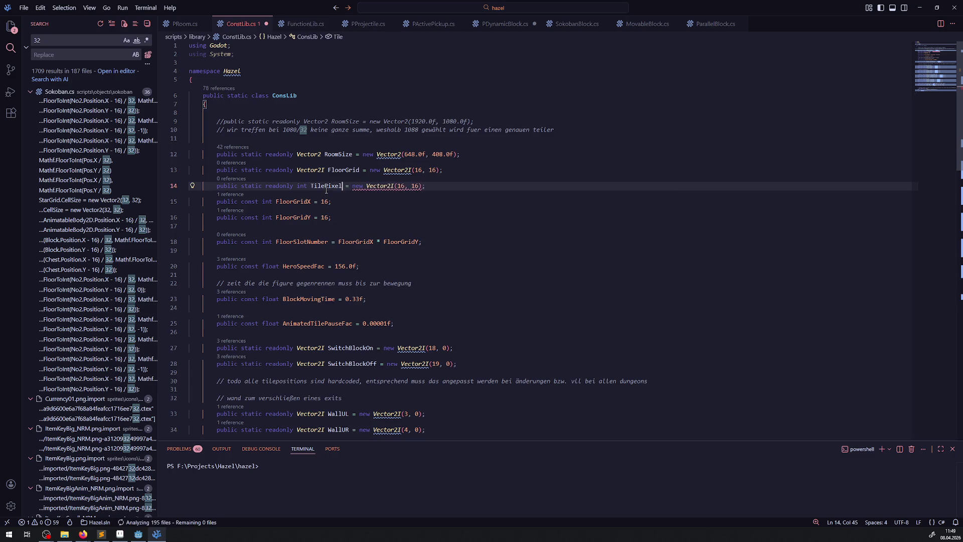
pyautogui.moveTo(366, 186); pyautogui.dragTo(440, 186)
pyautogui.write('24')
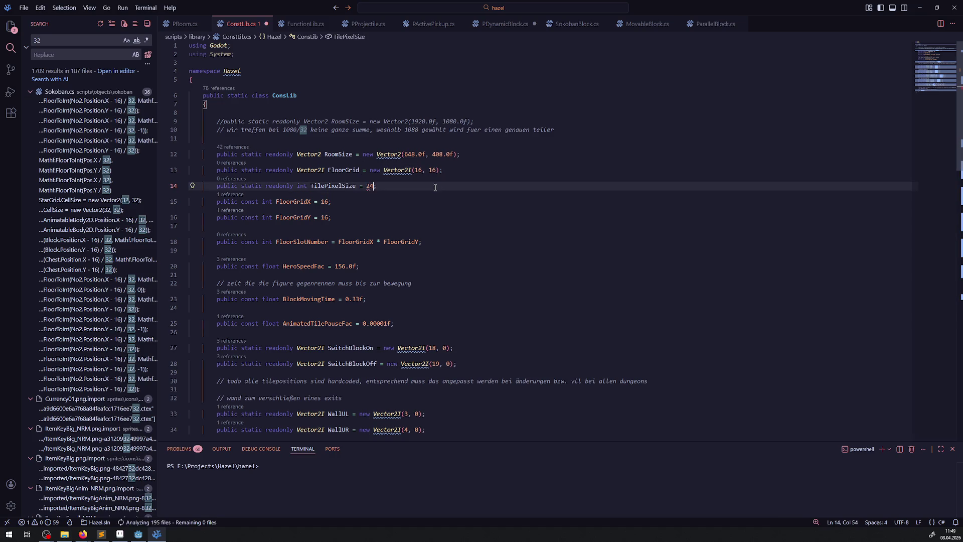
pyautogui.doubleClick(333, 186)
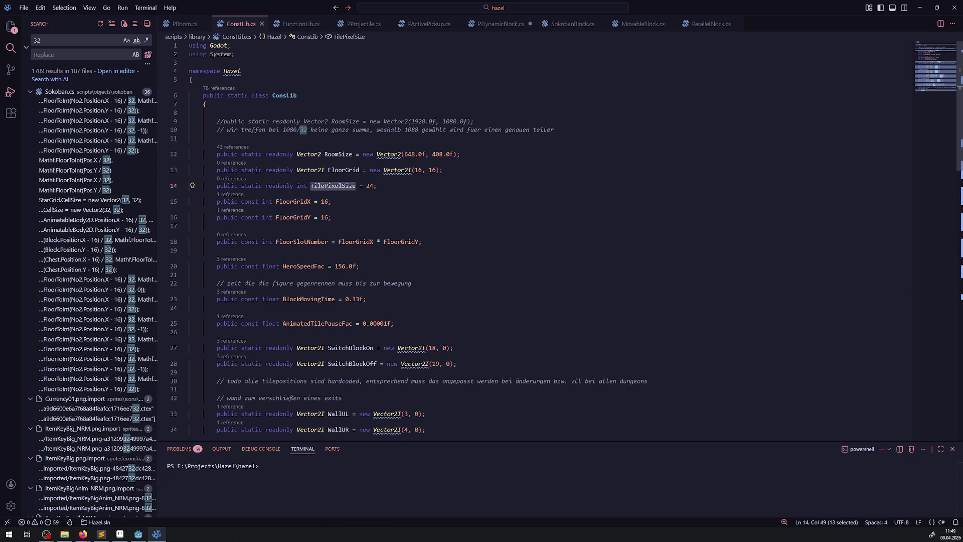
pyautogui.click(40, 39)
# Step: Search the project for 24, limited to .cs files (32 results in 15 files)
pyautogui.write('4')
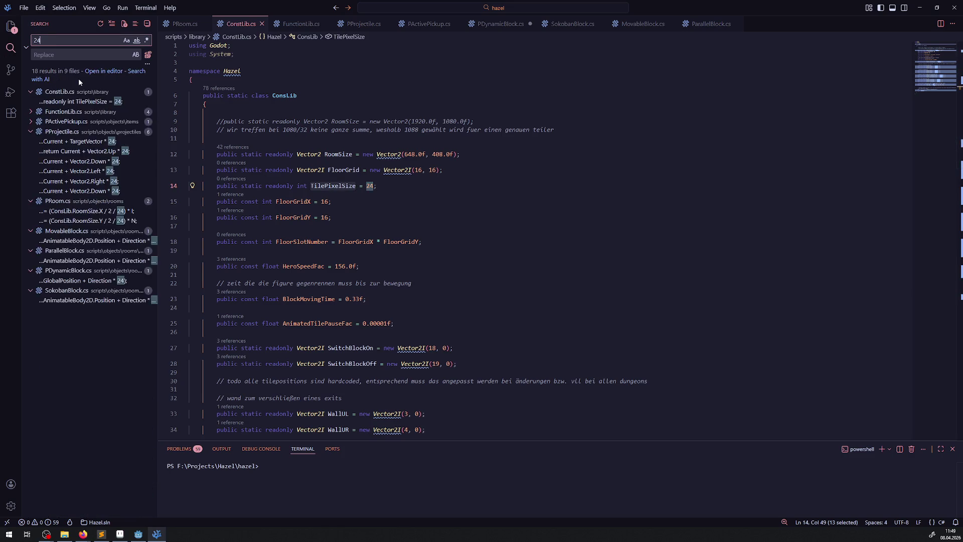
pyautogui.scroll(-20, 110, 168)
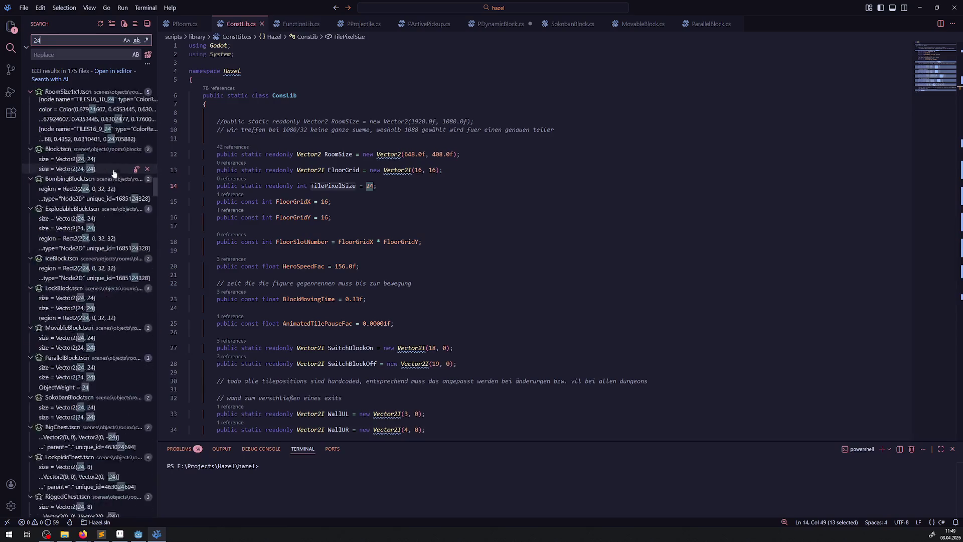
pyautogui.scroll(-20, 116, 186)
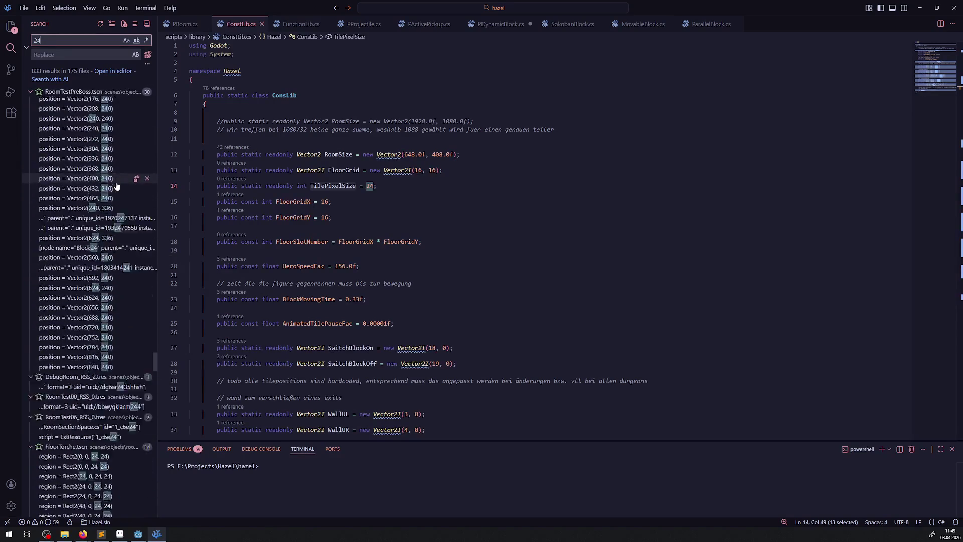
pyautogui.scroll(-5, 115, 217)
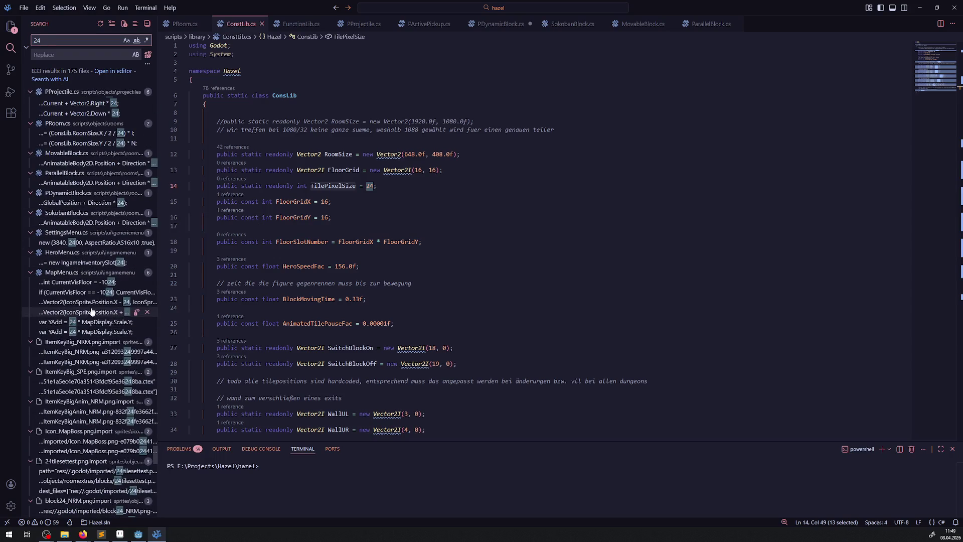
pyautogui.scroll(-5, 95, 354)
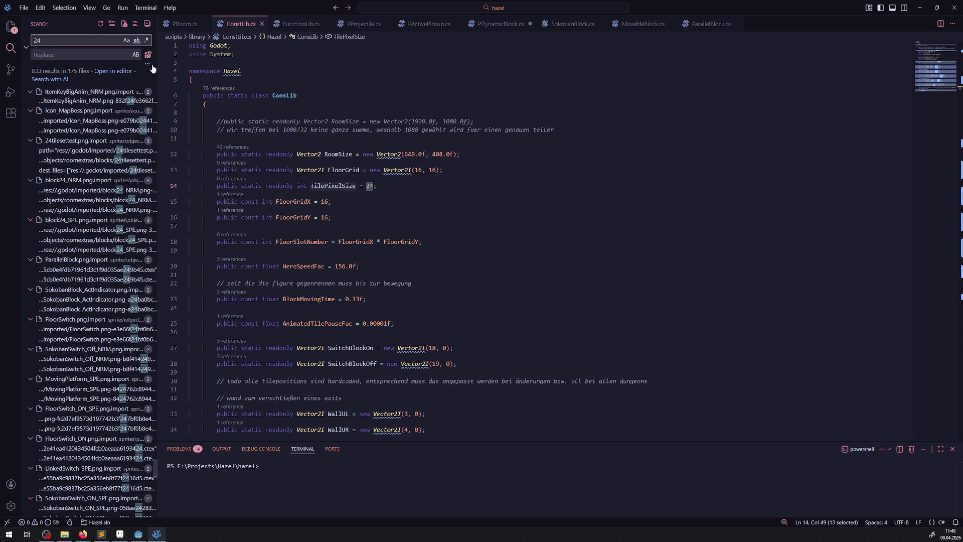
pyautogui.click(149, 64)
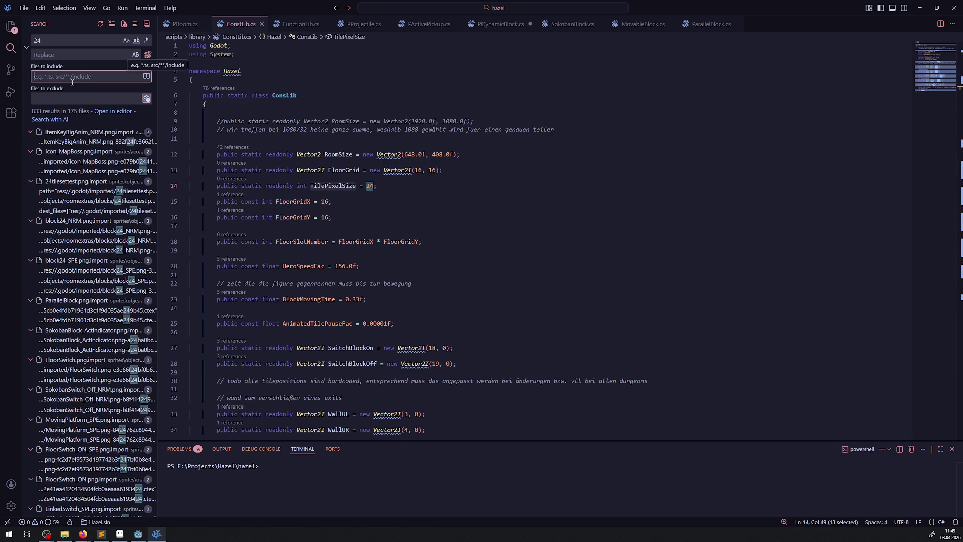
pyautogui.write('.cs')
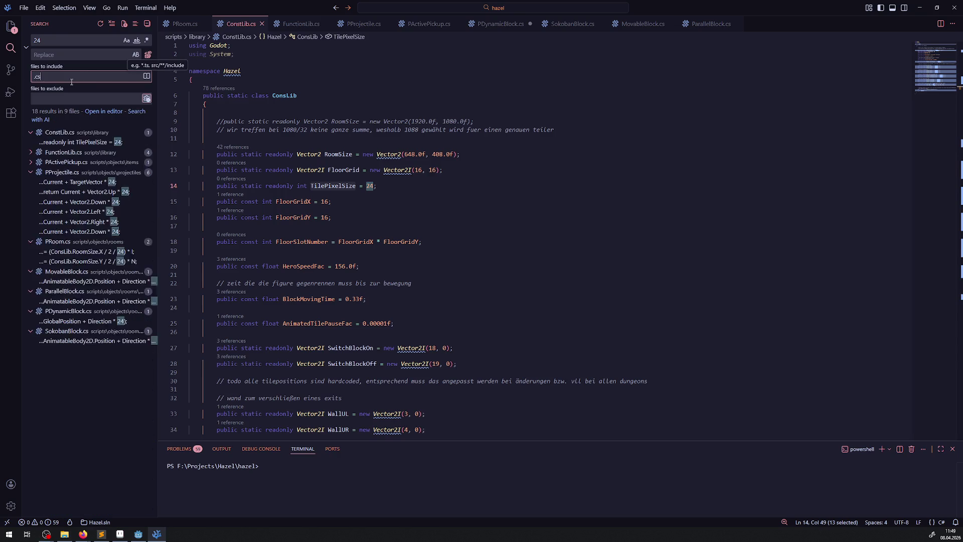
pyautogui.scroll(-1, 115, 202)
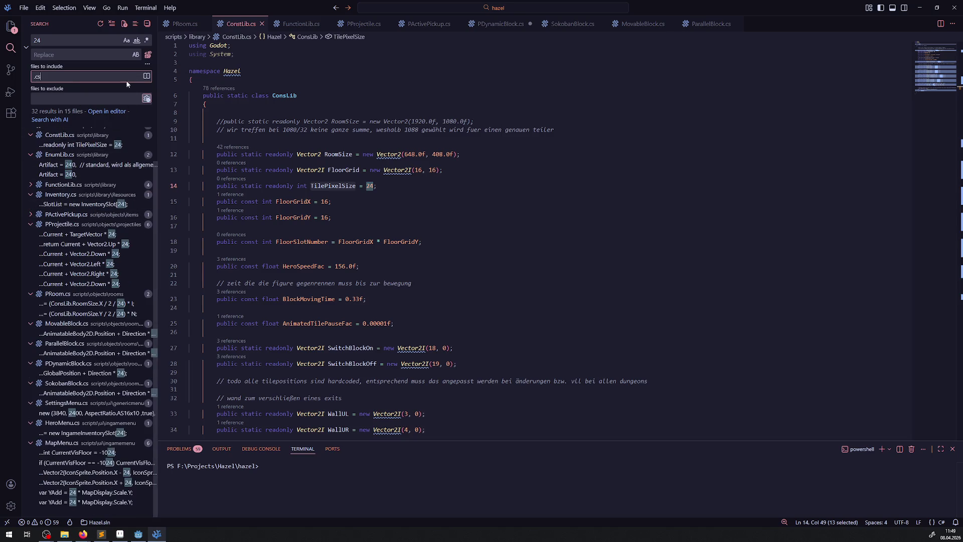
pyautogui.click(148, 64)
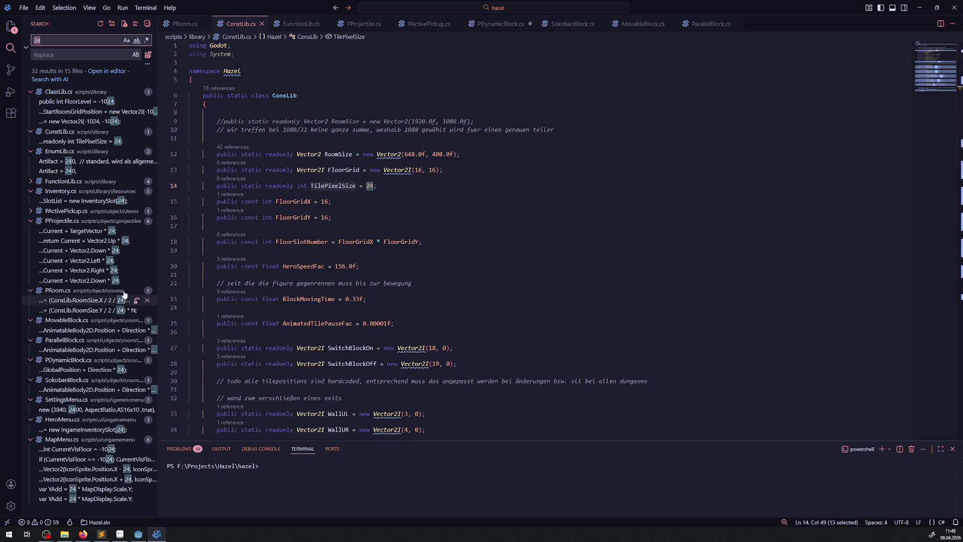
# Step: Dismiss the unrelated 24 matches in MapMenu, HeroMenu and SettingsMenu, then open SokobanBlock's 24
pyautogui.click(111, 499)
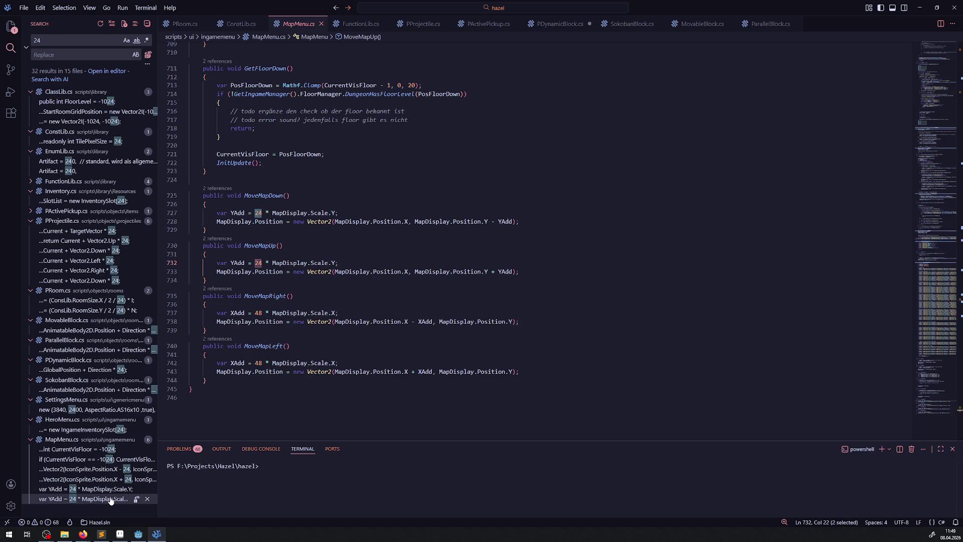
pyautogui.click(82, 451)
pyautogui.click(82, 460)
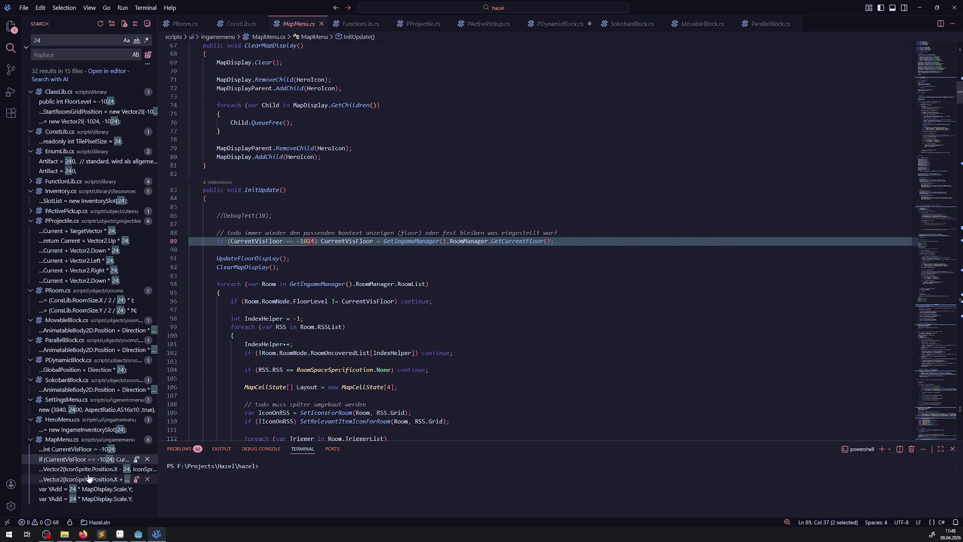
pyautogui.click(89, 478)
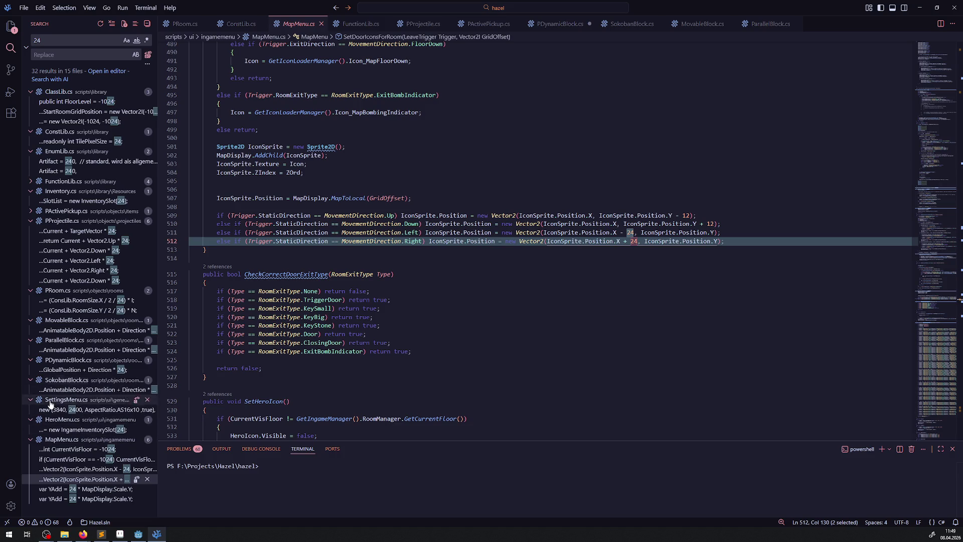
pyautogui.click(65, 439)
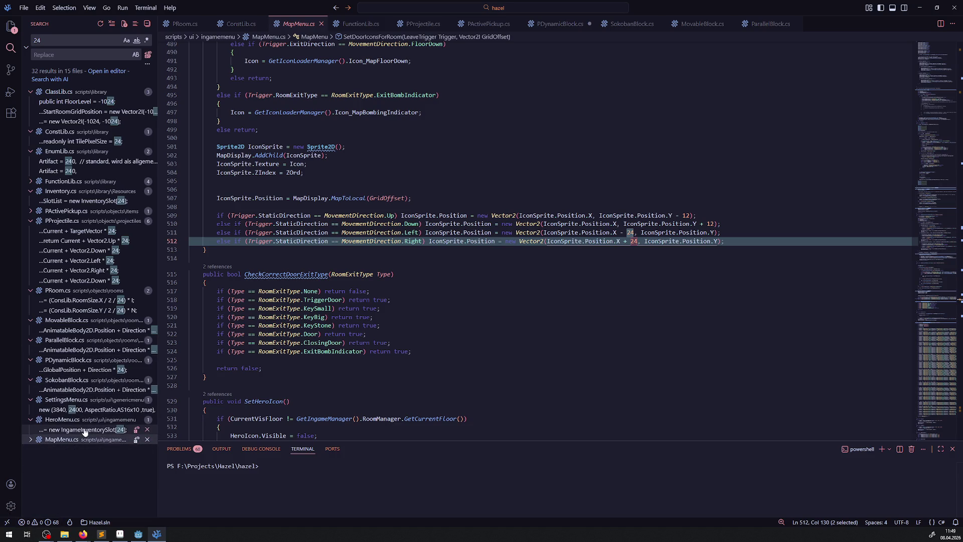
pyautogui.click(83, 430)
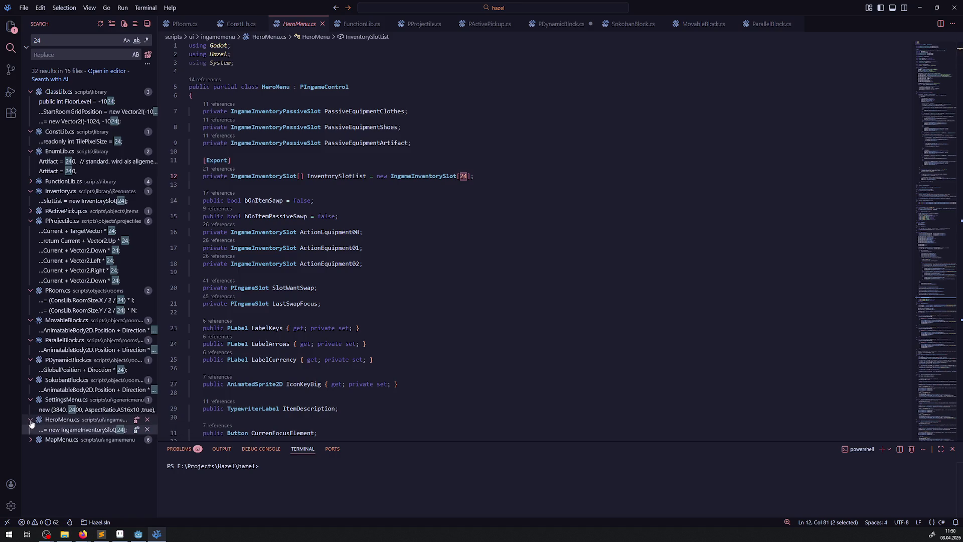
pyautogui.click(31, 420)
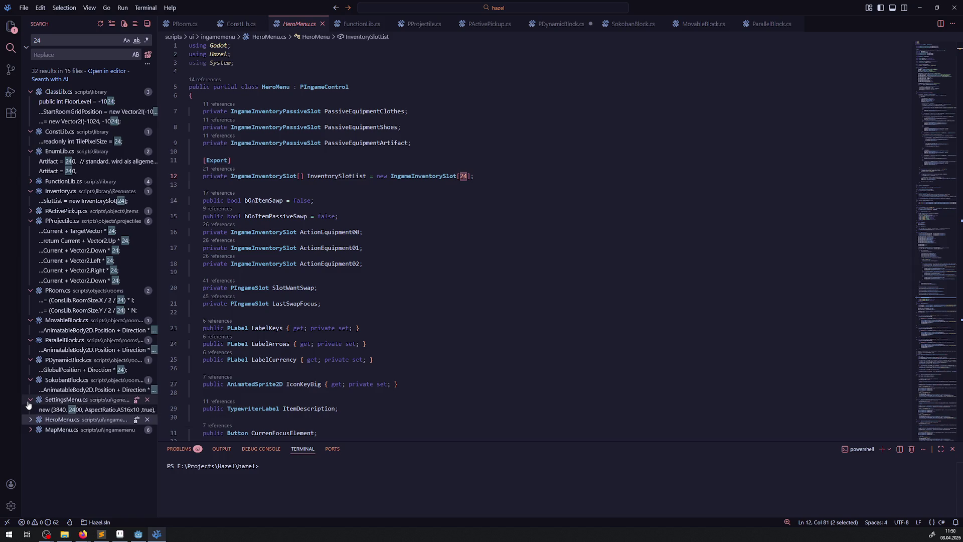
pyautogui.click(30, 401)
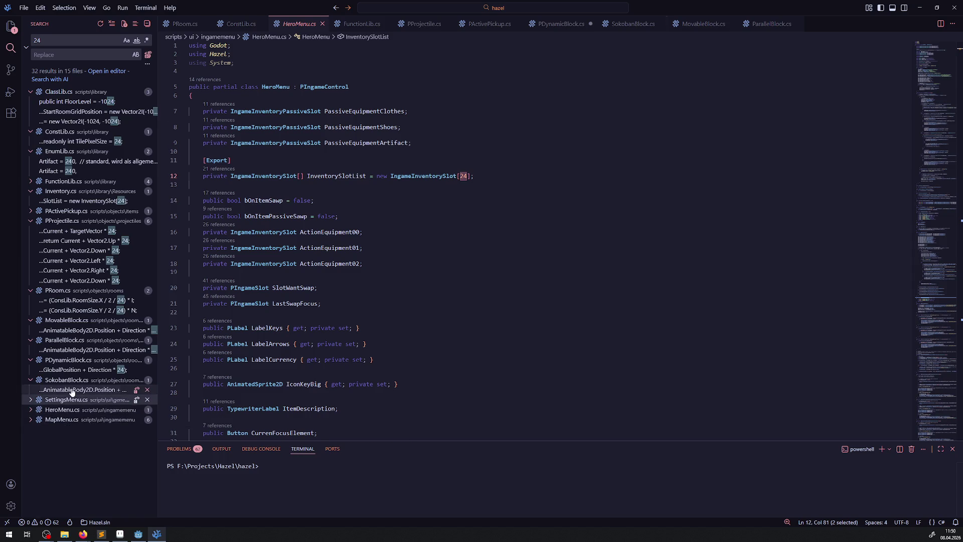
pyautogui.click(72, 390)
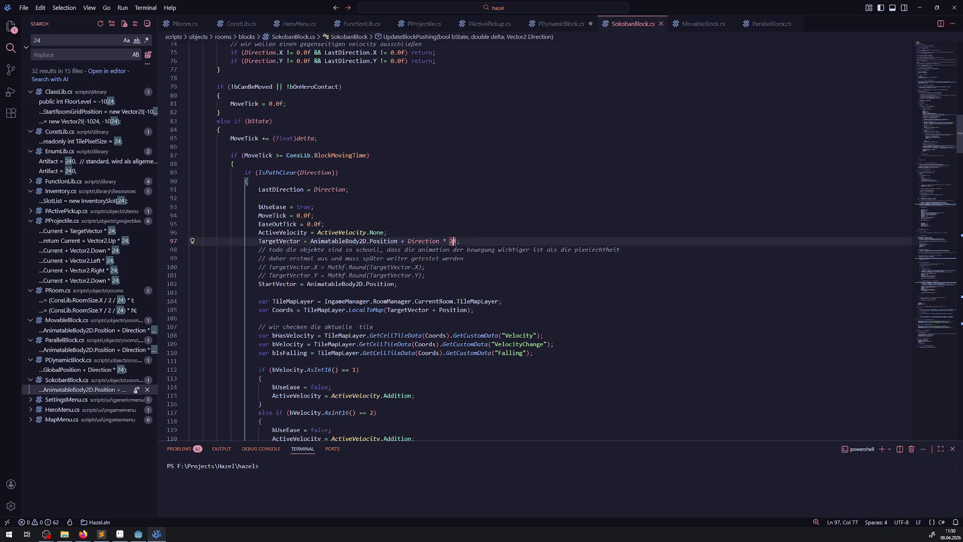
# Step: Replace SokobanBlock's 24 with ConsLib.TilePixelSize, correcting the mistyped FunctionLib prefix
pyautogui.write('Func')
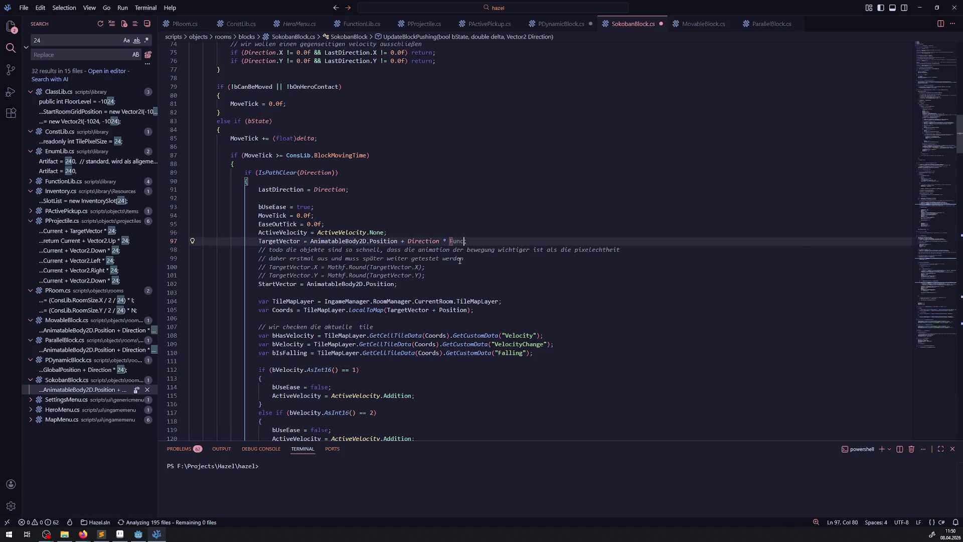
pyautogui.write('tionLib.TilePixelSize')
pyautogui.hotkey('ctrl', 's')
pyautogui.moveTo(512, 242)
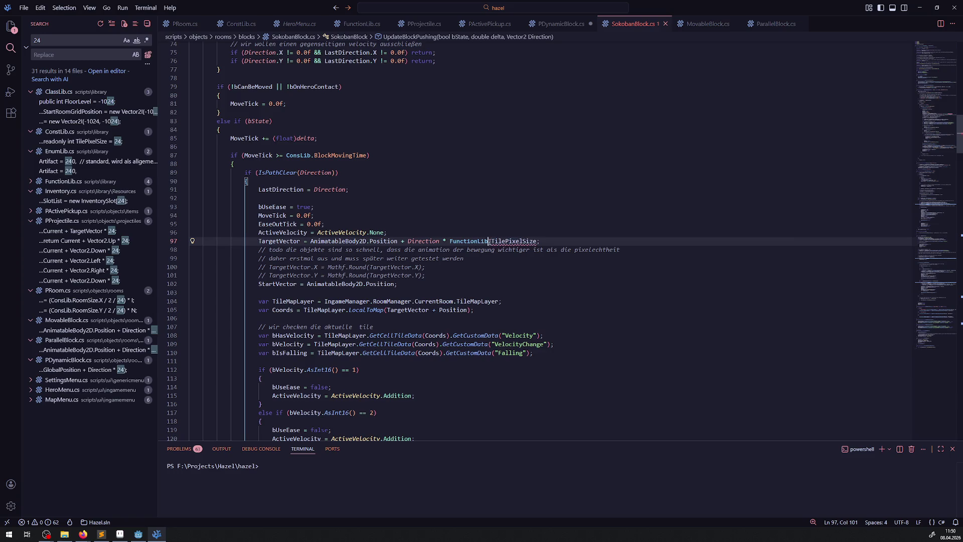
pyautogui.moveTo(489, 241); pyautogui.dragTo(449, 241)
pyautogui.write('Const')
pyautogui.press('BackSpace')
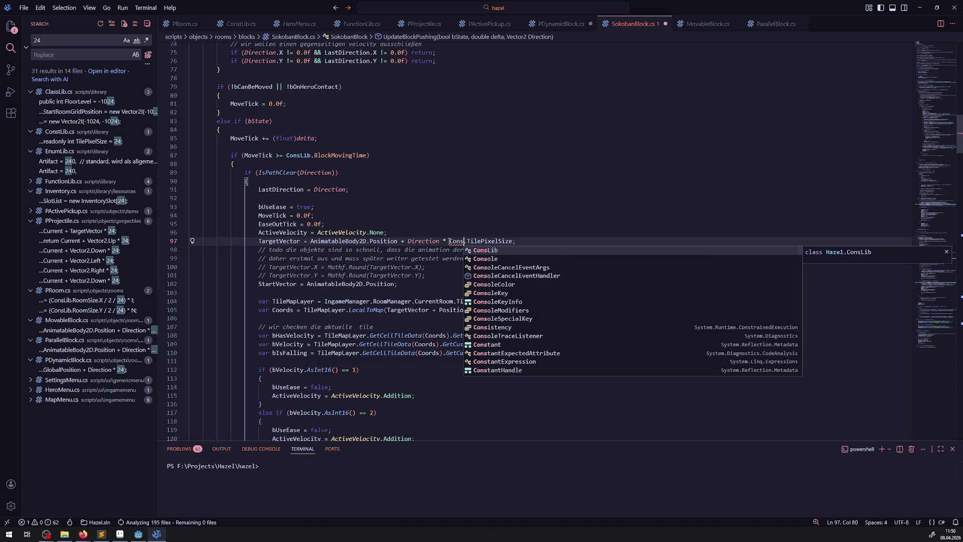
pyautogui.press('Return')
pyautogui.moveTo(450, 241); pyautogui.dragTo(520, 241)
pyautogui.hotkey('ctrl', 'c')
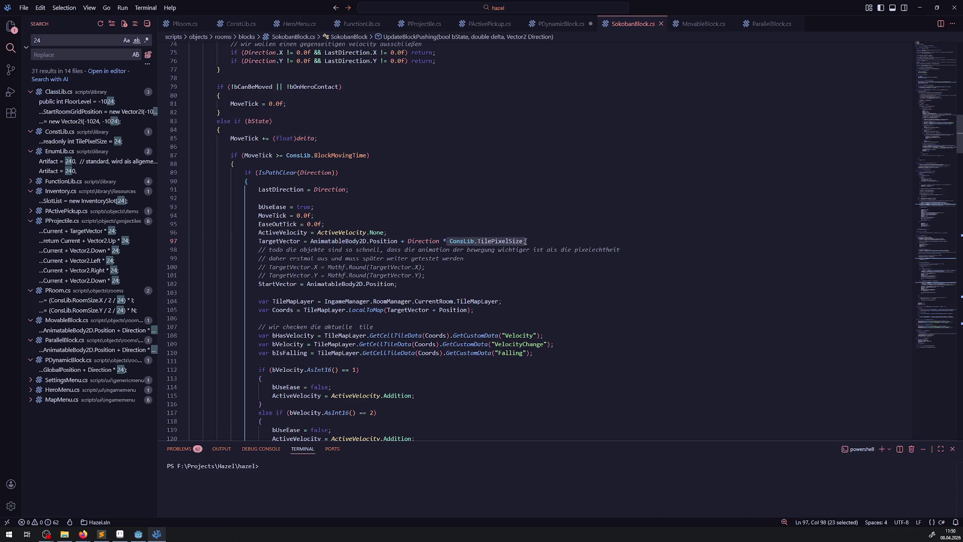
# Step: Swap the 24 for ConsLib.TilePixelSize in PDynamicBlock, ParallelBlock and MovableBlock, saving each
pyautogui.click(82, 370)
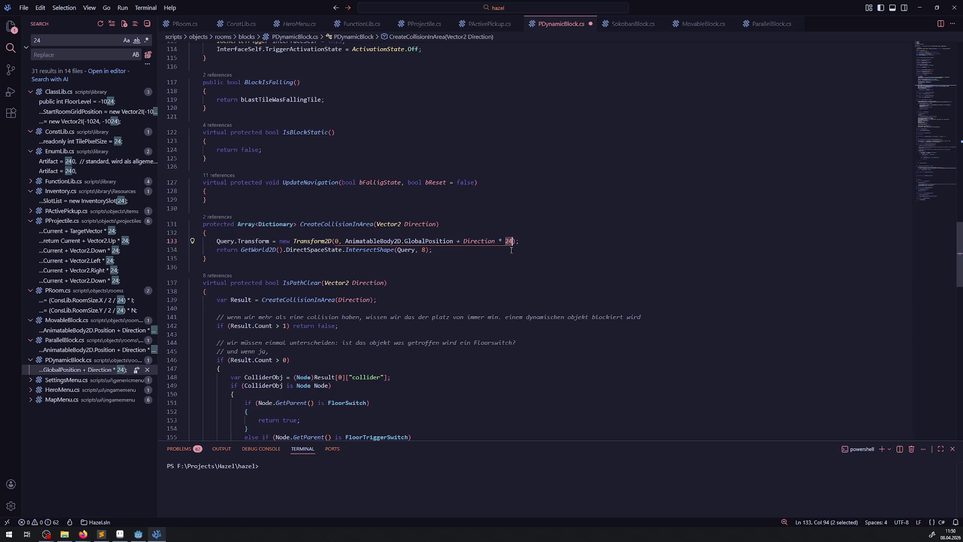
pyautogui.hotkey('ctrl', 'v')
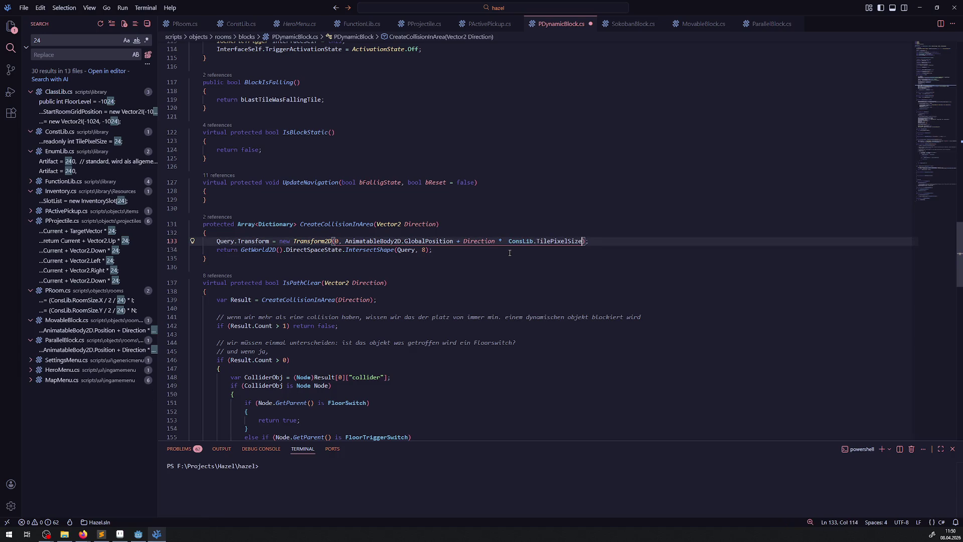
pyautogui.moveTo(509, 242); pyautogui.dragTo(579, 242)
pyautogui.hotkey('ctrl', 's')
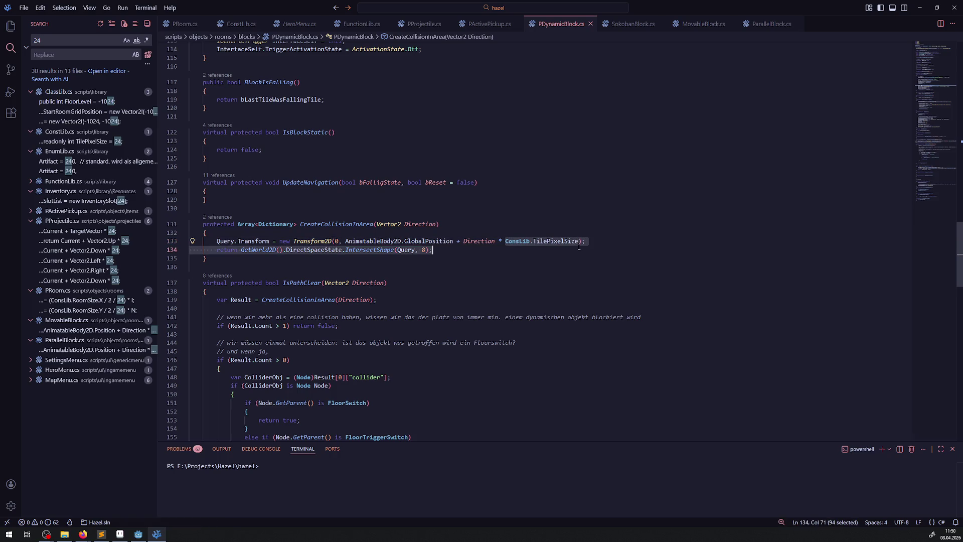
pyautogui.click(90, 350)
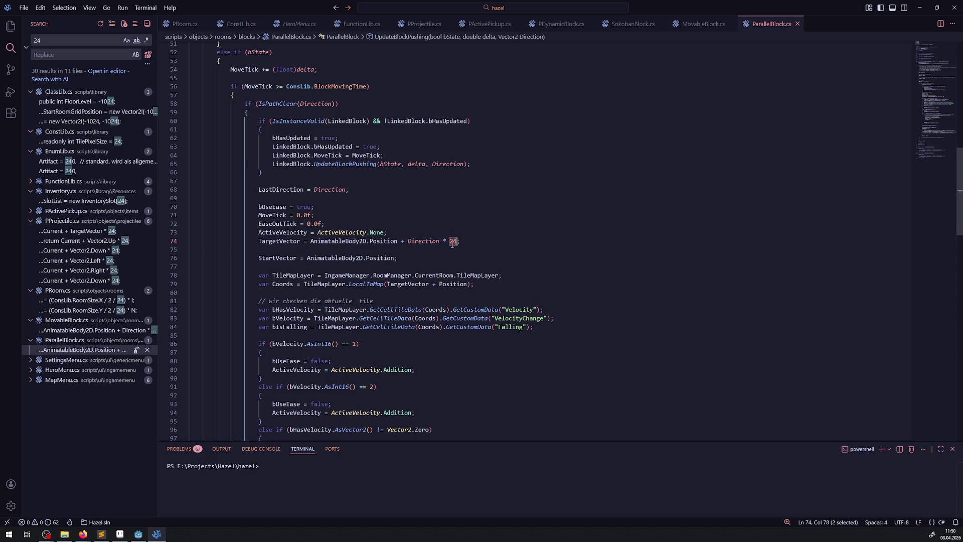
pyautogui.hotkey('ctrl', 'v')
pyautogui.hotkey('ctrl', 's')
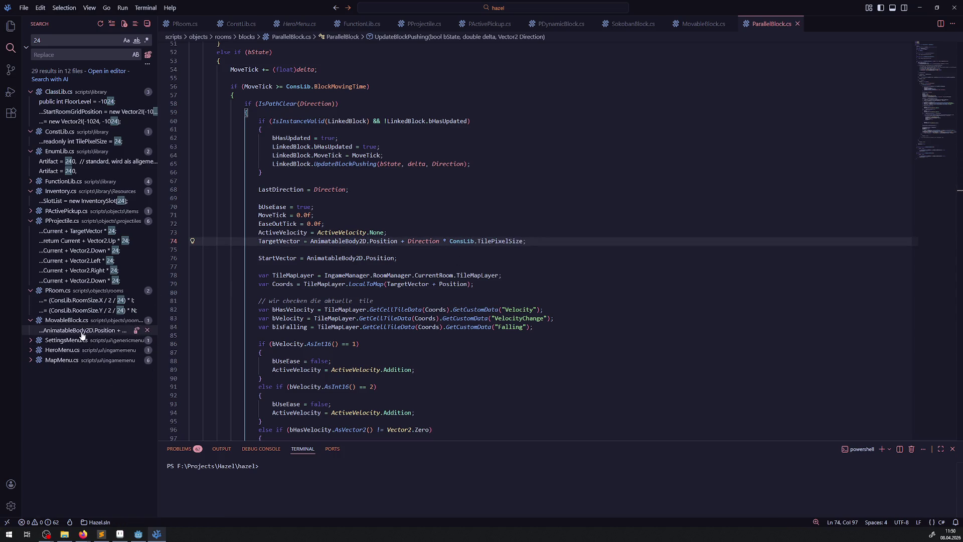
pyautogui.click(82, 332)
pyautogui.hotkey('ctrl', 'v')
pyautogui.hotkey('ctrl', 's')
pyautogui.click(96, 310)
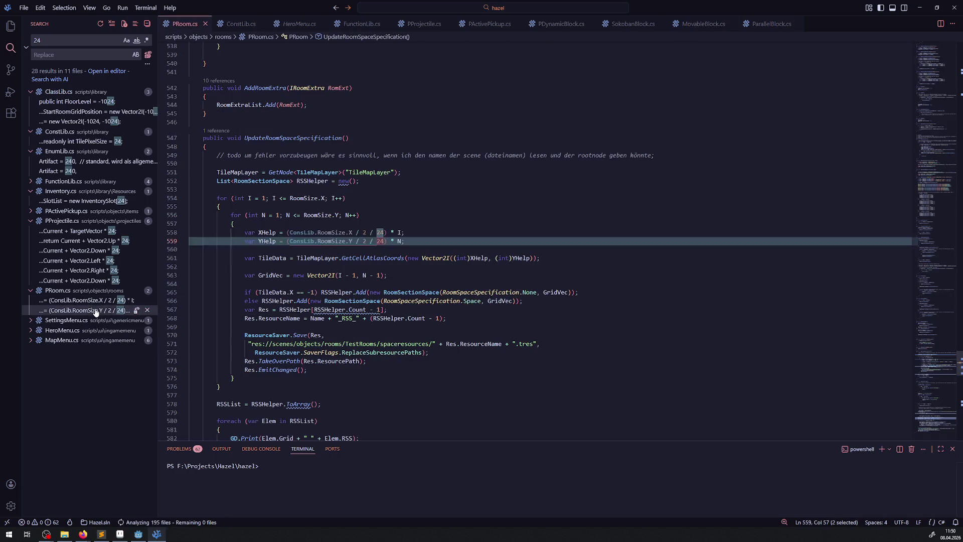
# Step: Replace PRoom.cs's X and Y divisor 24s with ConsLib.TilePixelSize and save
pyautogui.hotkey('ctrl', 'v')
pyautogui.doubleClick(380, 233)
pyautogui.hotkey('ctrl', 'v')
pyautogui.hotkey('ctrl', 's')
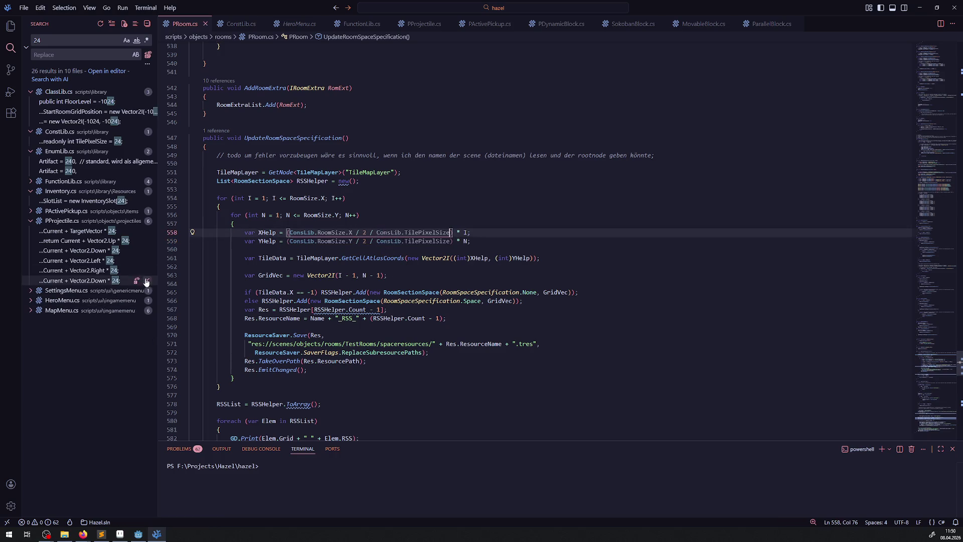
# Step: Replace every 24 in PProjectile's GetMovementVector (lines 112–118) with ConsLib.TilePixelSize and save
pyautogui.click(95, 270)
pyautogui.hotkey('ctrl', 'v')
pyautogui.doubleClick(519, 233)
pyautogui.hotkey('ctrl', 'v')
pyautogui.doubleClick(519, 224)
pyautogui.hotkey('ctrl', 'v')
pyautogui.doubleClick(487, 215)
pyautogui.hotkey('ctrl', 'v')
pyautogui.doubleClick(397, 198)
pyautogui.hotkey('ctrl', 'v')
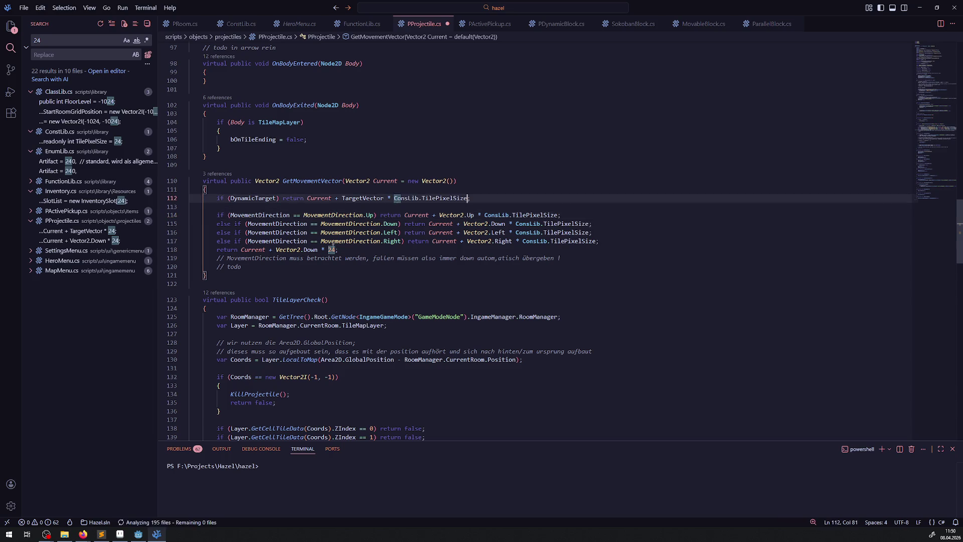
pyautogui.doubleClick(331, 249)
pyautogui.hotkey('ctrl', 'v')
pyautogui.hotkey('ctrl', 's')
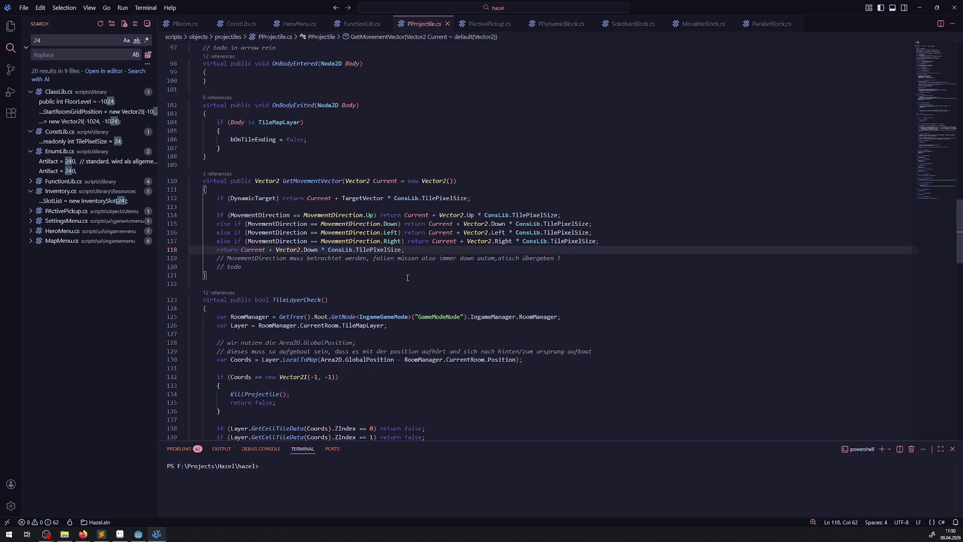
pyautogui.click(83, 200)
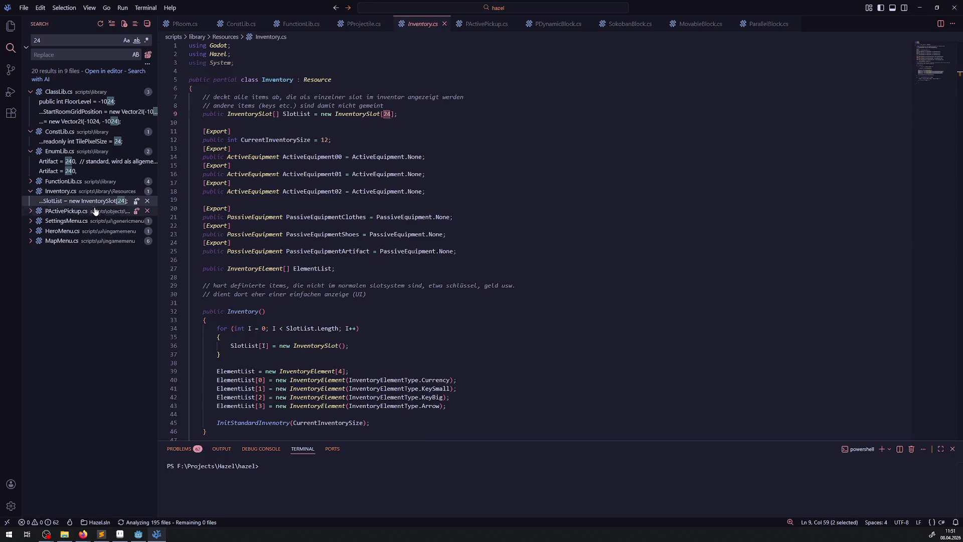
# Step: Replace the 24.0f on FunctionLib.cs lines 413 and 415 with ConsLib.TilePixelSize and save
pyautogui.click(30, 191)
pyautogui.click(30, 181)
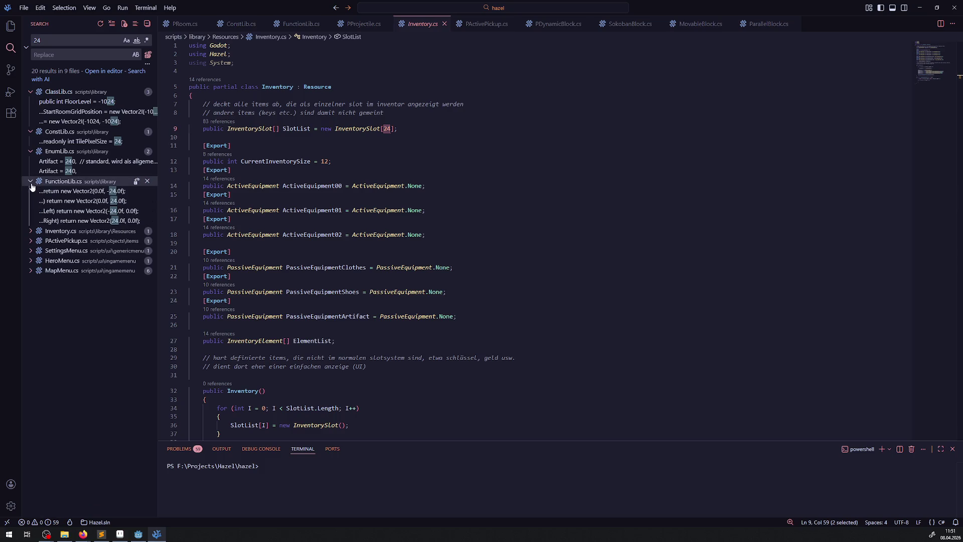
pyautogui.click(102, 221)
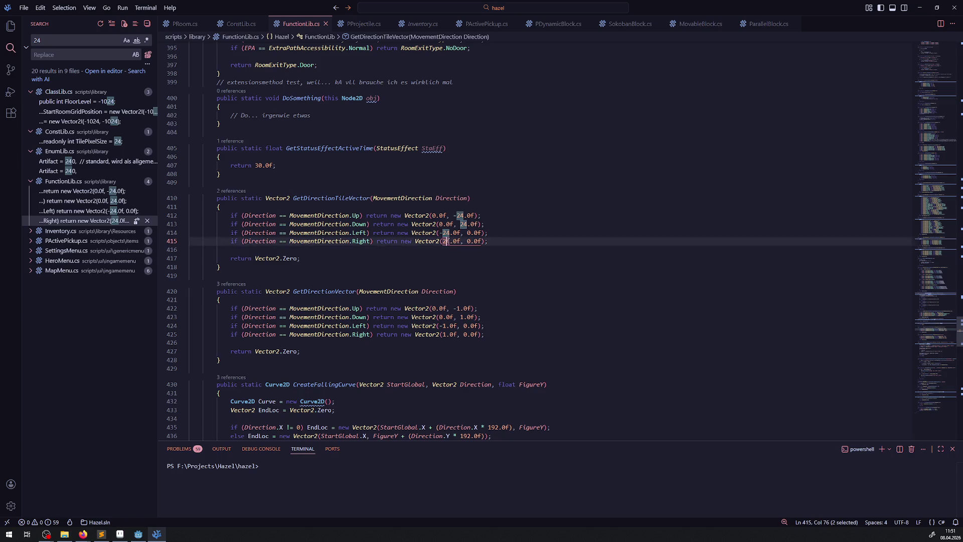
pyautogui.moveTo(460, 243)
pyautogui.mouseDown()
pyautogui.moveTo(443, 233)
pyautogui.moveTo(478, 215)
pyautogui.mouseUp()
pyautogui.hotkey('ctrl', 'v')
pyautogui.hotkey('ctrl', 'v')
pyautogui.hotkey('ctrl', 'v')
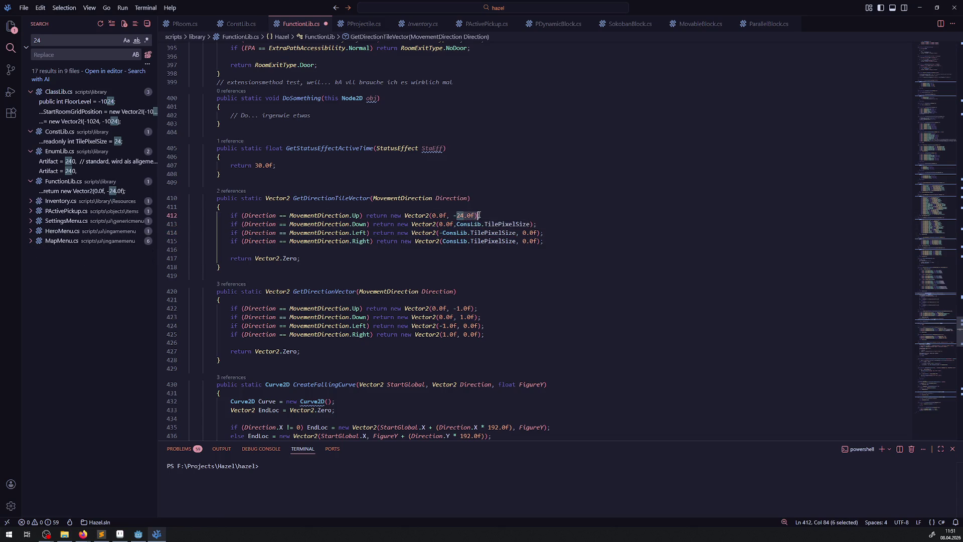
pyautogui.hotkey('ctrl', 'v')
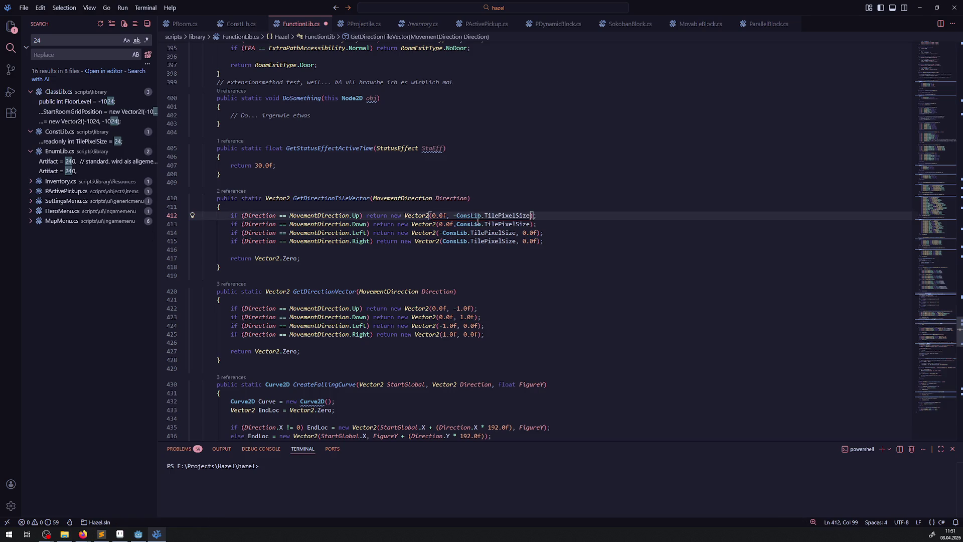
pyautogui.hotkey('ctrl', 's')
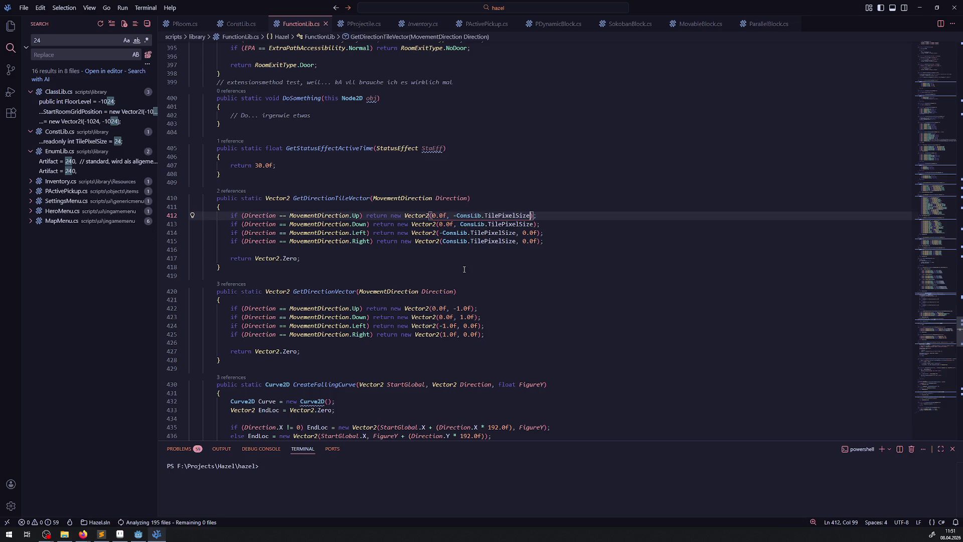
pyautogui.click(452, 258)
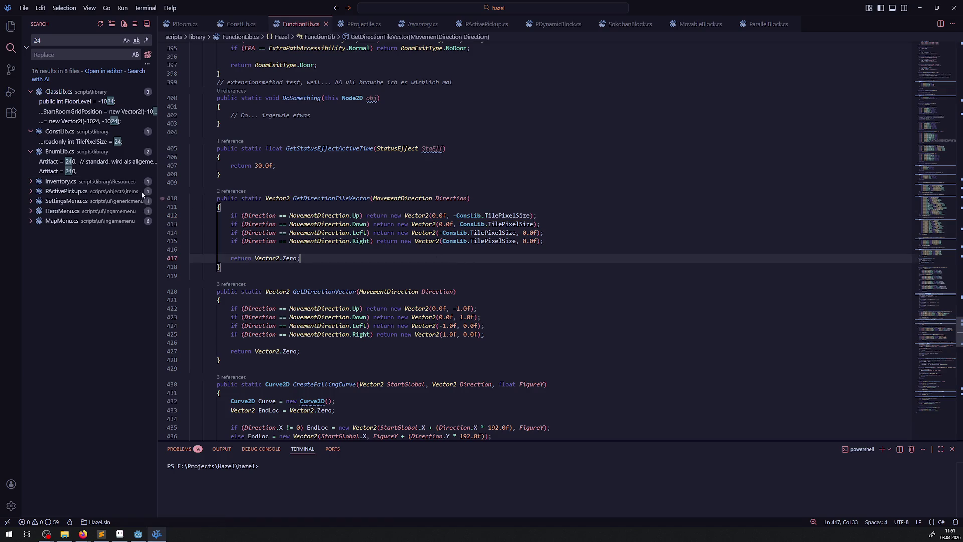
# Step: Review the remaining 24 matches in EnumLib, ConstLib and ClassLib
pyautogui.click(84, 171)
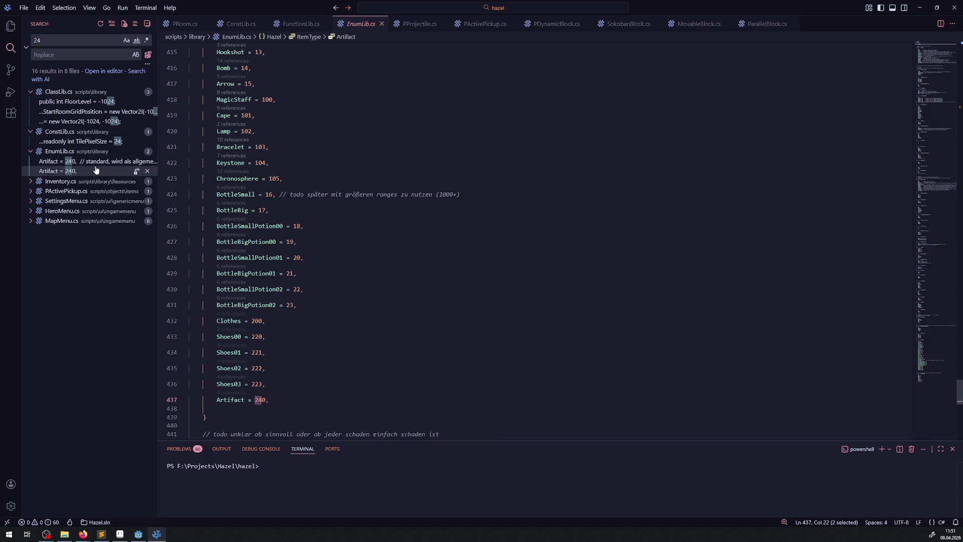
pyautogui.click(59, 151)
pyautogui.click(60, 161)
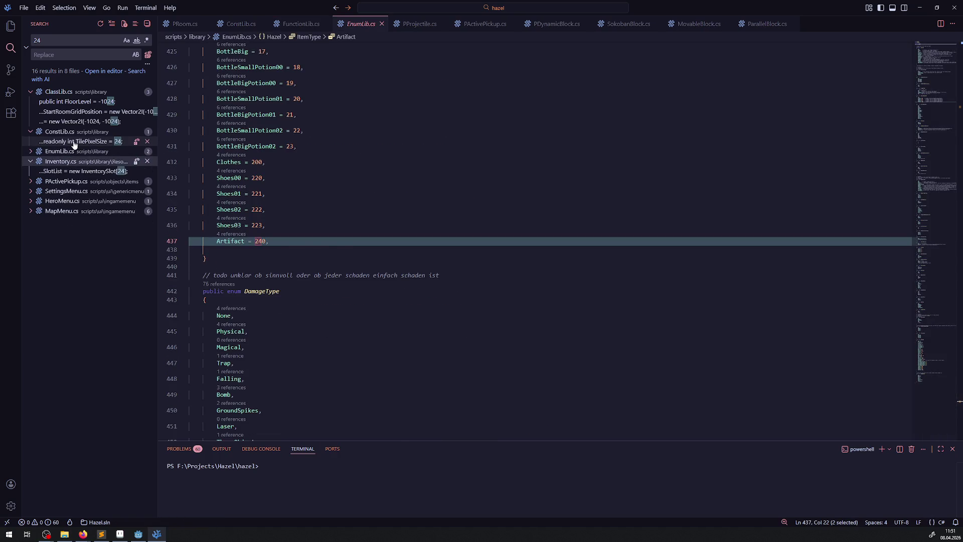
pyautogui.click(74, 143)
pyautogui.click(62, 122)
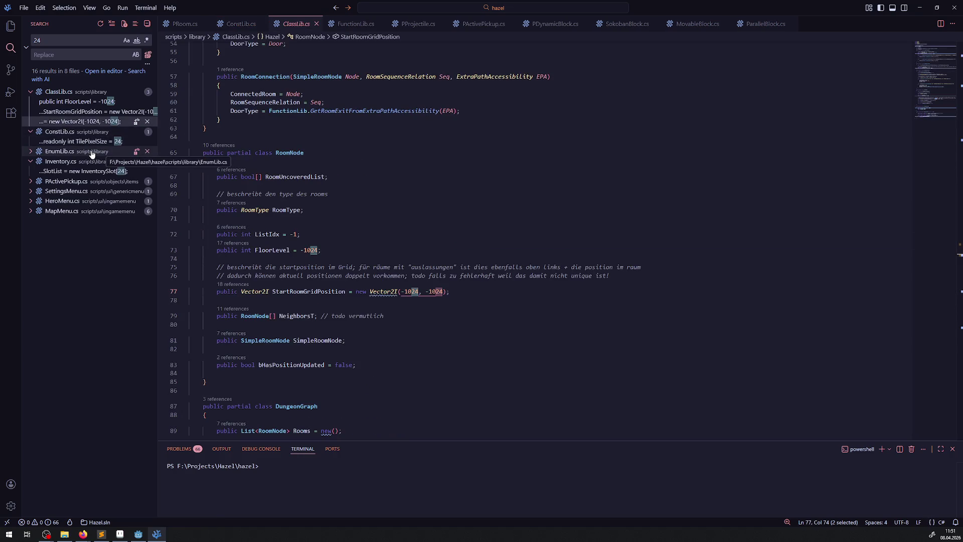
pyautogui.click(83, 110)
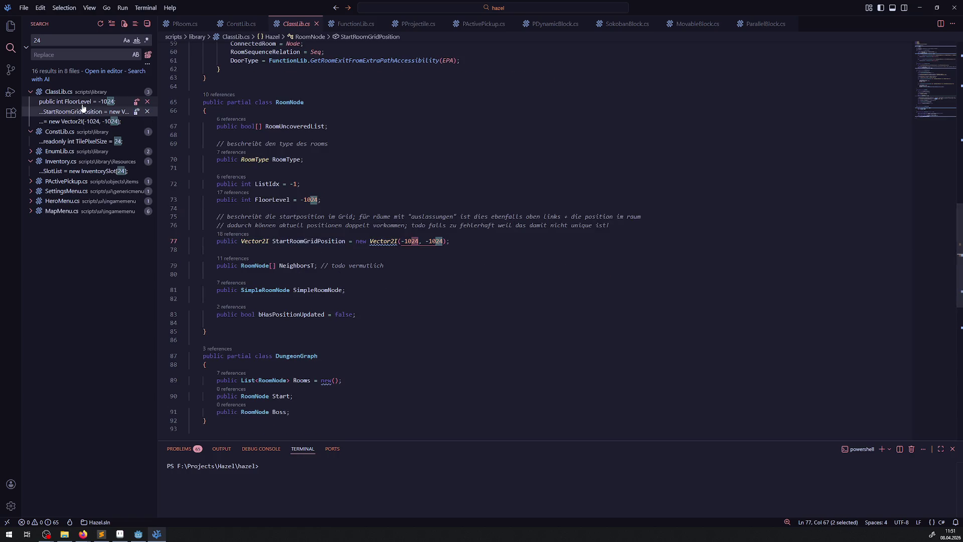
pyautogui.click(83, 103)
# Step: Change the project search query from 24 to 32
pyautogui.click(48, 41)
pyautogui.hotkey('ctrl', 'a')
pyautogui.write('32')
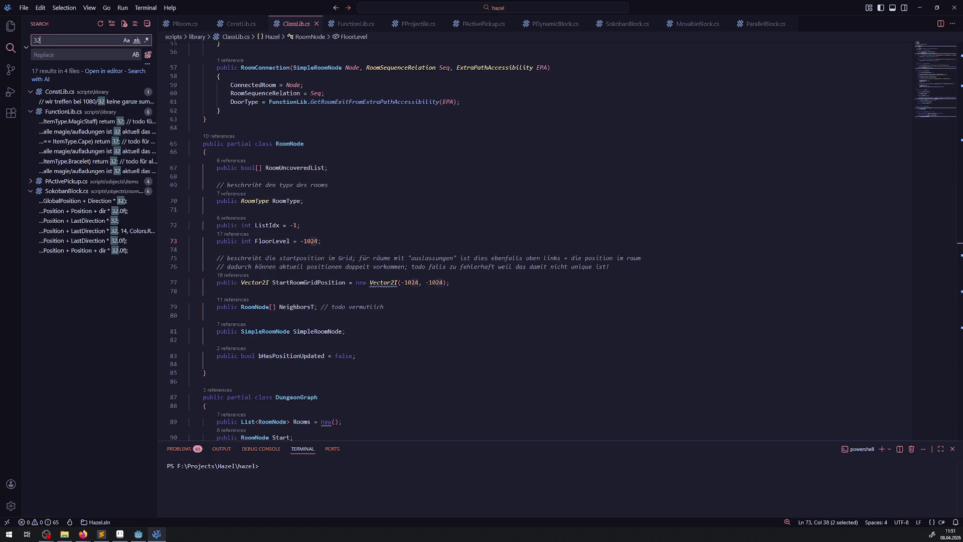
# Step: Check the TileEventManager.cs matches for 32, then jump to ConstLib's 1080/32 comment
pyautogui.scroll(-6, 109, 228)
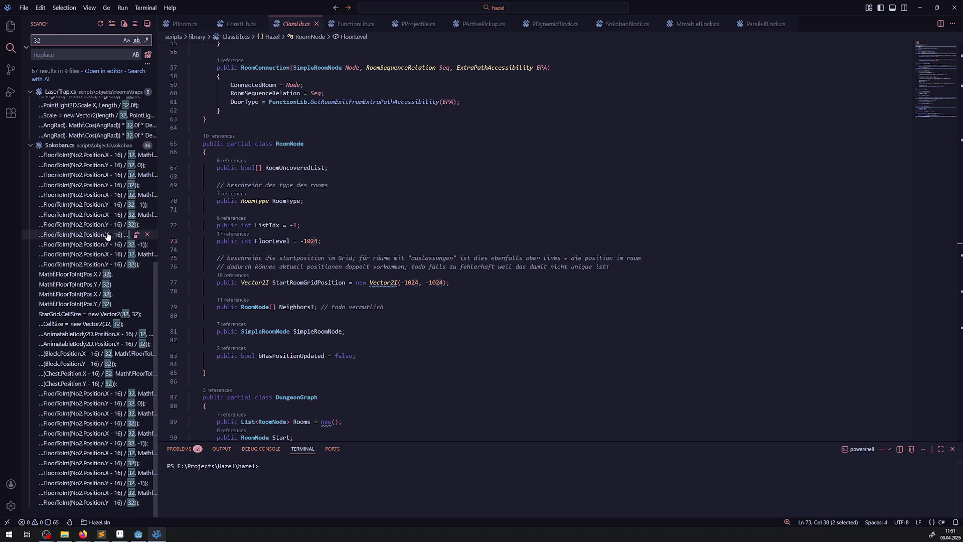
pyautogui.scroll(6, 100, 176)
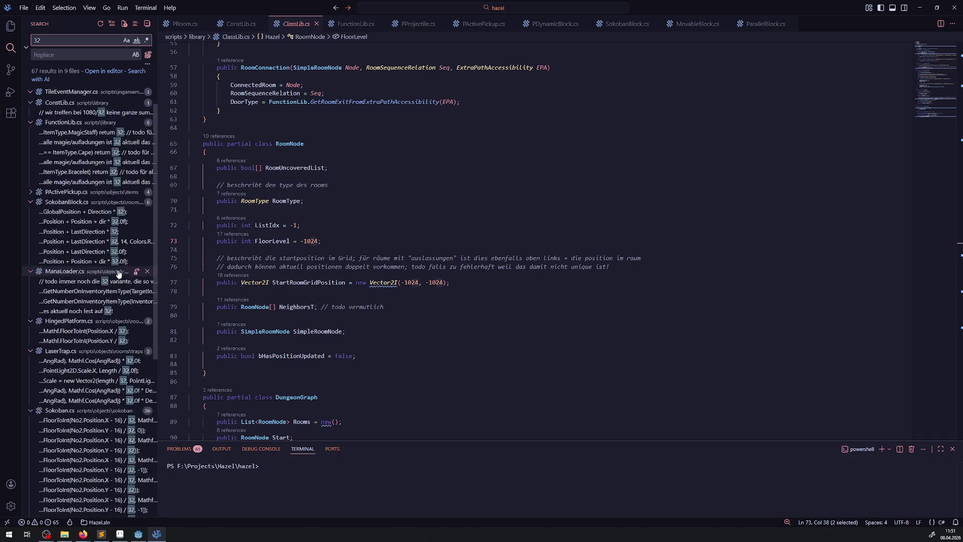
pyautogui.click(83, 102)
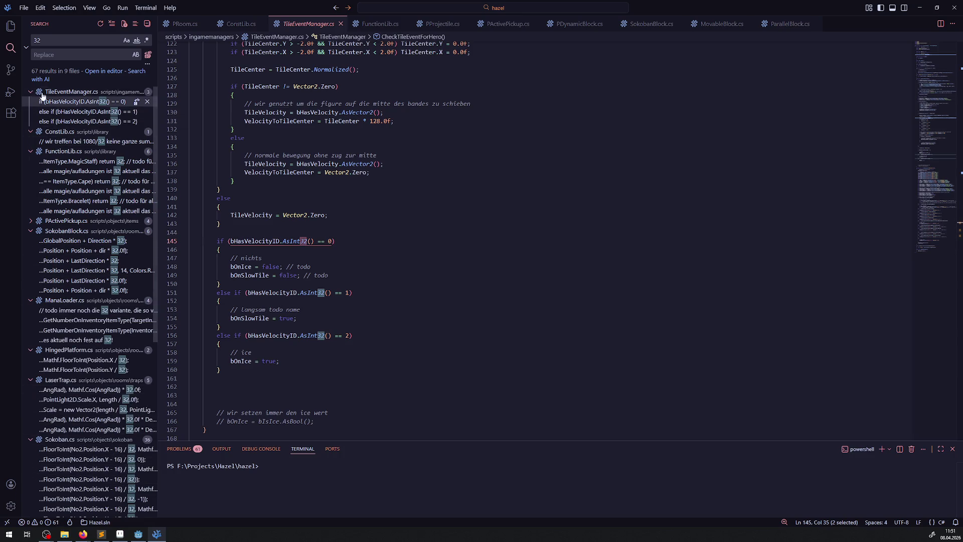
pyautogui.click(31, 92)
pyautogui.click(76, 112)
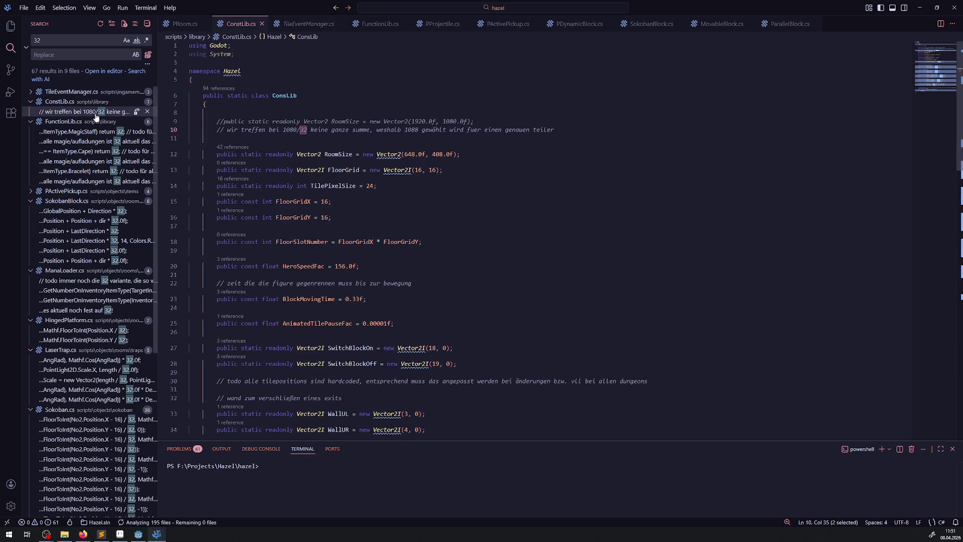
# Step: Delete the old commented 1920×1080 RoomSize line from ConstLib.cs
pyautogui.moveTo(567, 130); pyautogui.dragTo(192, 122)
pyautogui.hotkey('ctrl', '/')
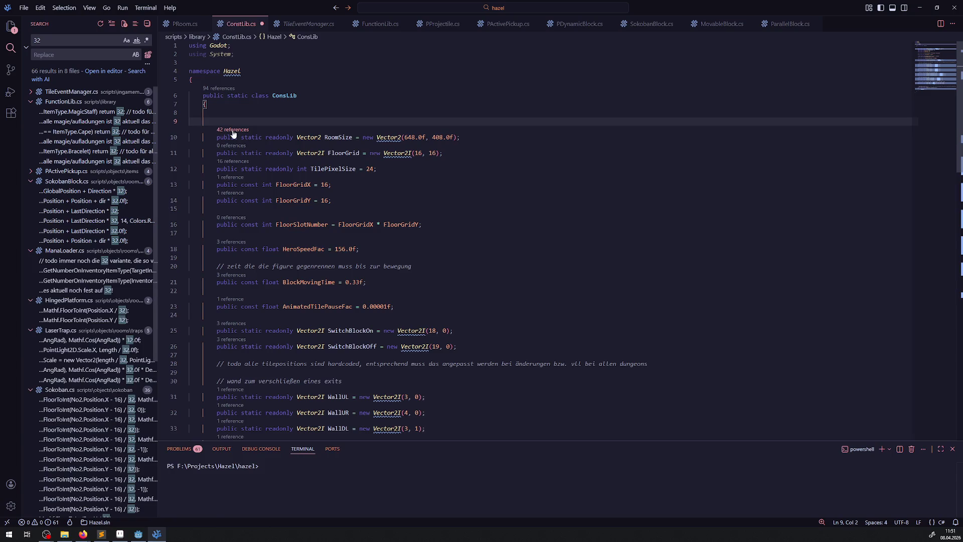
pyautogui.hotkey('ctrl', '/')
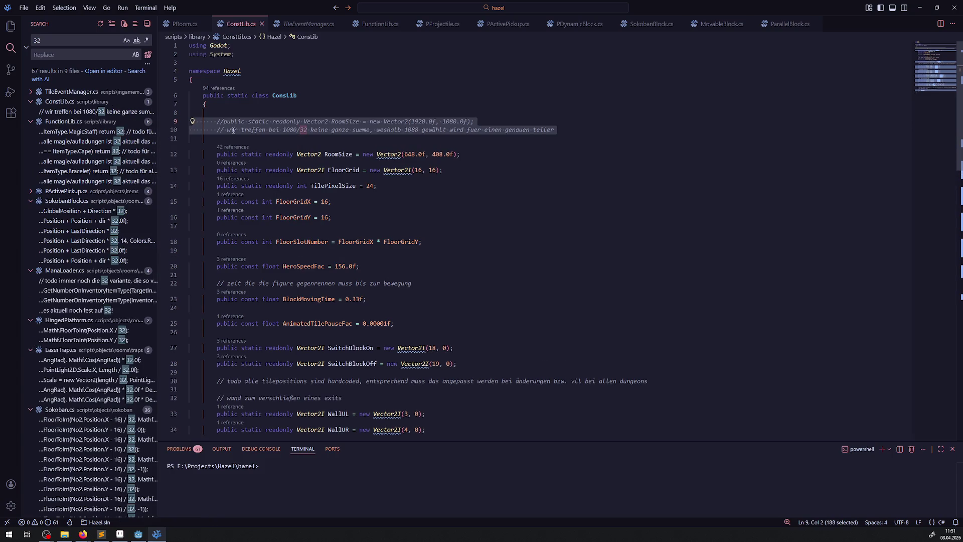
pyautogui.moveTo(476, 122); pyautogui.dragTo(183, 127)
pyautogui.press('BackSpace')
pyautogui.press('BackSpace')
pyautogui.press('BackSpace')
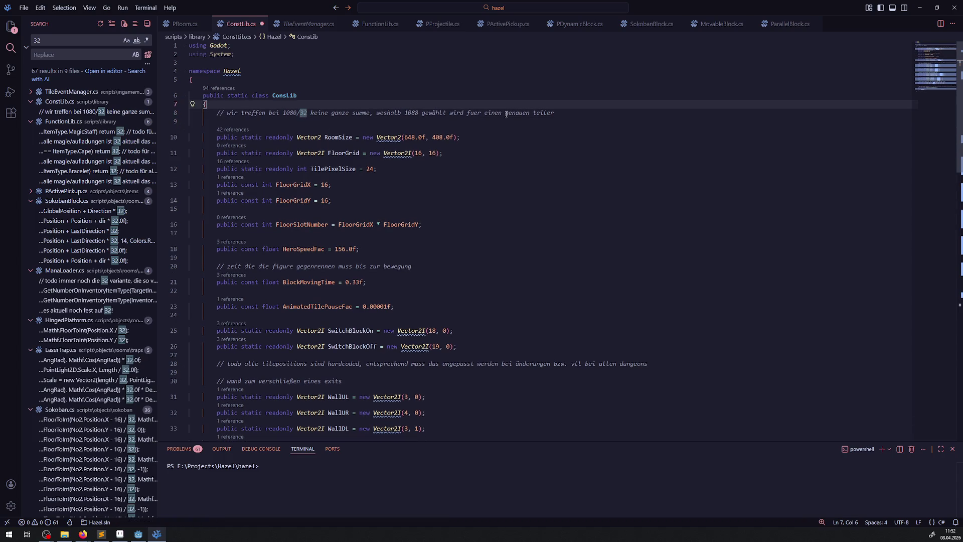
# Step: Rewrite the line 8 comment to '648, 408 entspricht der roomsize von 27'
pyautogui.moveTo(578, 115); pyautogui.dragTo(221, 113)
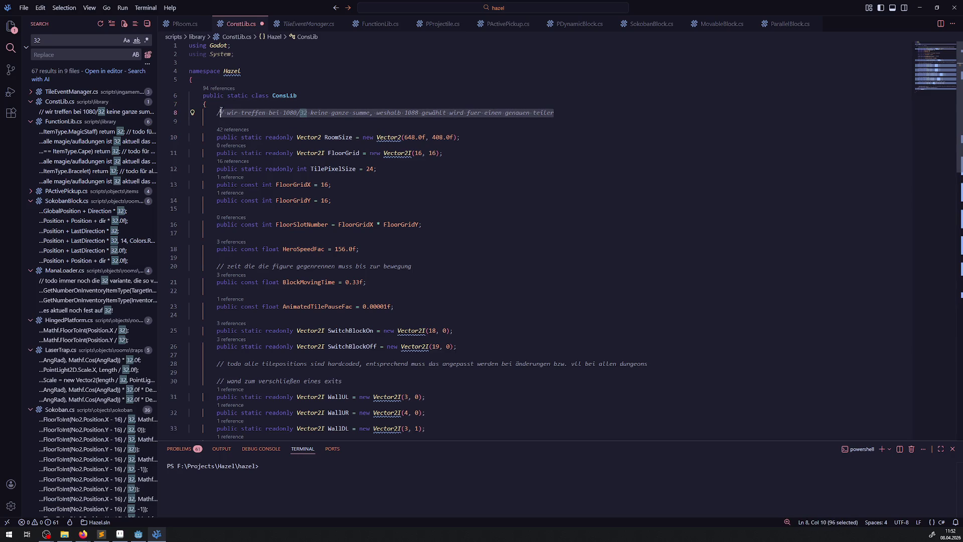
pyautogui.press('BackSpace')
pyautogui.write('648, 408 en')
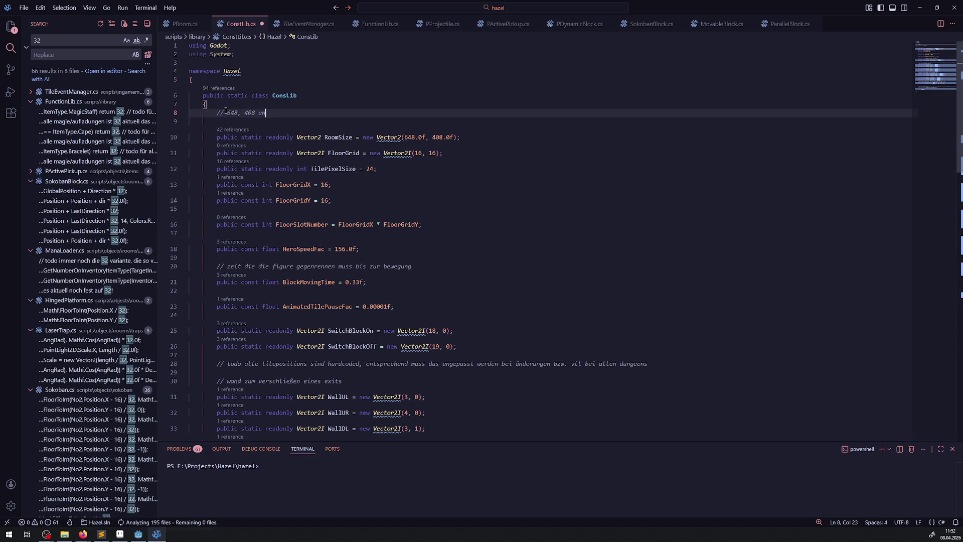
pyautogui.write('tspricht der roomsize von 27')
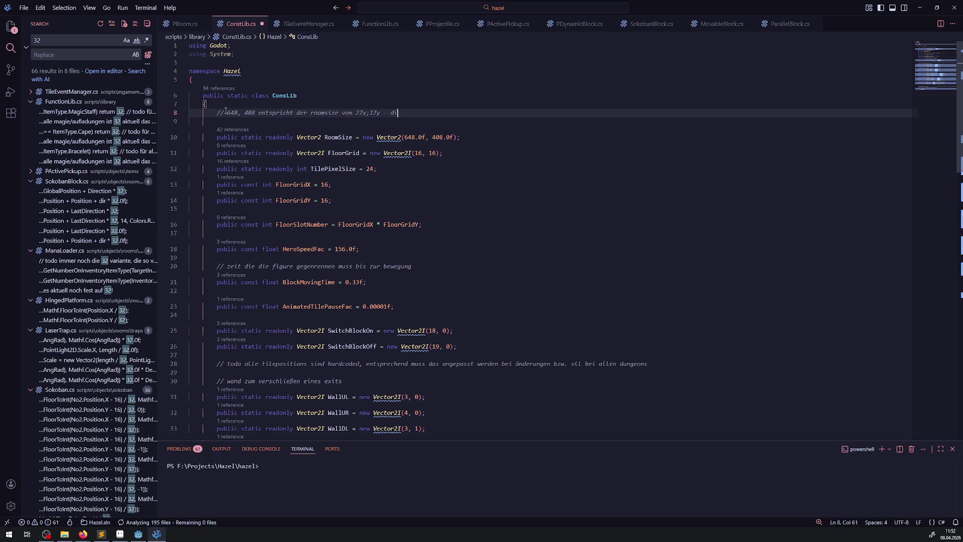
# Step: Finish the line-8 room-size comment (3-tile outer border, 21x11 interior), save, and remove the blank line below
pyautogui.write('einen ')
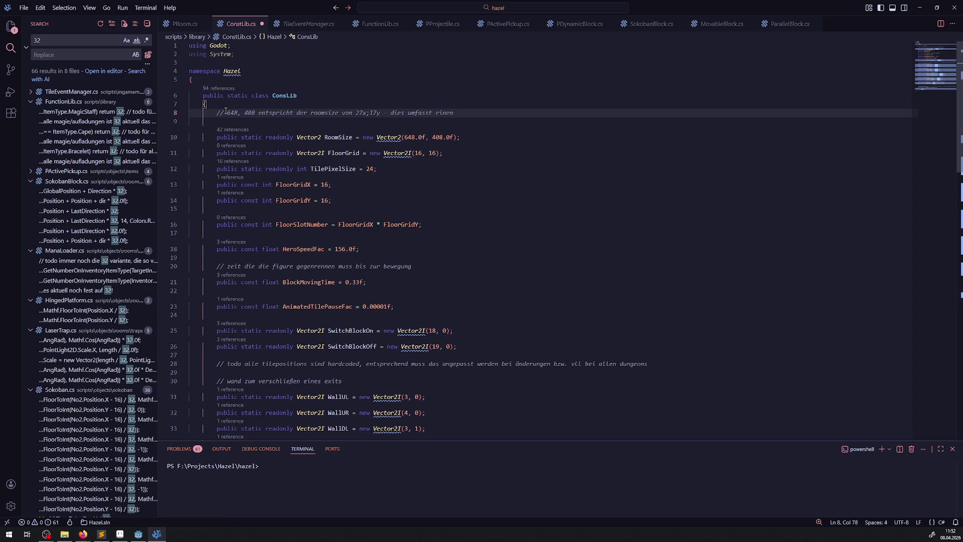
pyautogui.write('außenbe')
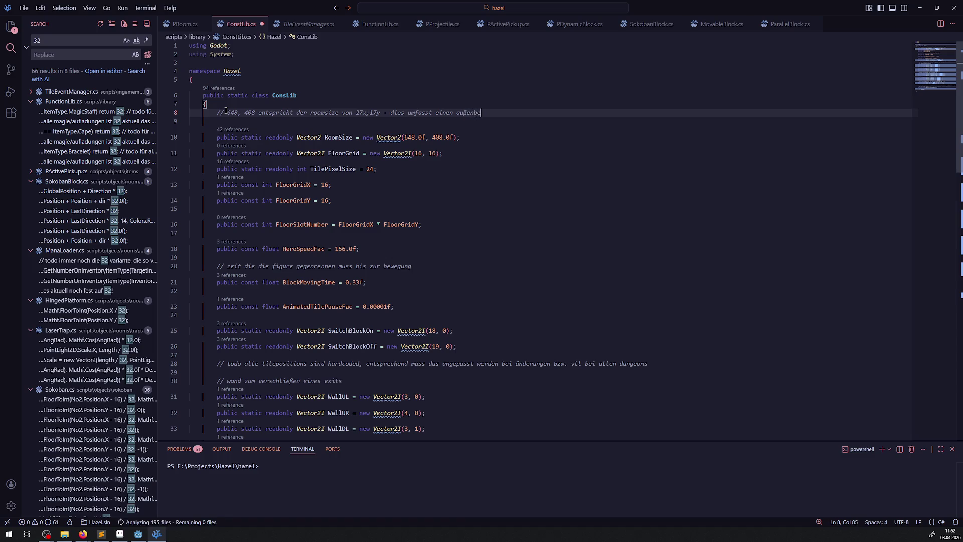
pyautogui.write('reich von 3')
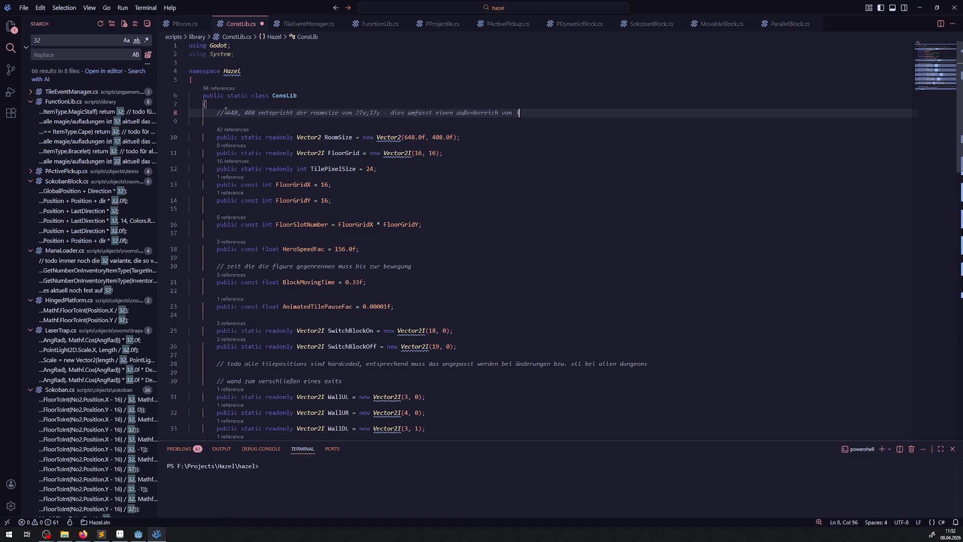
pyautogui.write(' iles s ')
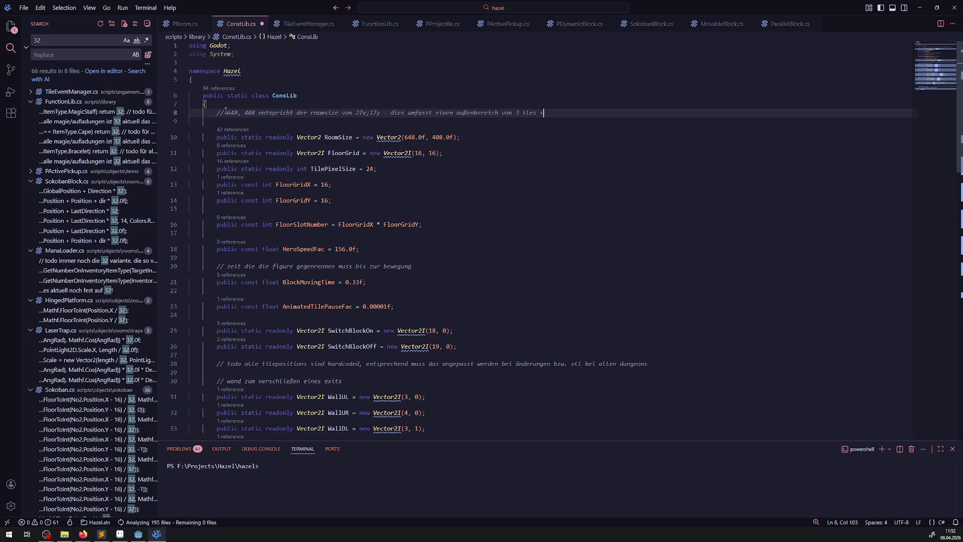
pyautogui.write('tiles stärke u')
pyautogui.write('nd einen innenbe')
pyautogui.write('reich von')
pyautogui.write('21x11')
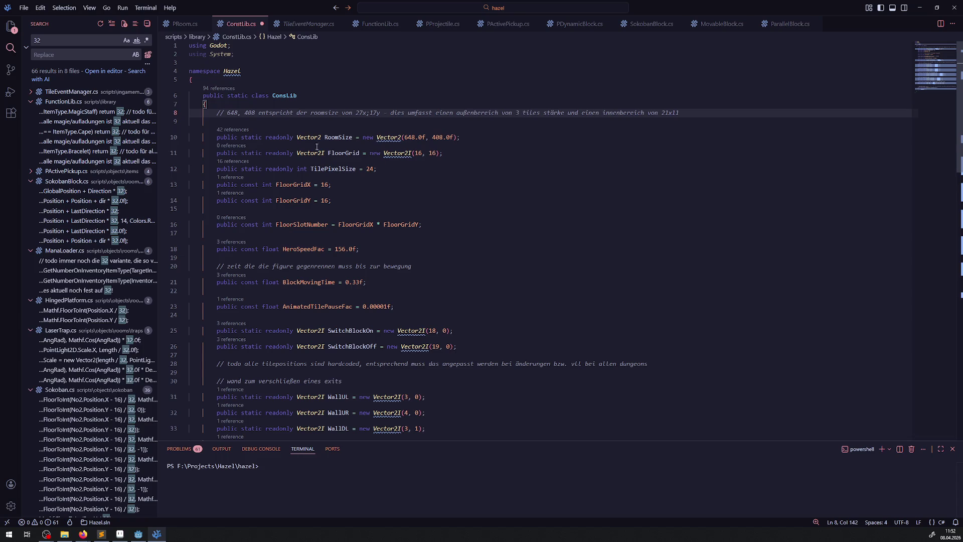
pyautogui.hotkey('ctrl', 's')
pyautogui.press('Delete')
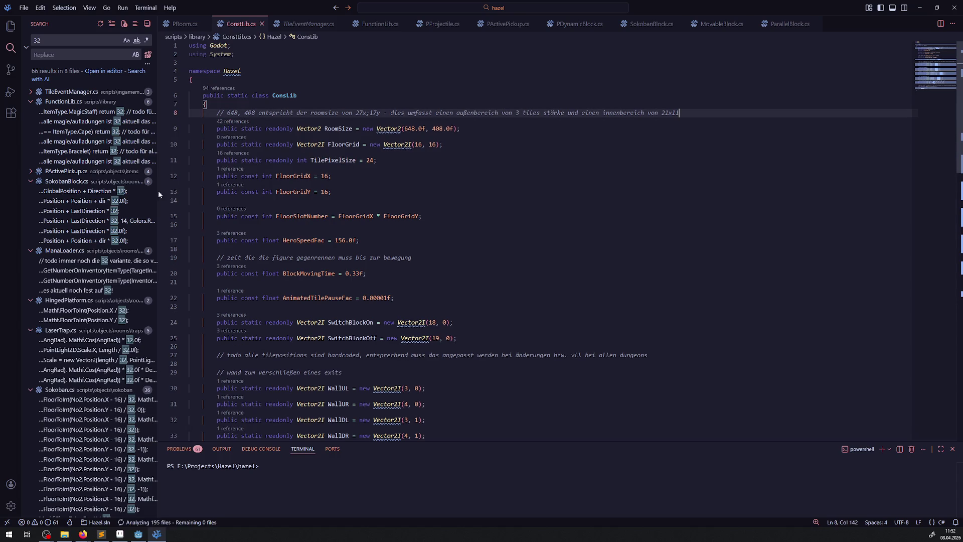
# Step: Replace the 24.0f on PActivePickup.cs line 36 with ConsLib.TilePixelSize
pyautogui.click(89, 111)
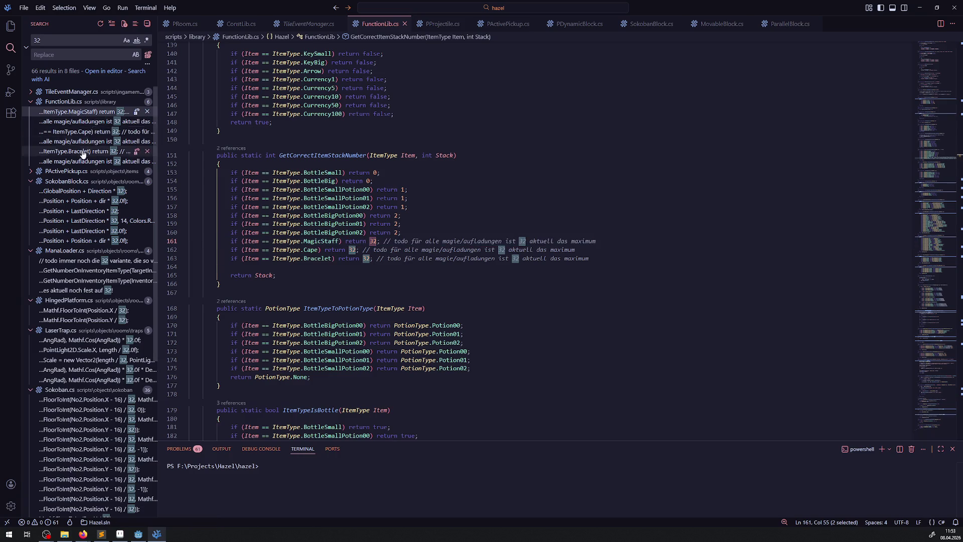
pyautogui.click(29, 102)
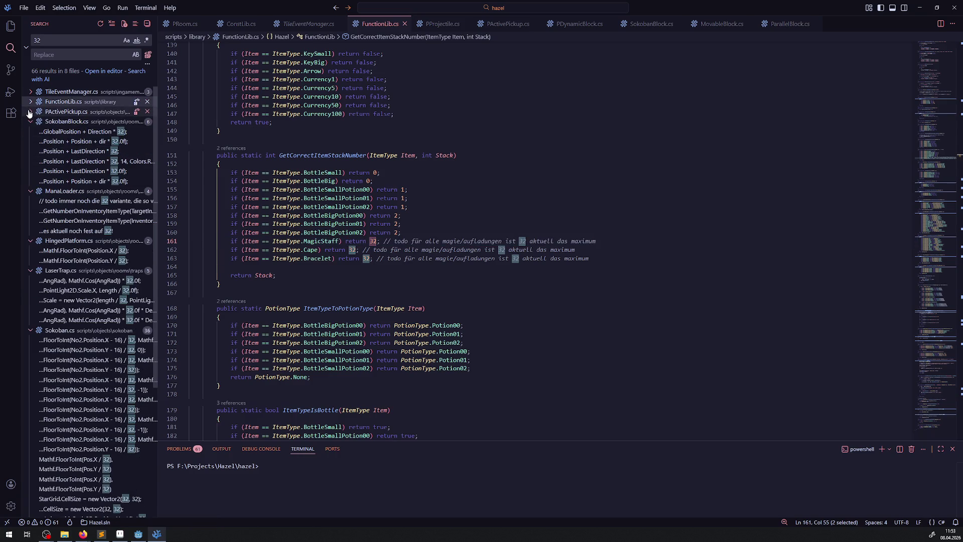
pyautogui.click(31, 111)
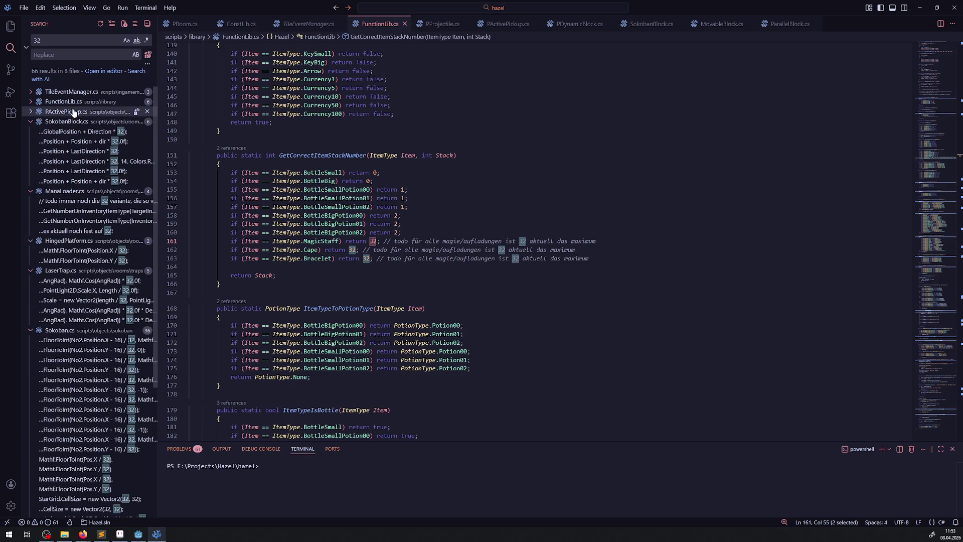
pyautogui.click(80, 121)
pyautogui.moveTo(345, 258); pyautogui.dragTo(363, 258)
pyautogui.write('ConsLib.TilePixelSize')
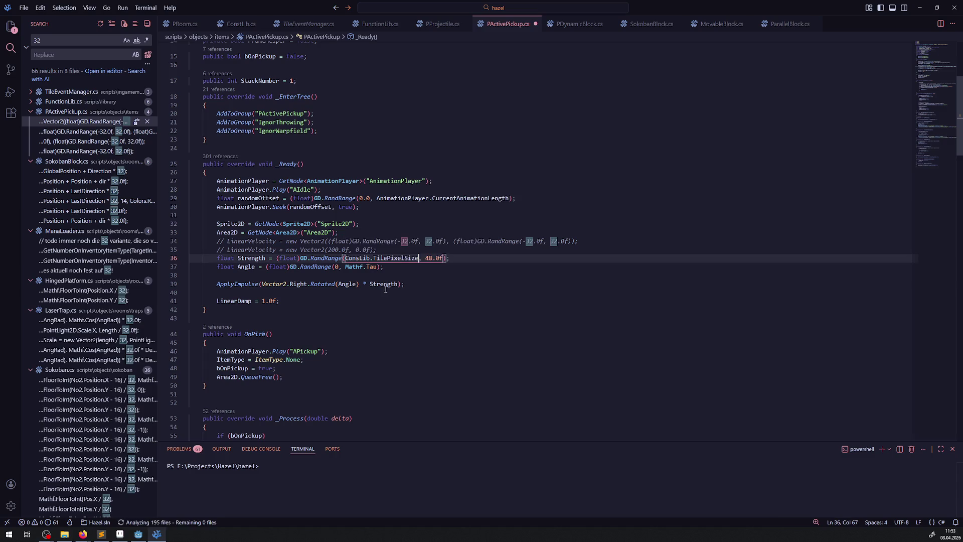
# Step: In SokobanBlock.cs, replace the hard-coded 32 values on lines 165 and 219 with ConsLib.TilePixelSize and save
pyautogui.click(31, 112)
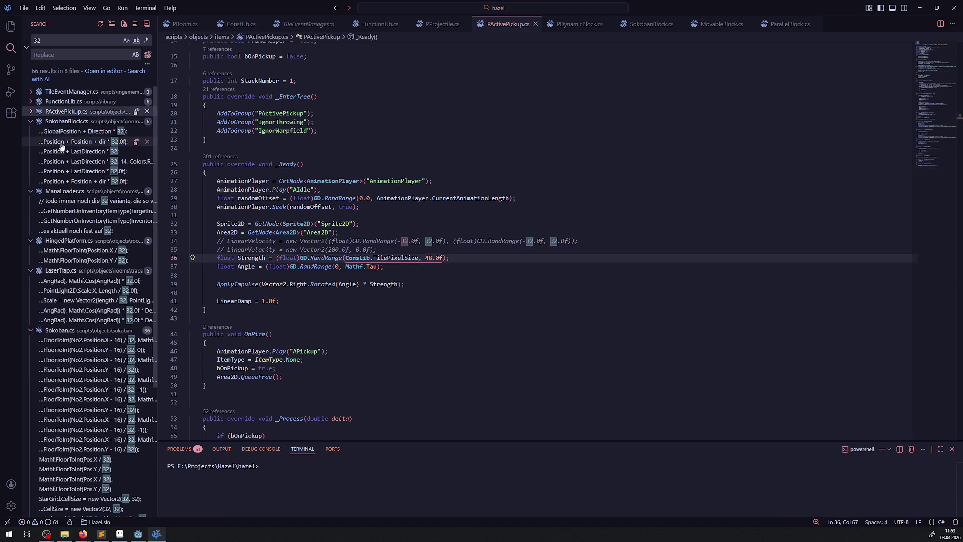
pyautogui.click(43, 133)
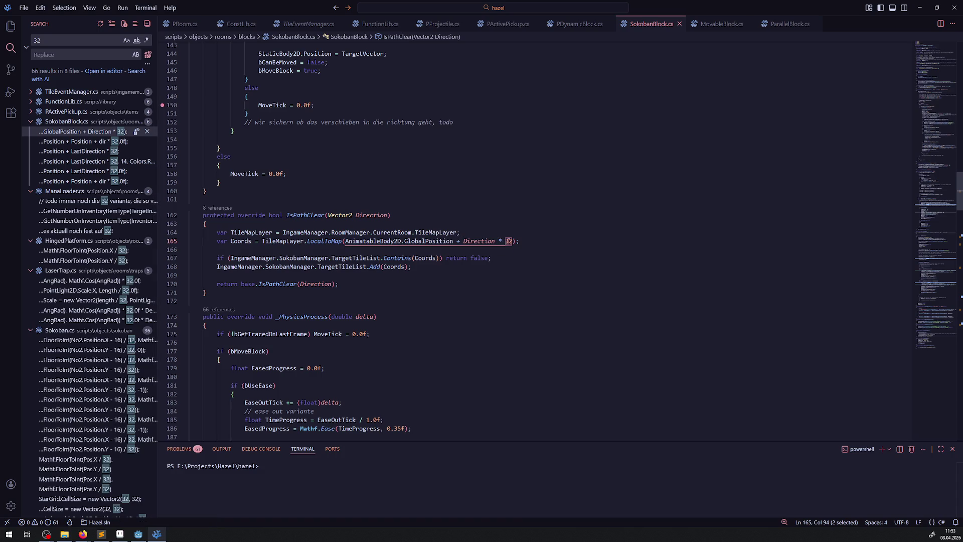
pyautogui.write('ConsLib.TilePixelSize')
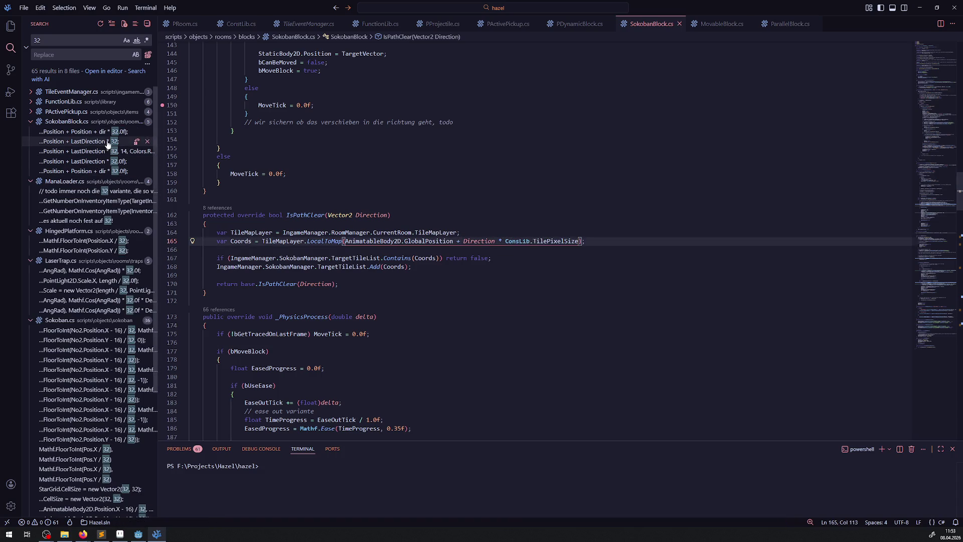
pyautogui.click(100, 132)
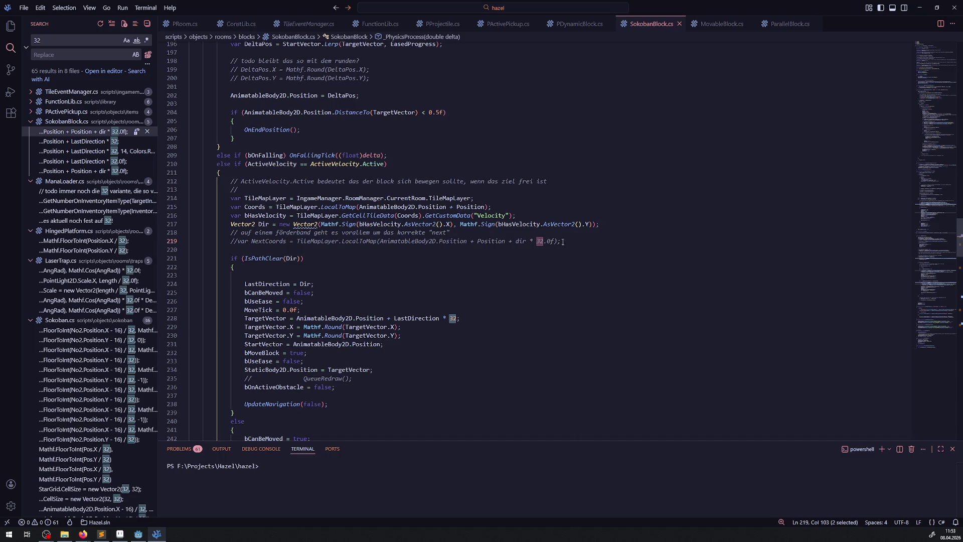
pyautogui.hotkey('shift', 'Right')
pyautogui.hotkey('shift', 'Right')
pyautogui.hotkey('shift', 'Right')
pyautogui.press('Delete')
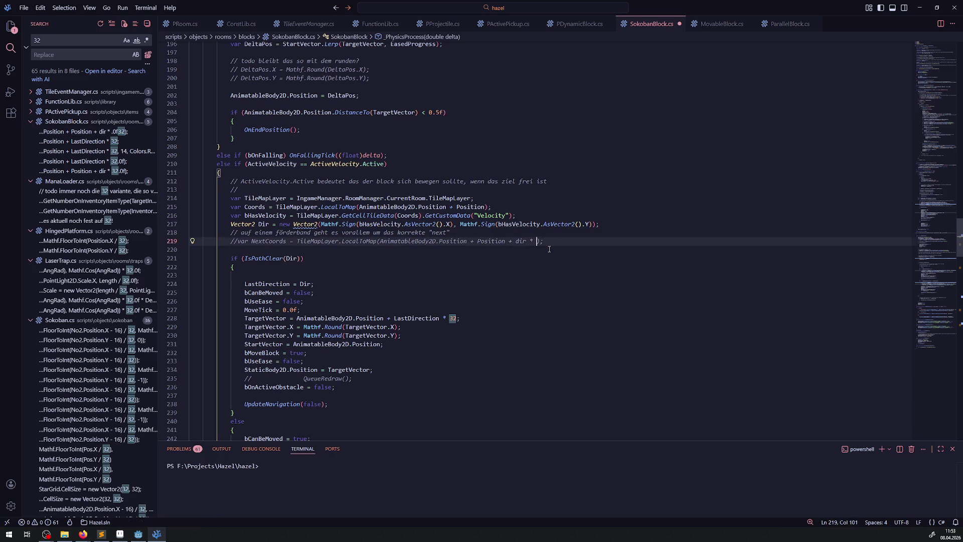
pyautogui.write('ConsLib.TilePixelSize')
pyautogui.hotkey('ctrl', 's')
# Step: Replace the 32 on line 228 and the 32.0f on line 305 with ConsLib.TilePixelSize, saving each
pyautogui.click(113, 134)
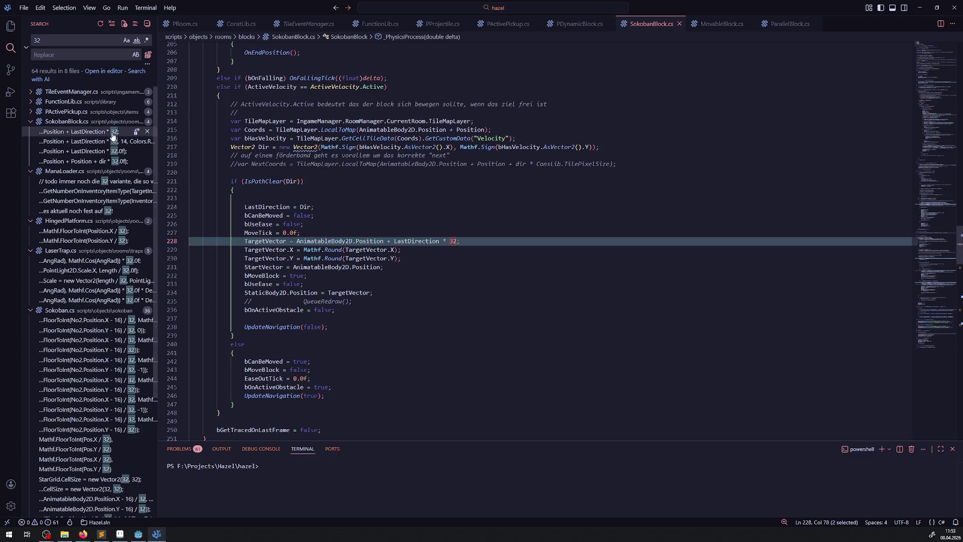
pyautogui.write('ConsLib.TilePixelSize')
pyautogui.hotkey('ctrl', 's')
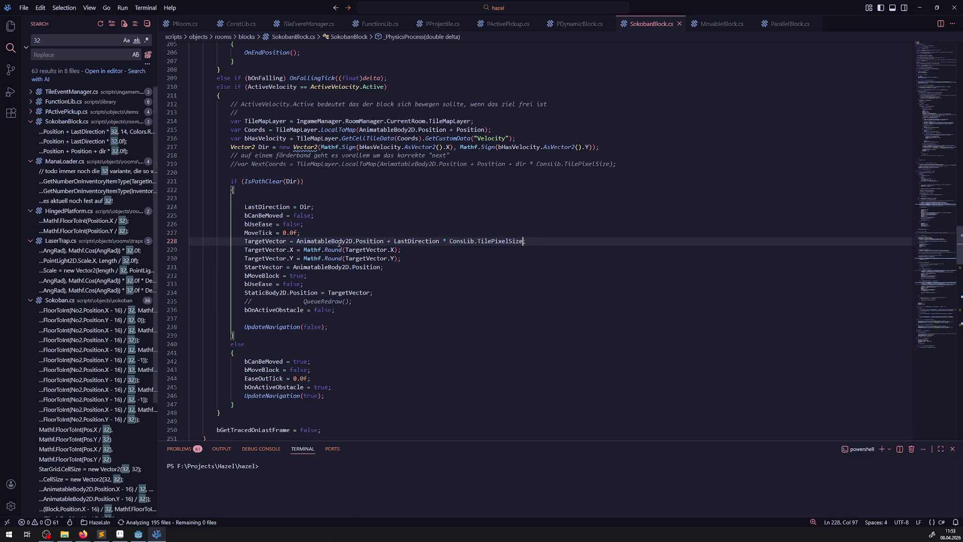
pyautogui.click(98, 142)
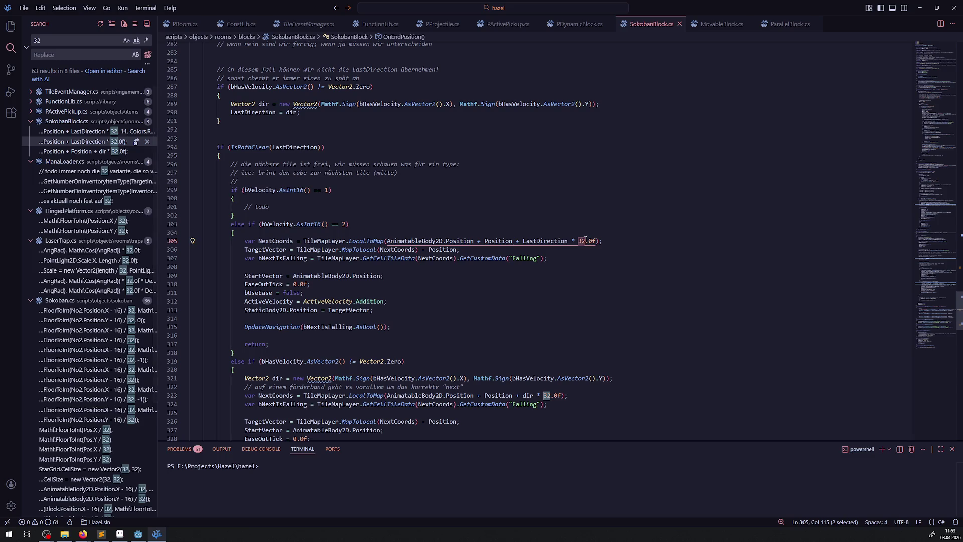
pyautogui.moveTo(583, 241); pyautogui.dragTo(595, 241)
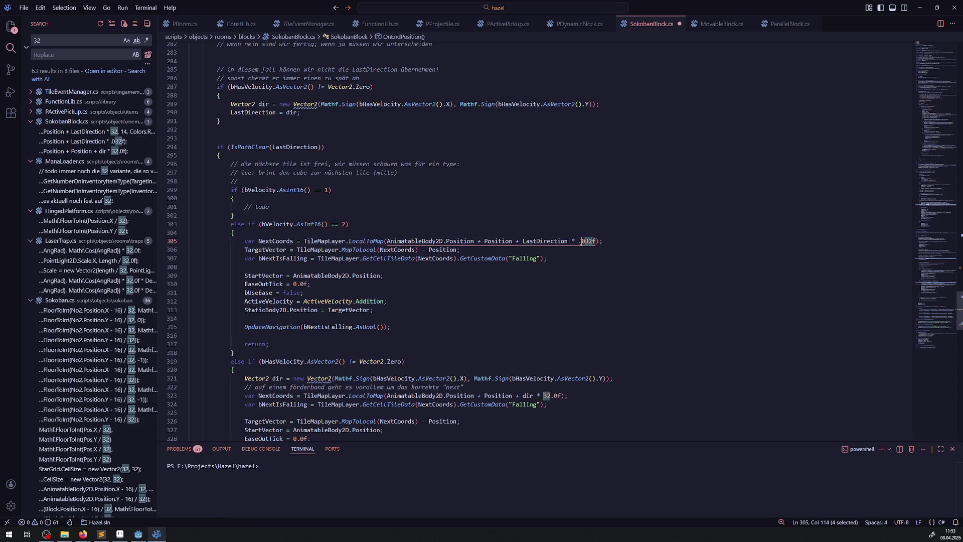
pyautogui.write('ConsLib.TilePixelSize')
pyautogui.hotkey('ctrl', 's')
pyautogui.click(273, 207)
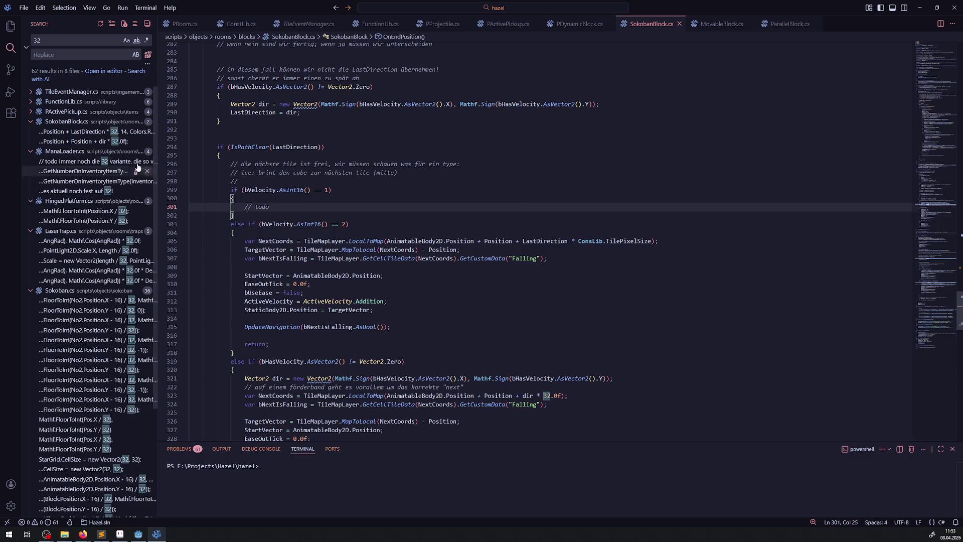
# Step: Replace the 32 values on lines 323 and 255 with ConsLib.TilePixelSize and save SokobanBlock.cs
pyautogui.click(107, 143)
pyautogui.moveTo(542, 242); pyautogui.dragTo(554, 241)
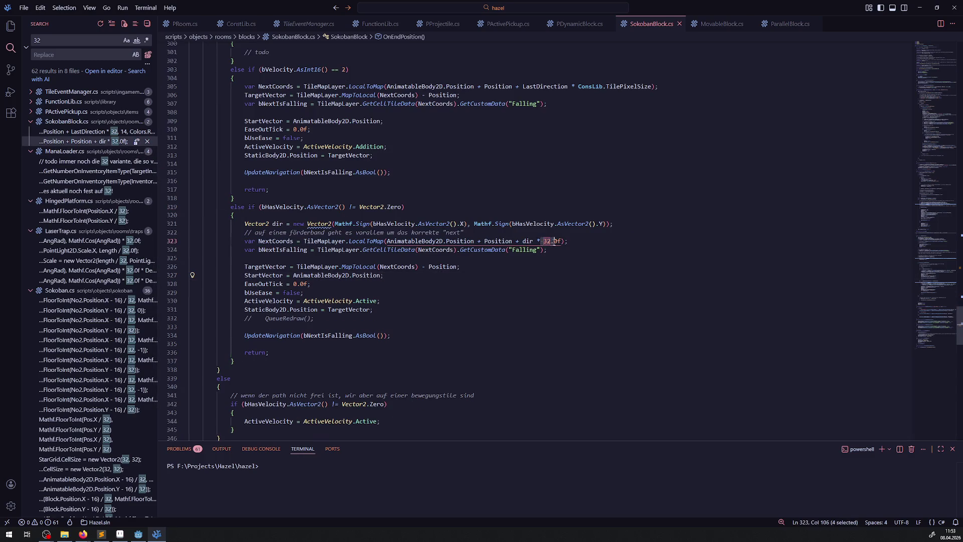
pyautogui.write('ConsLib.TilePixelSize')
pyautogui.hotkey('ctrl', 's')
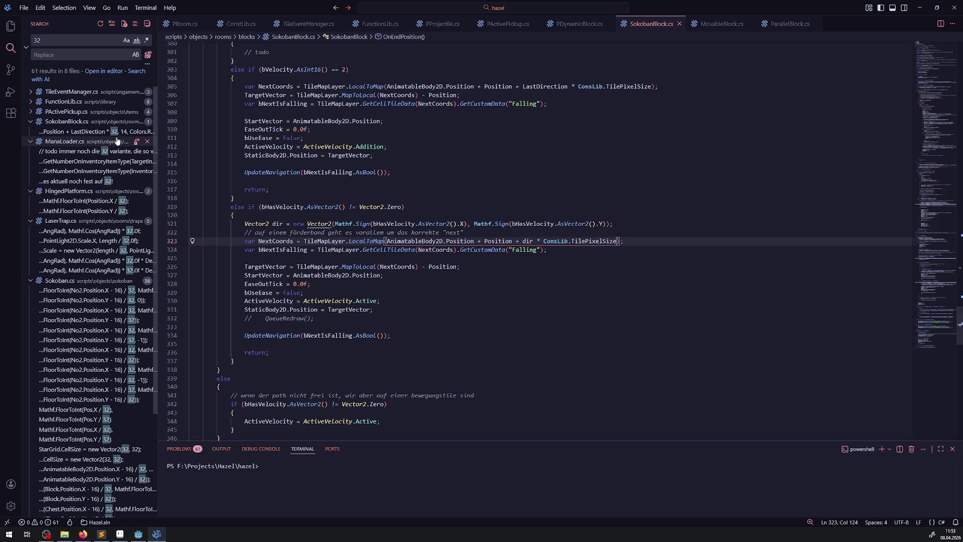
pyautogui.click(90, 131)
pyautogui.press('Down')
pyautogui.doubleClick(425, 241)
pyautogui.write('ConsLib.TilePixelSize')
pyautogui.hotkey('ctrl', 's')
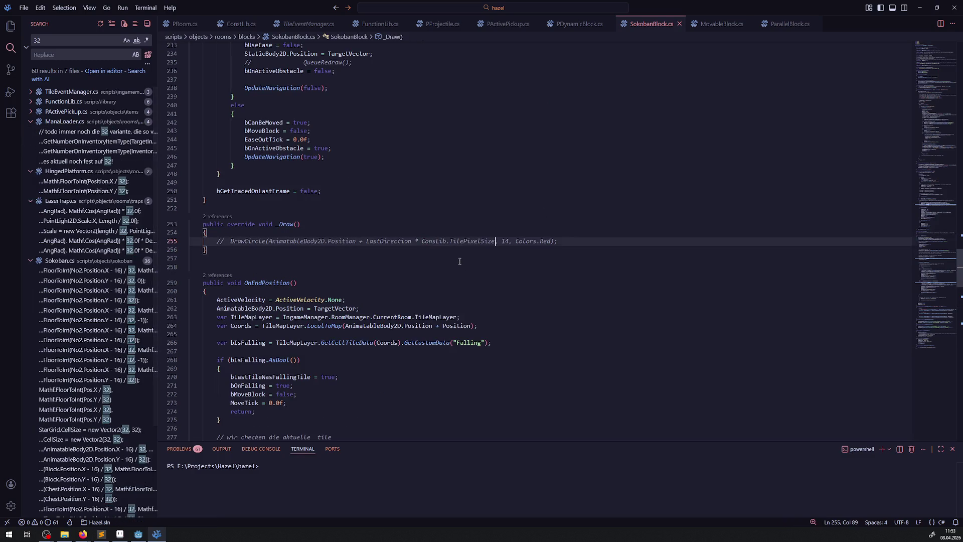
pyautogui.click(78, 145)
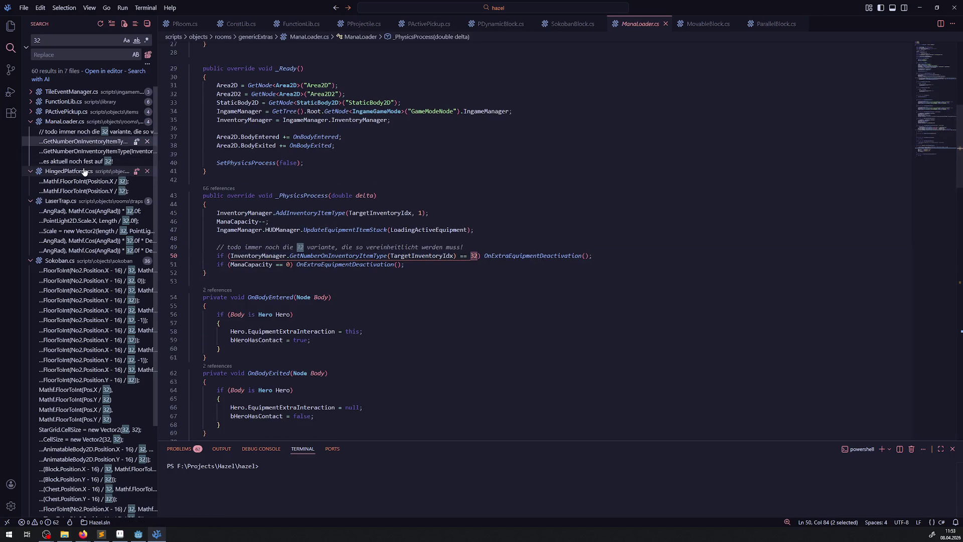
# Step: Replace the 32 on HingedPlatform.cs lines 56 and 60 with ConsLib.TilePixelSize
pyautogui.click(80, 151)
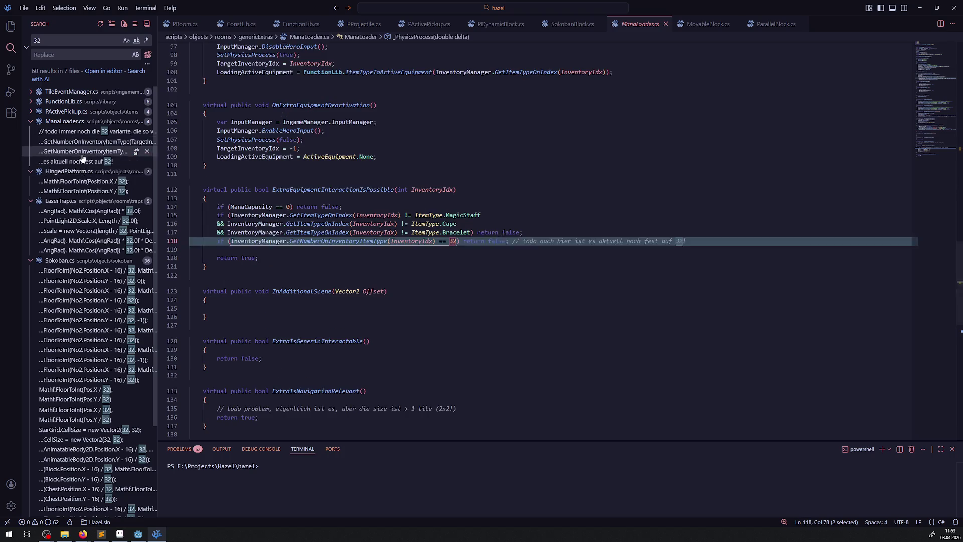
pyautogui.click(79, 161)
pyautogui.click(30, 123)
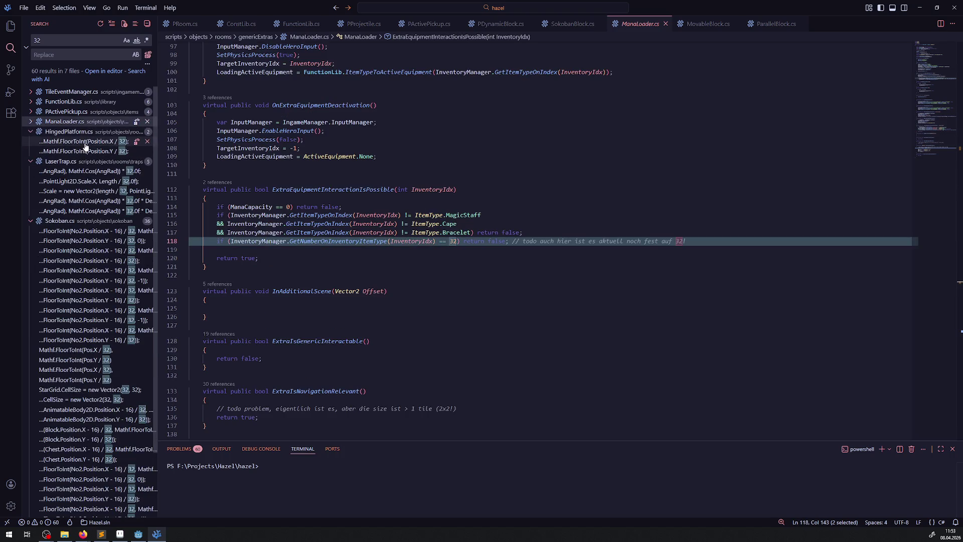
pyautogui.click(84, 142)
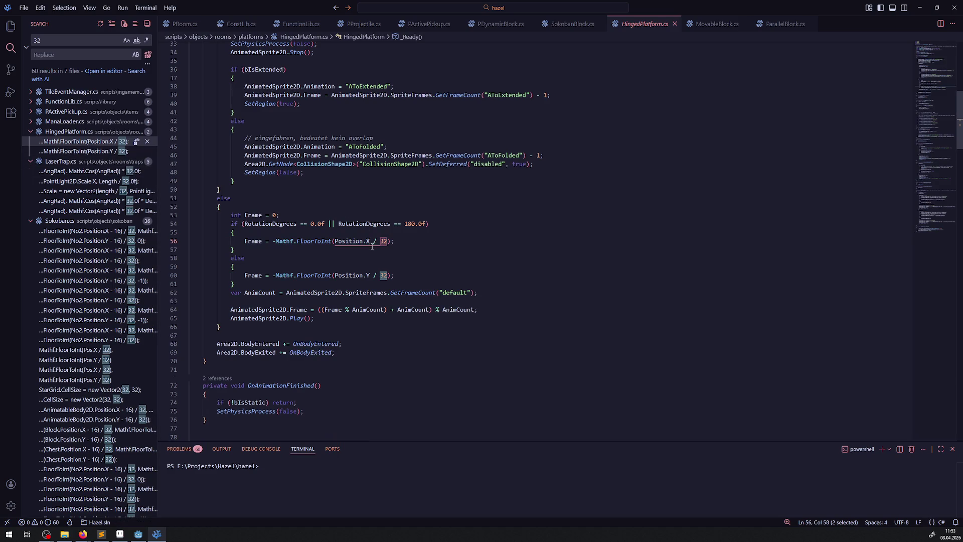
pyautogui.click(376, 246)
pyautogui.moveTo(380, 241); pyautogui.dragTo(384, 242)
pyautogui.write('ConsLib.TilePixelSize')
pyautogui.doubleClick(383, 275)
pyautogui.write('ConsLib.TilePixelSize')
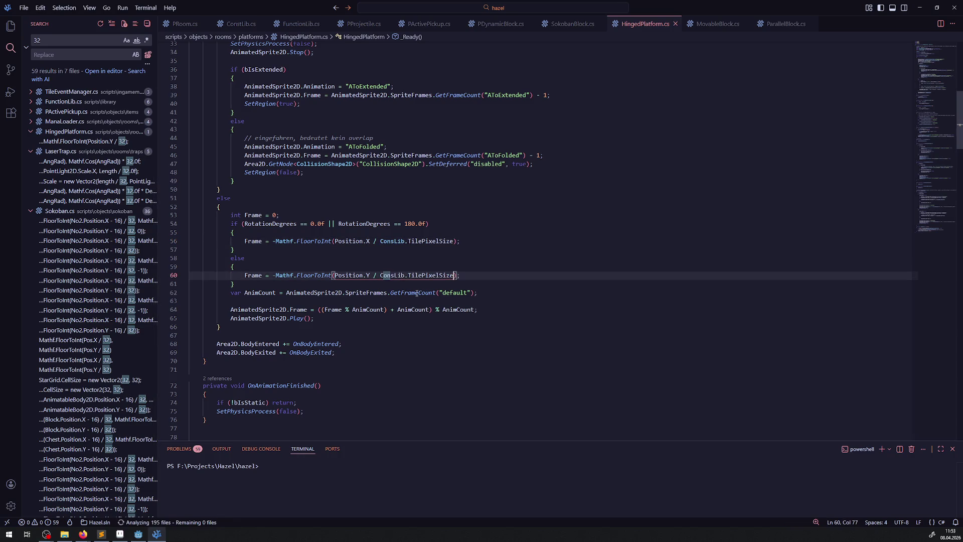
pyautogui.moveTo(410, 290)
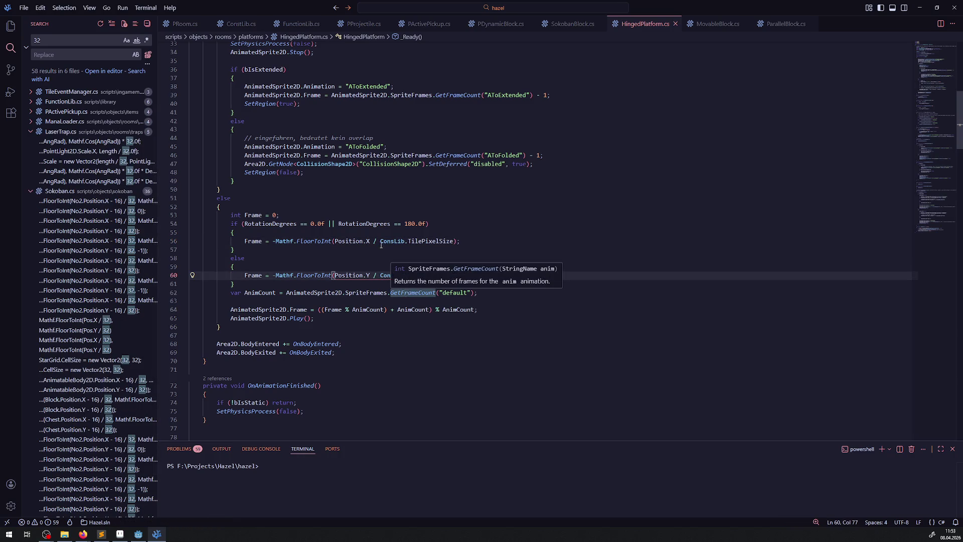
# Step: In LaserTrap.cs, change the 32.0f on line 102 to ConsLib.TilePixelSize and save
pyautogui.click(86, 144)
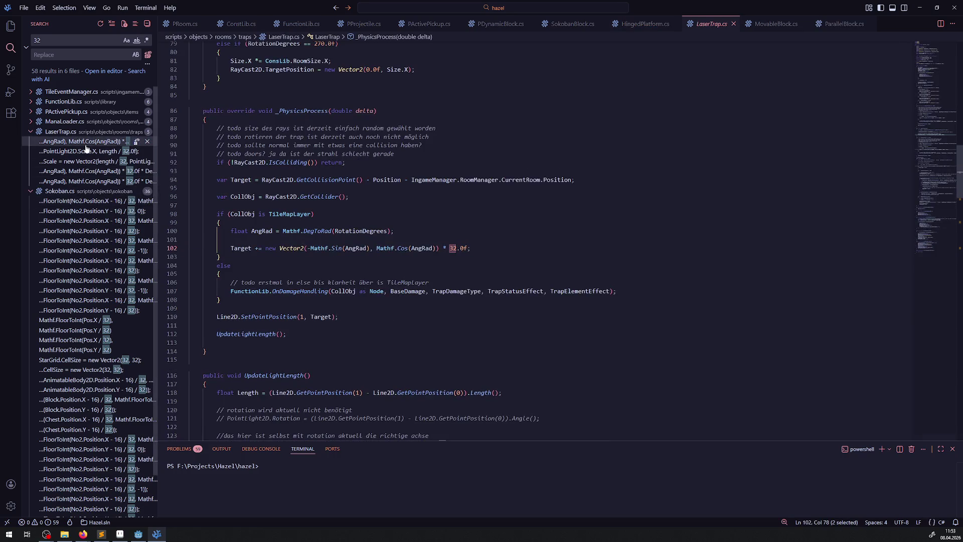
pyautogui.click(450, 248)
pyautogui.press('Delete')
pyautogui.press('Delete')
pyautogui.press('Delete')
pyautogui.write('ConsLib.TilePixelSize')
pyautogui.hotkey('ctrl', 's')
# Step: Replace the 32 values on lines 124 and 125 with ConsLib.TilePixelSize, saving the file
pyautogui.click(85, 141)
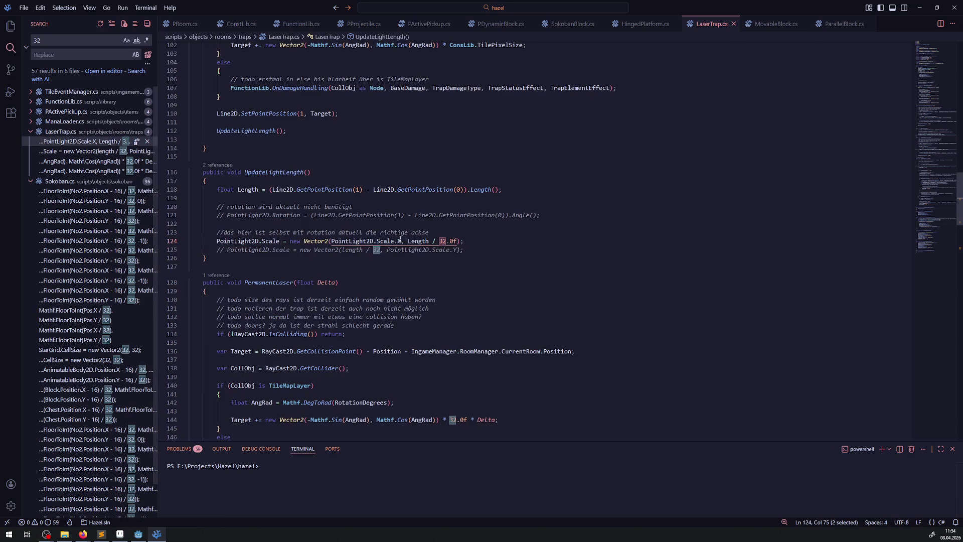
pyautogui.moveTo(440, 241); pyautogui.dragTo(456, 241)
pyautogui.write('ConsLib.TilePixelSize')
pyautogui.hotkey('ctrl', 's')
pyautogui.click(371, 243)
pyautogui.press('Down')
pyautogui.press('Down')
pyautogui.moveTo(372, 241); pyautogui.dragTo(377, 241)
pyautogui.write('ConsLib.TilePixelSize')
pyautogui.press('Delete')
# Step: Replace the 32.0f on lines 144 and 166 with ConsLib.TilePixelSize and save LaserTrap.cs
pyautogui.click(75, 141)
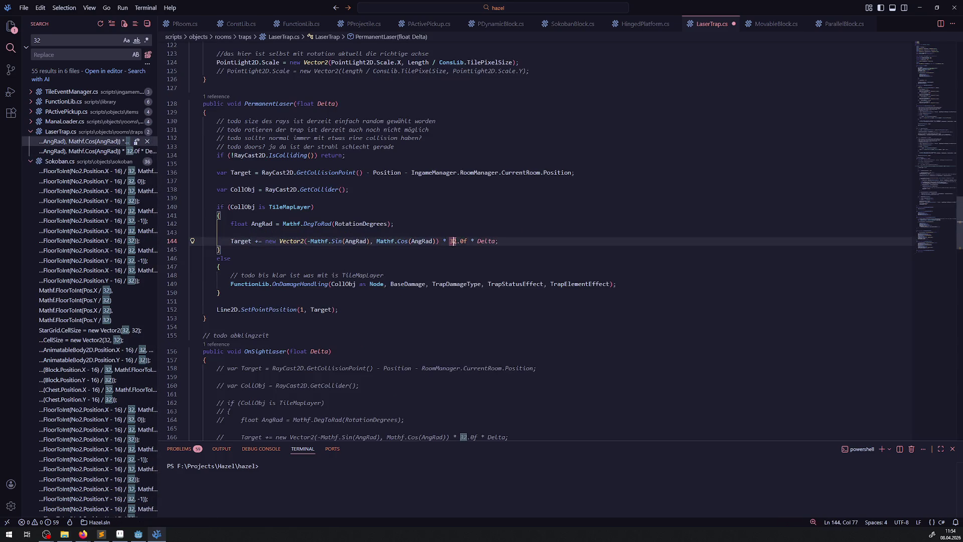
pyautogui.hotkey('ctrl', 'shift', 'Right')
pyautogui.hotkey('ctrl', 'shift', 'Right')
pyautogui.write('ConsLib.TilePixelSize')
pyautogui.hotkey('ctrl', 's')
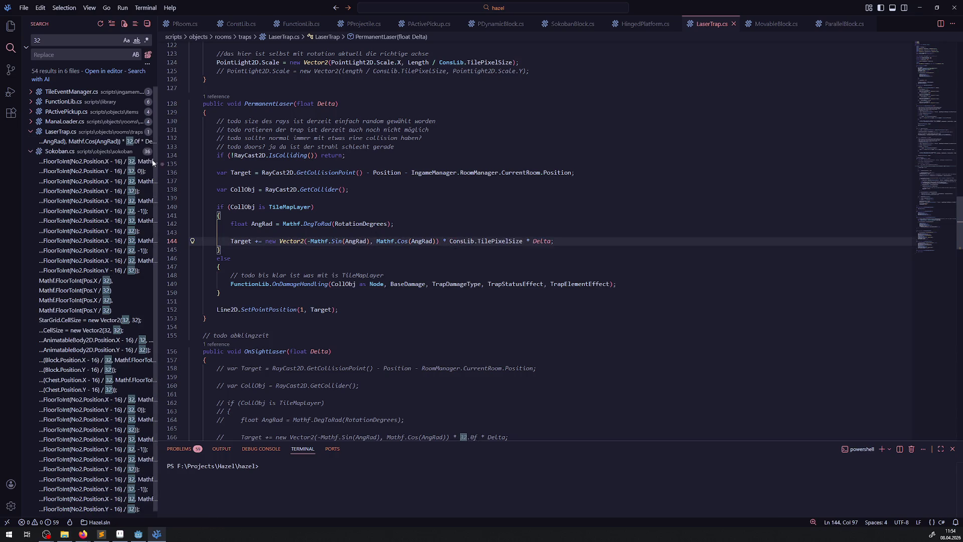
pyautogui.click(89, 142)
pyautogui.hotkey('ctrl', 'shift', 'Right')
pyautogui.write('ConsLib.TilePixelSize')
pyautogui.hotkey('ctrl', 's')
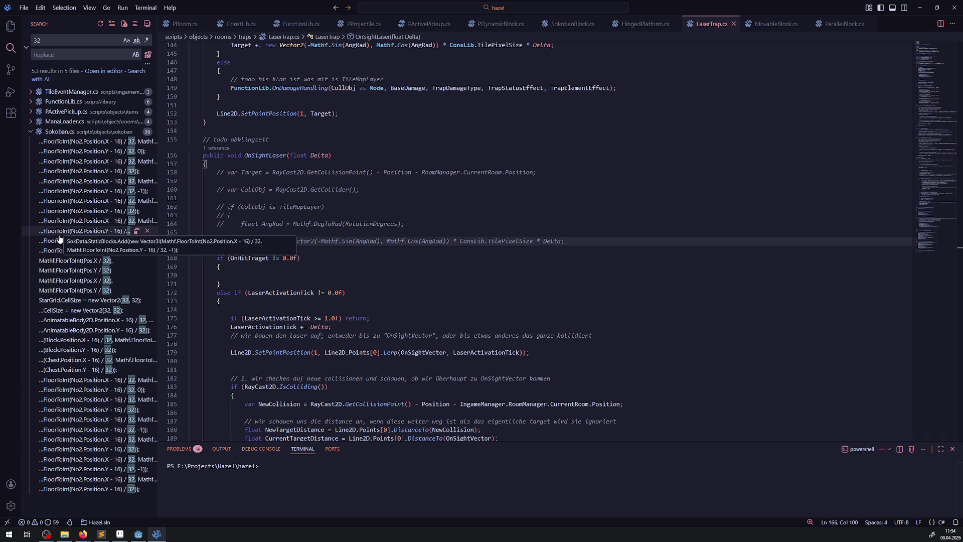
pyautogui.click(60, 143)
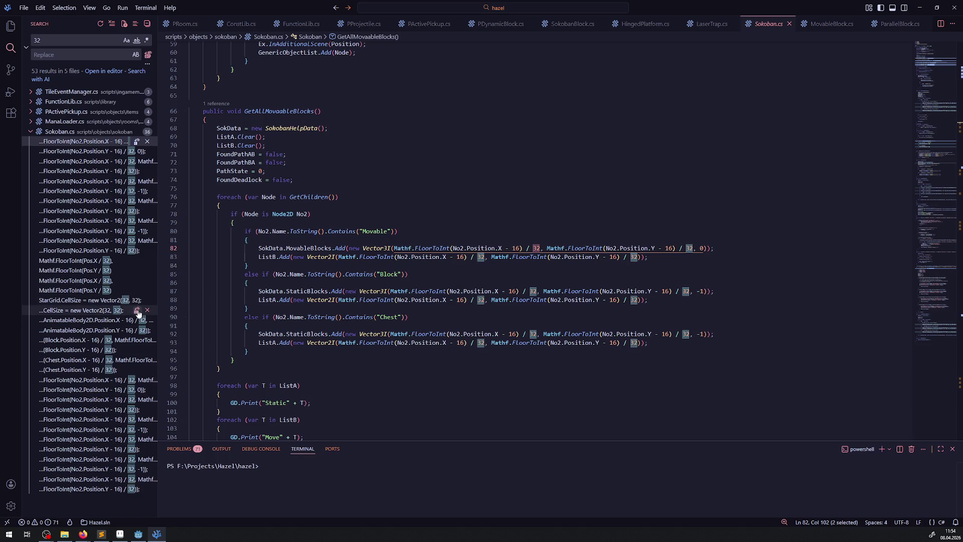
# Step: On Sokoban.cs line 195, make the Movable X offset ConsLib.TilePixelSize/2 and the divisor ConsLib.TilePixelSize, then save
pyautogui.click(112, 331)
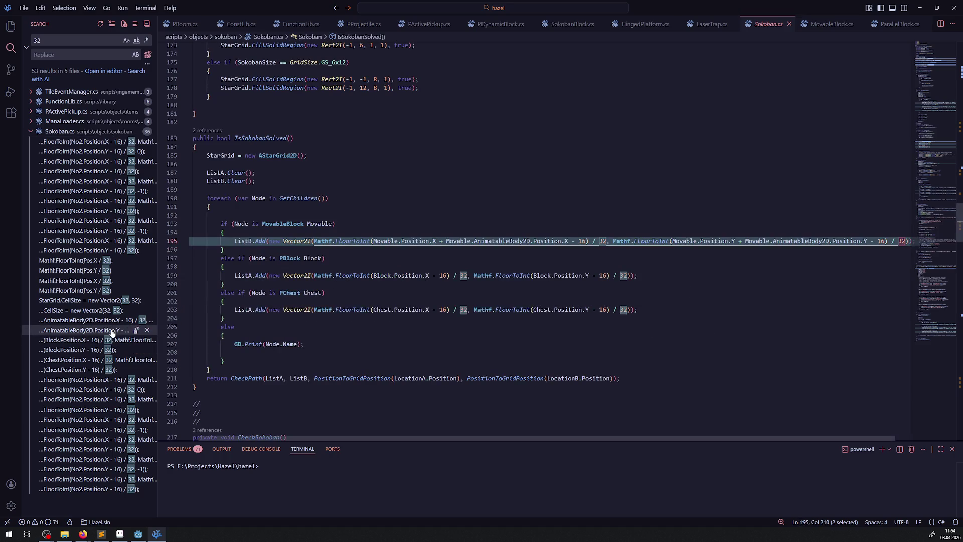
pyautogui.click(585, 242)
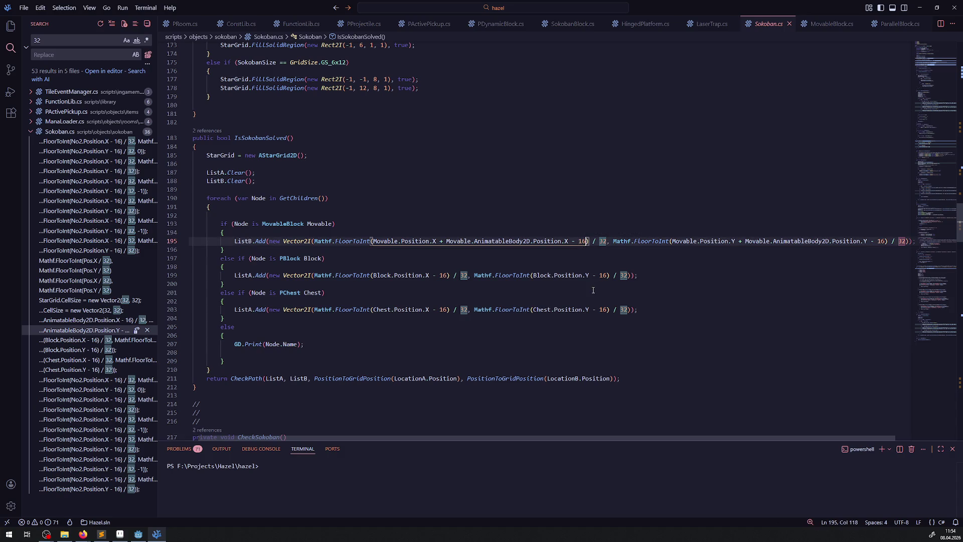
pyautogui.press('BackSpace')
pyautogui.write('2')
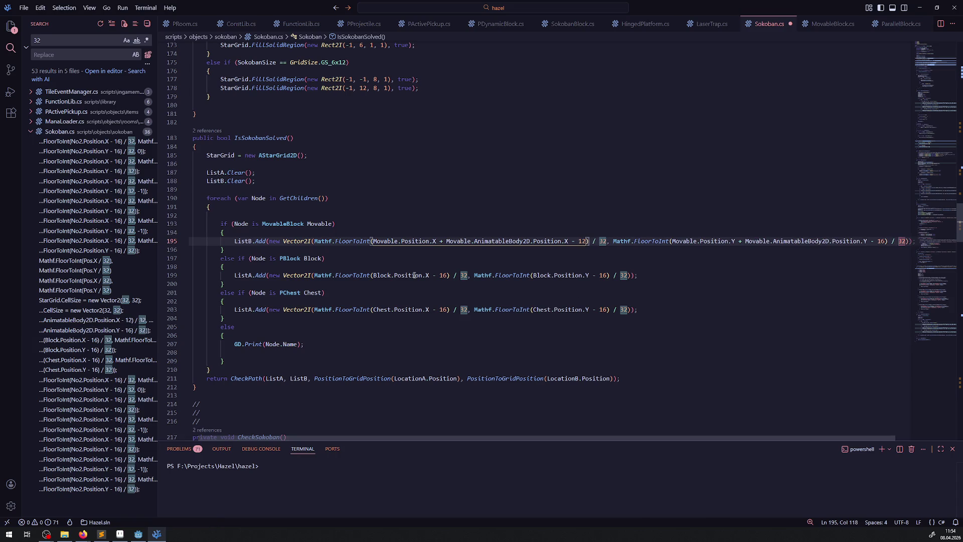
pyautogui.press('BackSpace')
pyautogui.press('BackSpace')
pyautogui.write('()')
pyautogui.write('ConsLib.TilePixelSize/2')
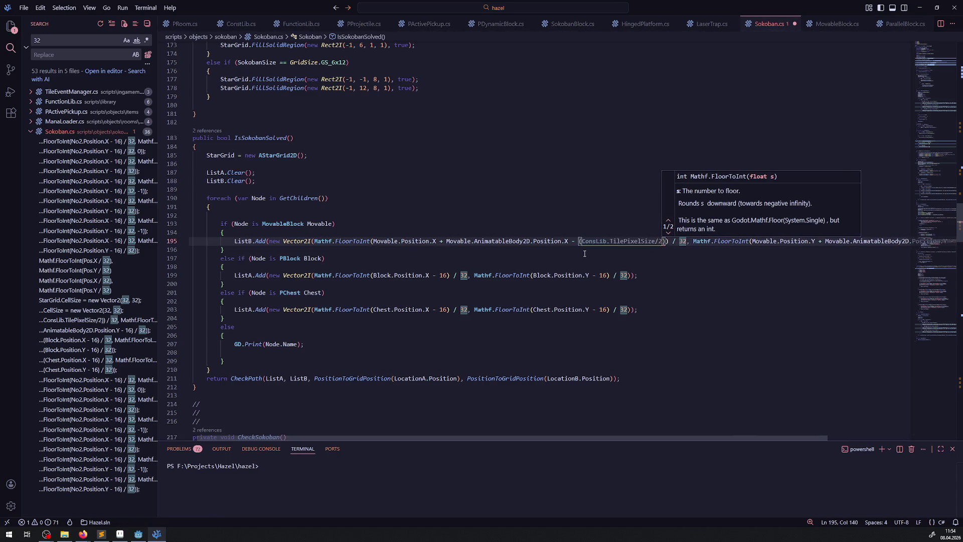
pyautogui.hotkey('ctrl', 's')
pyautogui.doubleClick(691, 241)
pyautogui.write('ConsLib.TilePixelSize')
pyautogui.hotkey('ctrl', 's')
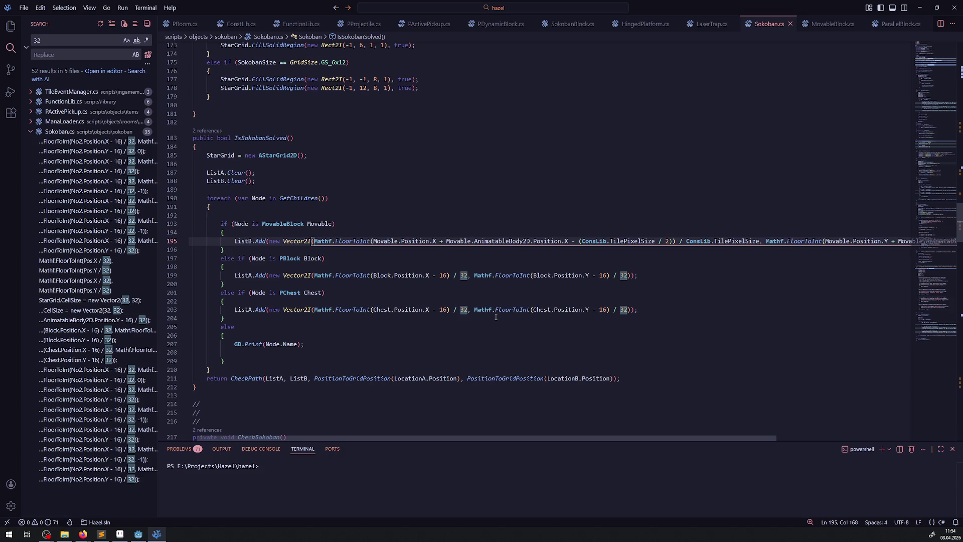
# Step: Change that offset to ConsLib.TilePixelSizeHalf, removing the /2 and extra parenthesis, and save
pyautogui.click(656, 241)
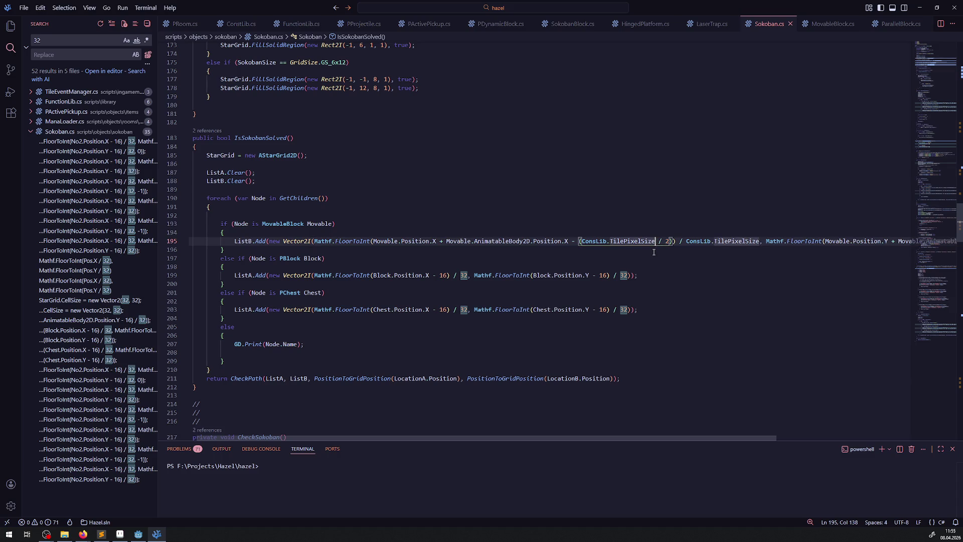
pyautogui.write('Half')
pyautogui.press('Right')
pyautogui.press('Right')
pyautogui.press('Right')
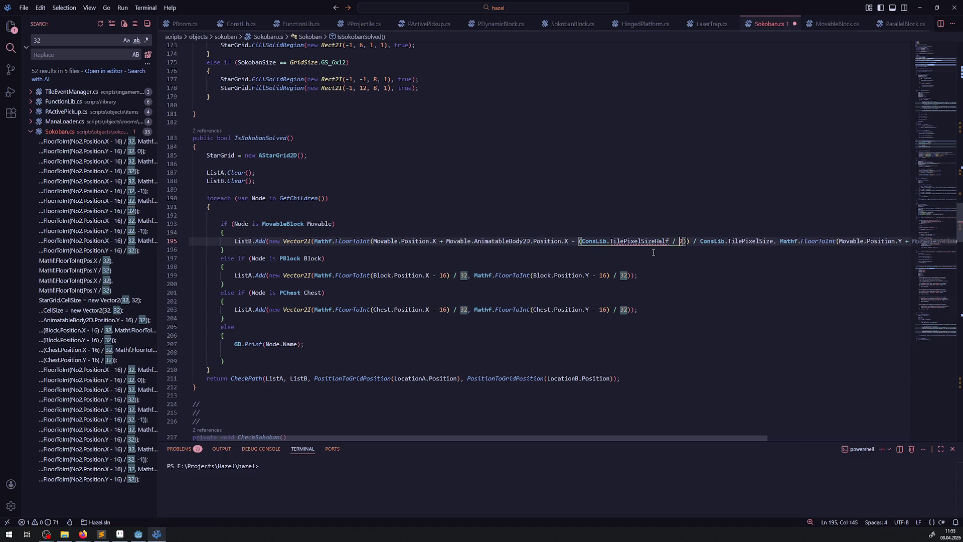
pyautogui.press('Left')
pyautogui.press('BackSpace')
pyautogui.press('BackSpace')
pyautogui.press('BackSpace')
pyautogui.hotkey('ctrl', 'Left')
pyautogui.hotkey('ctrl', 'Left')
pyautogui.press('BackSpace')
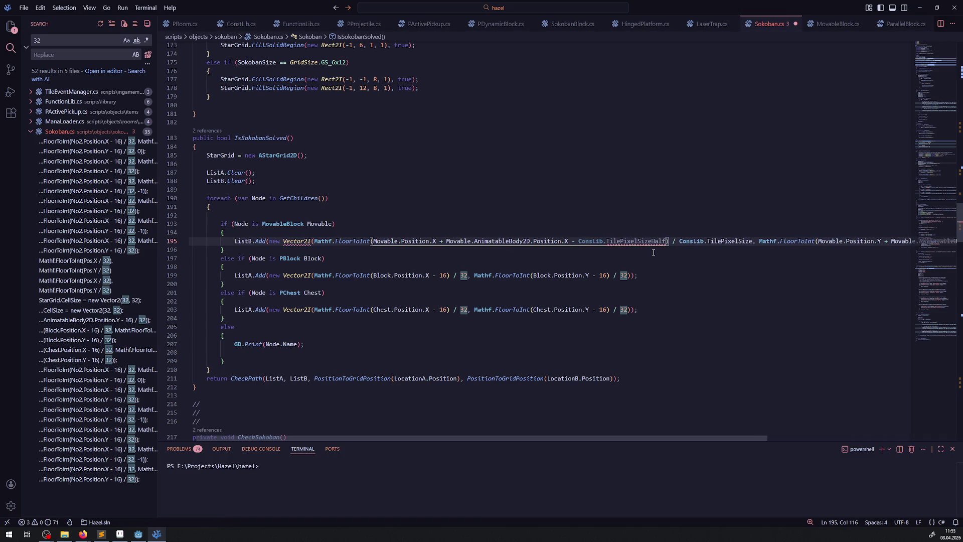
pyautogui.hotkey('ctrl', 's')
pyautogui.click(242, 24)
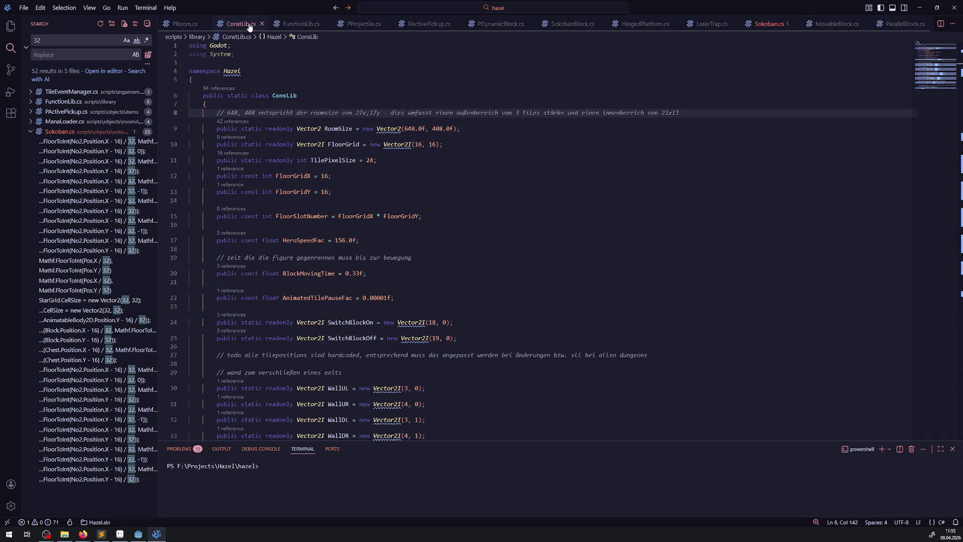
# Step: Duplicate the TilePixelSize line as TilePixelSizeHalf with value 12 and save ConstLib.cs
pyautogui.click(331, 160)
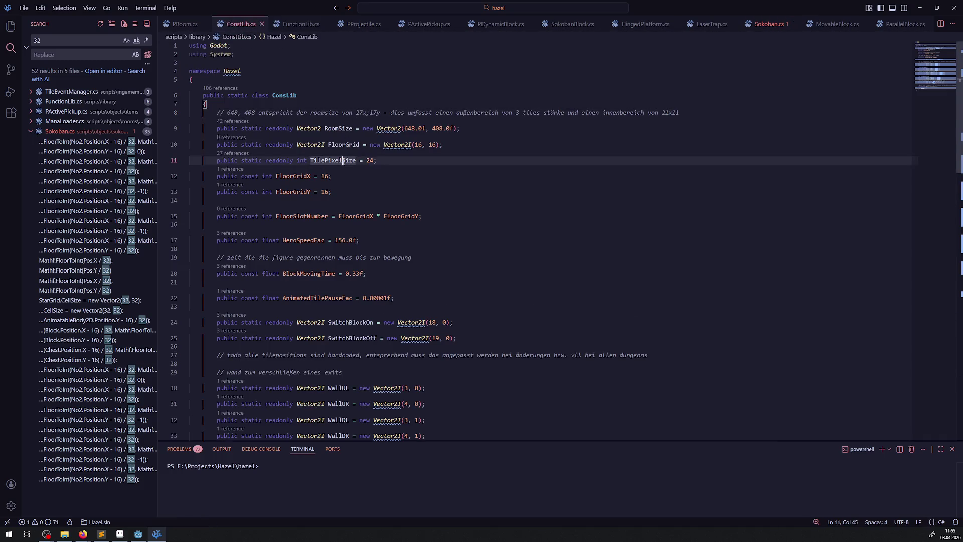
pyautogui.hotkey('shift', 'alt', 'Down')
pyautogui.doubleClick(333, 177)
pyautogui.write('Half')
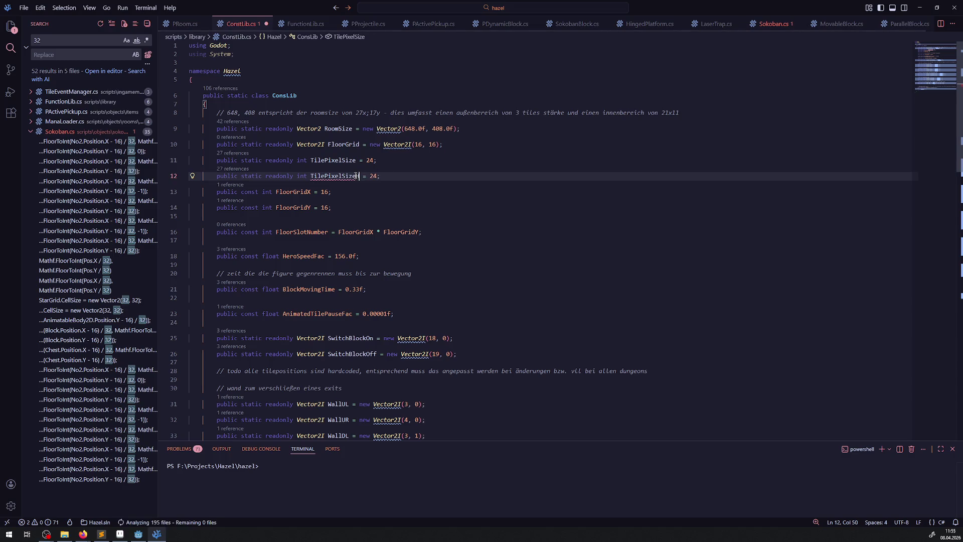
pyautogui.hotkey('ctrl', 'Right')
pyautogui.hotkey('ctrl', 'Right')
pyautogui.press('BackSpace')
pyautogui.press('BackSpace')
pyautogui.write('12')
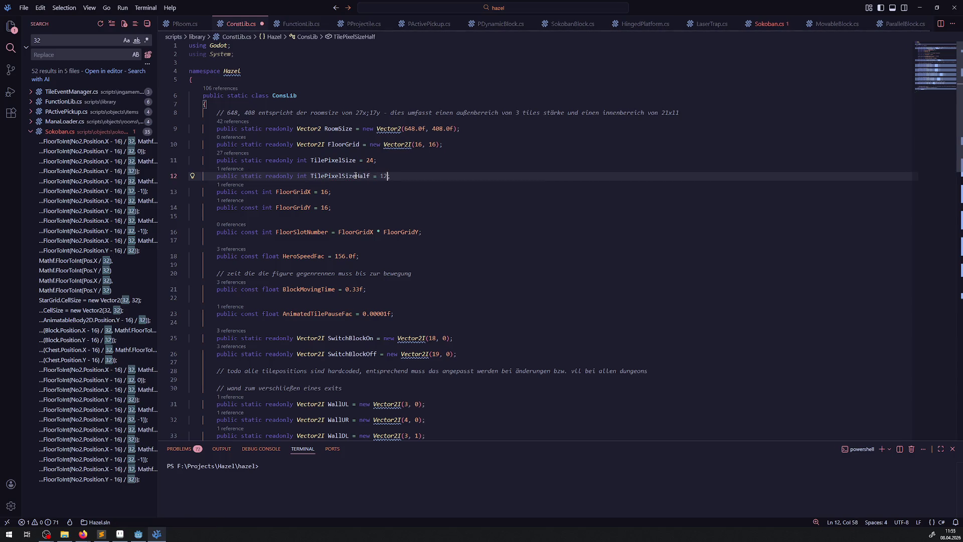
pyautogui.hotkey('ctrl', 's')
pyautogui.click(771, 25)
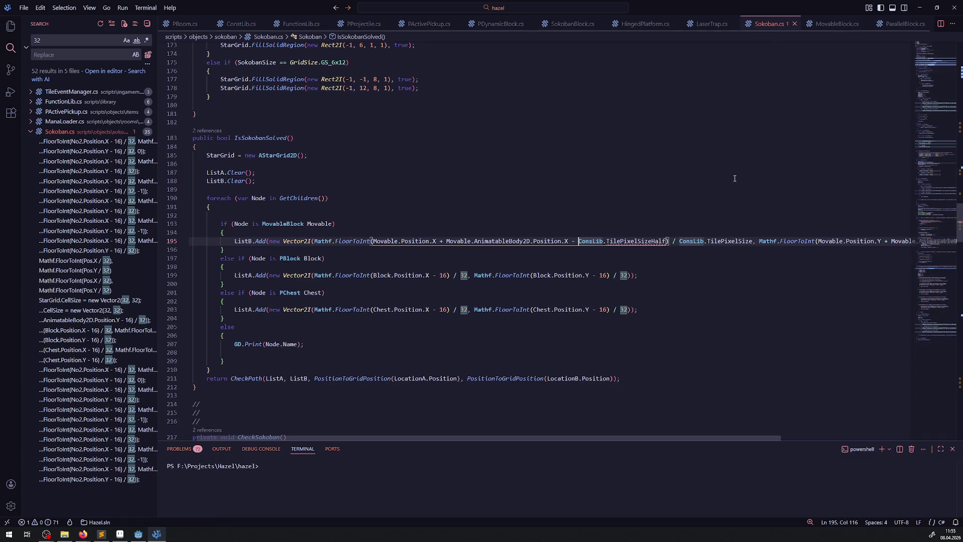
# Step: Replace the four 32 divisors on lines 199 and 203 with ConsLib.TilePixelSize and save
pyautogui.doubleClick(623, 276)
pyautogui.write('ConsLib.TilePixelSize')
pyautogui.doubleClick(624, 309)
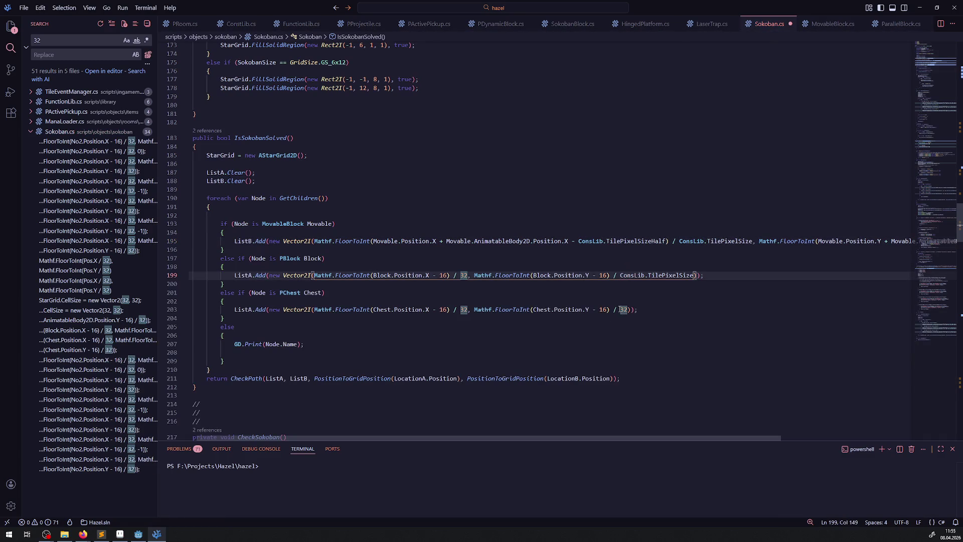
pyautogui.write('ConsLib.TilePixelSize')
pyautogui.doubleClick(464, 276)
pyautogui.hotkey('ctrl', 'v')
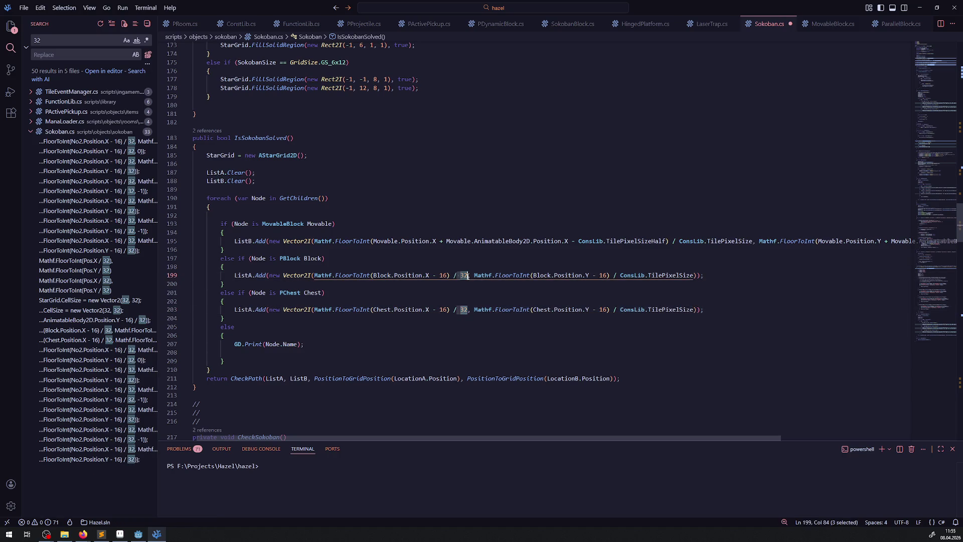
pyautogui.doubleClick(464, 309)
pyautogui.write('ConsLib.TilePixelSize')
pyautogui.hotkey('ctrl', 's')
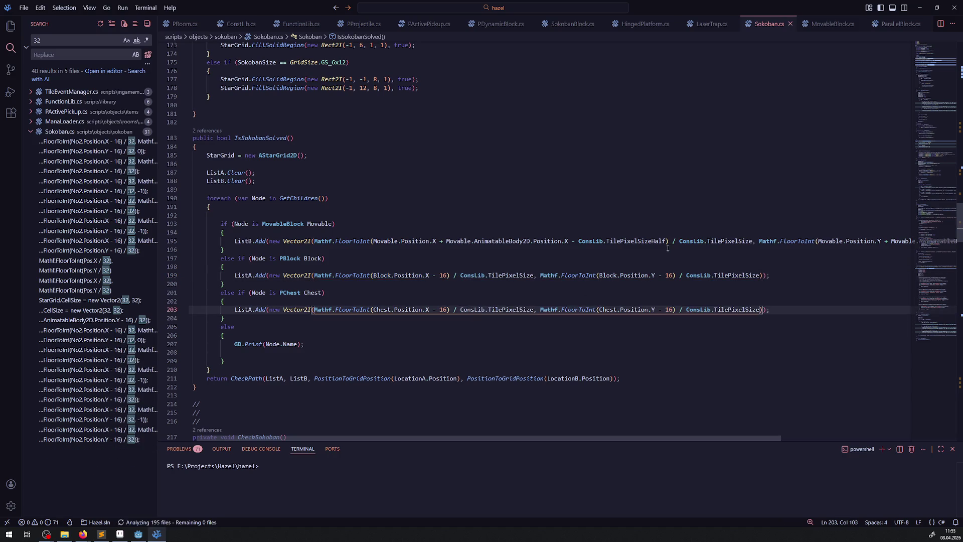
# Step: Replace the 16 offsets on lines 199 and 203 with ConsLib.TilePixelSizeHalf
pyautogui.doubleClick(442, 275)
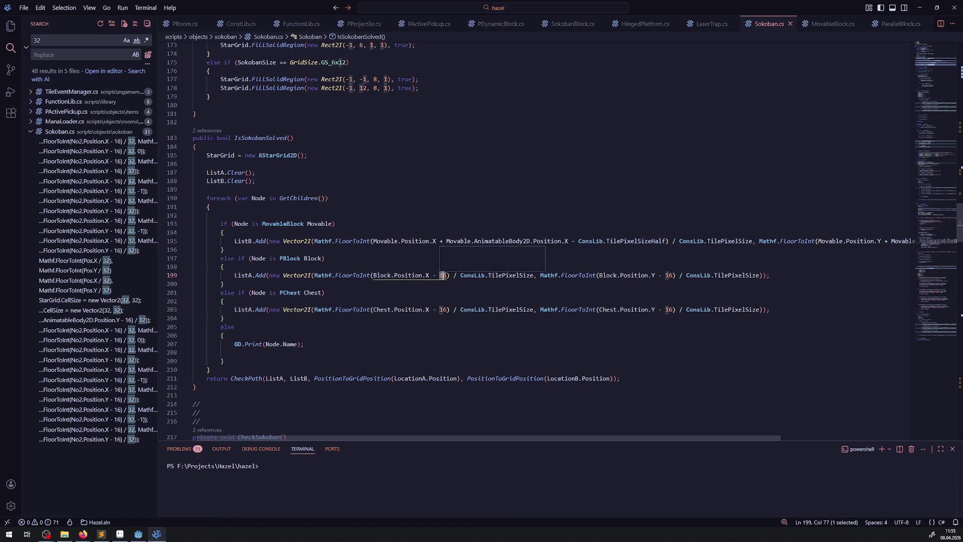
pyautogui.write('ConsLib.TilePixelSize')
pyautogui.write('Half')
pyautogui.moveTo(440, 275); pyautogui.dragTo(527, 276)
pyautogui.hotkey('ctrl', 'c')
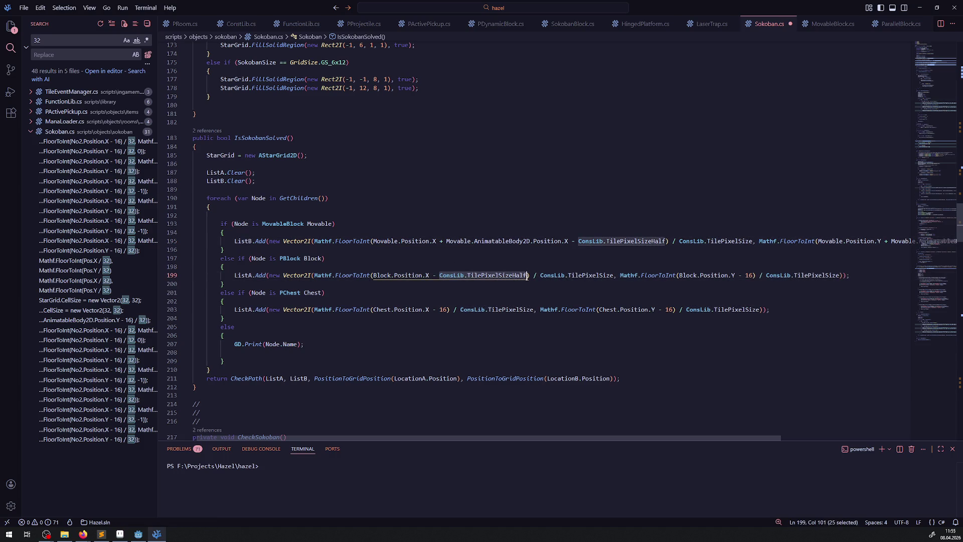
pyautogui.doubleClick(444, 310)
pyautogui.hotkey('ctrl', 'v')
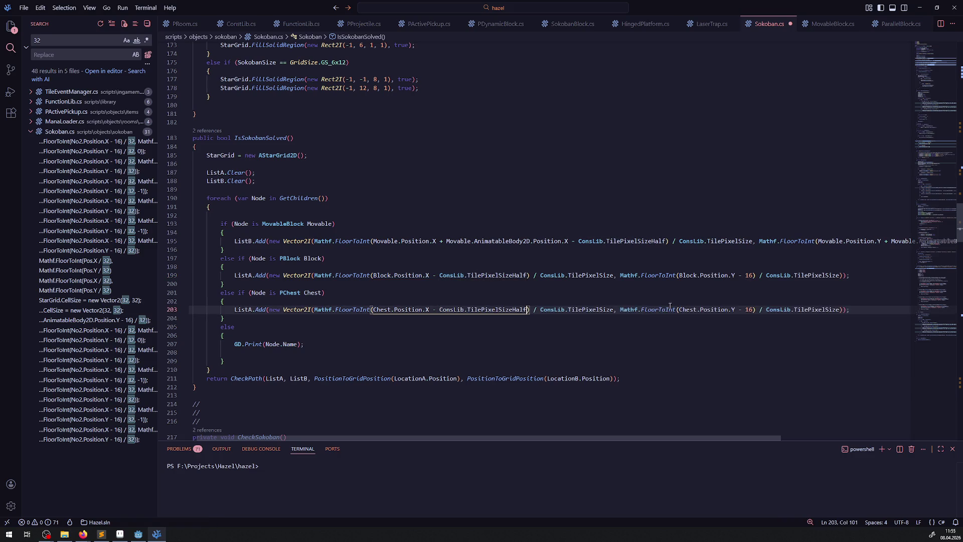
pyautogui.doubleClick(748, 309)
pyautogui.hotkey('ctrl', 'v')
pyautogui.doubleClick(748, 275)
pyautogui.hotkey('ctrl', 'v')
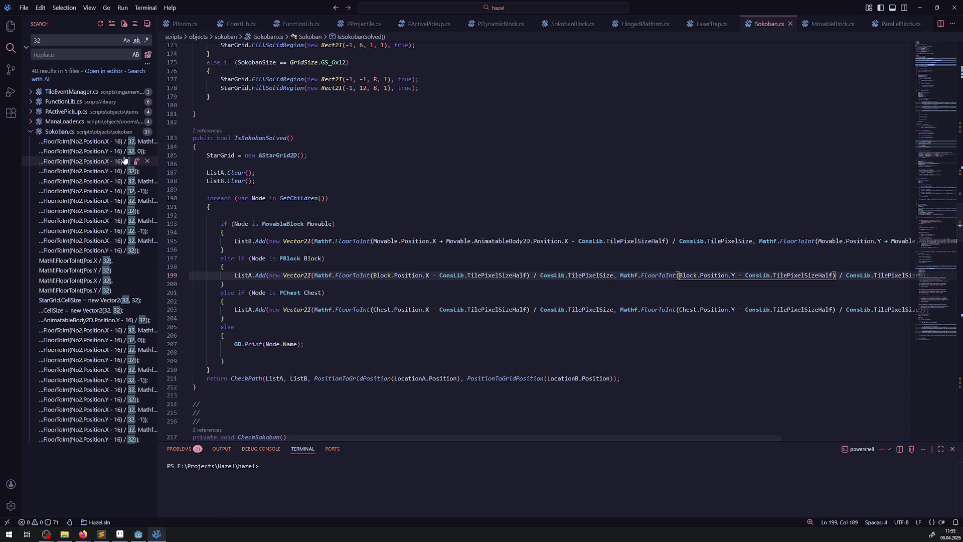
pyautogui.click(113, 142)
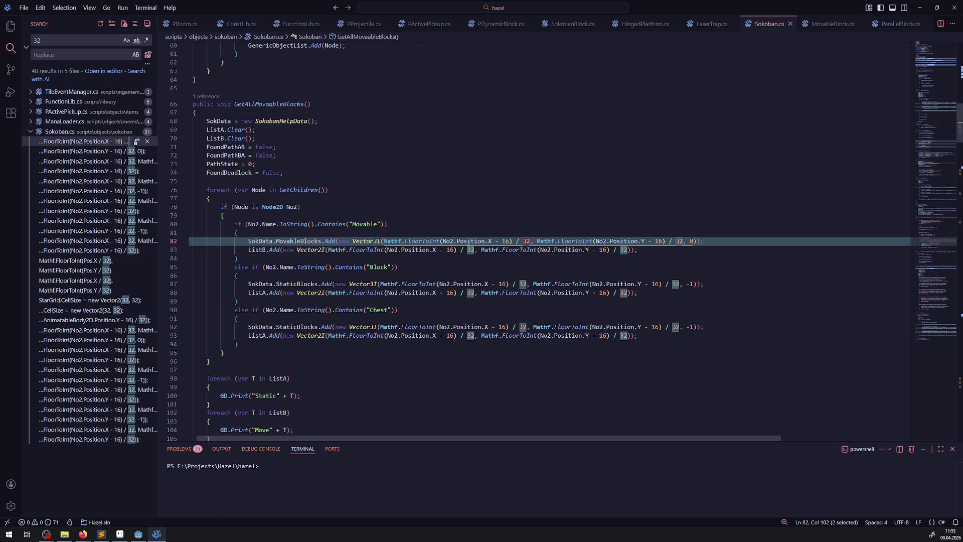
pyautogui.click(602, 137)
# Step: Search Sokoban.cs for 16 and replace the matches from line 82 onward with ConsLib.TilePixelSizeHalf
pyautogui.hotkey('ctrl', 'f')
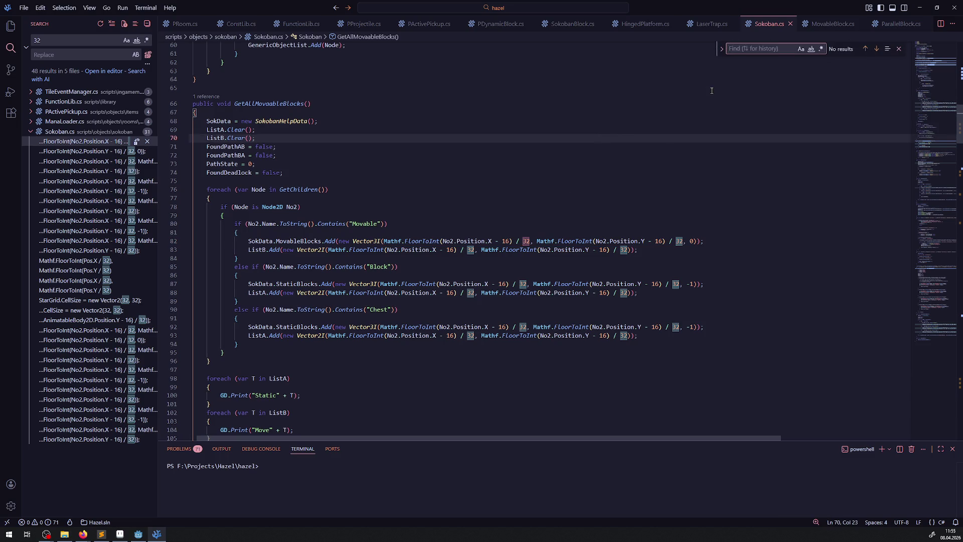
pyautogui.write('16')
pyautogui.click(722, 54)
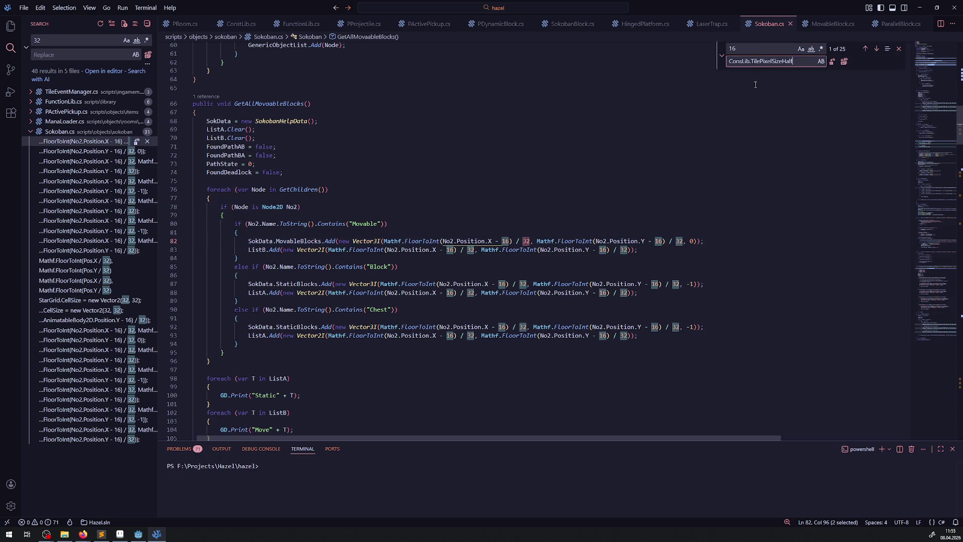
pyautogui.click(832, 64)
pyautogui.click(832, 65)
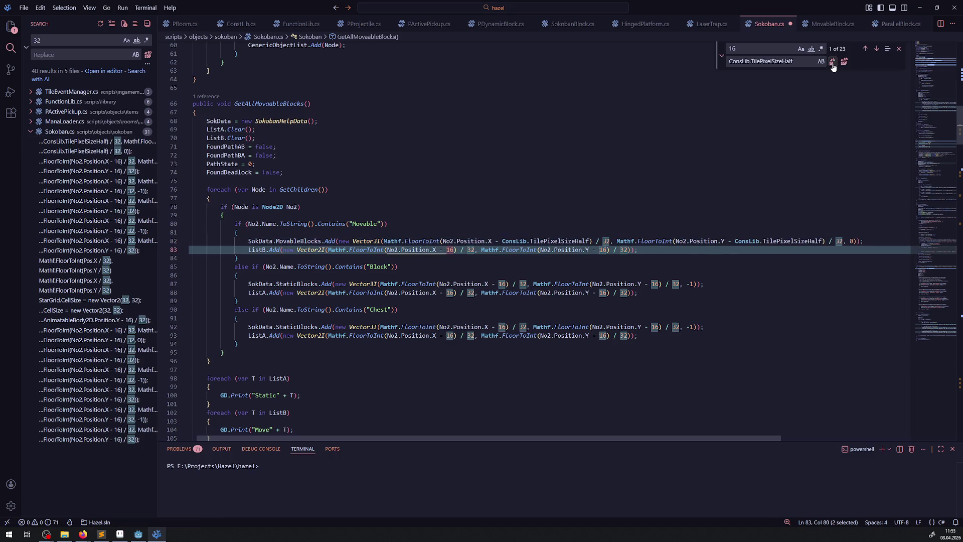
pyautogui.click(832, 64)
pyautogui.click(832, 62)
pyautogui.click(832, 62)
pyautogui.click(833, 62)
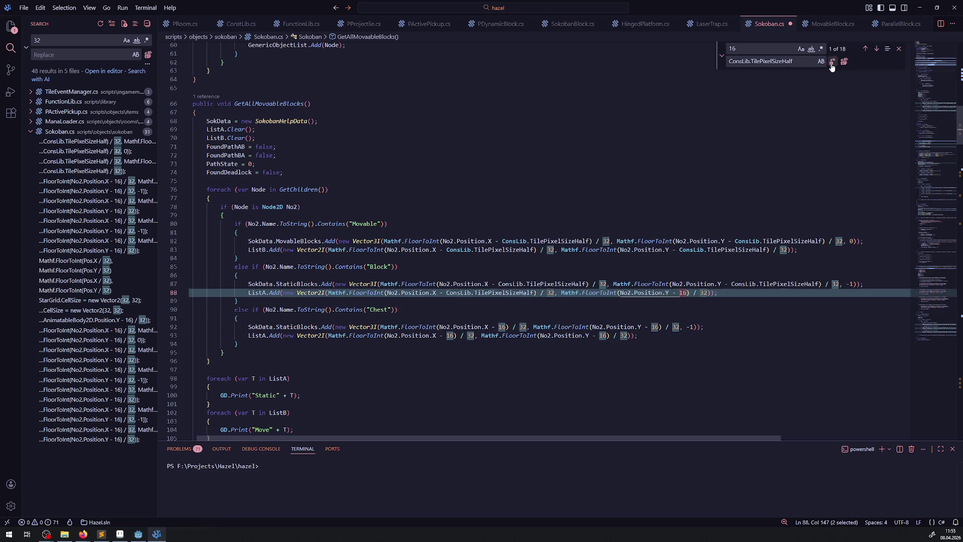
pyautogui.click(832, 63)
pyautogui.click(832, 62)
pyautogui.click(832, 63)
pyautogui.click(832, 63)
pyautogui.click(832, 62)
pyautogui.click(832, 62)
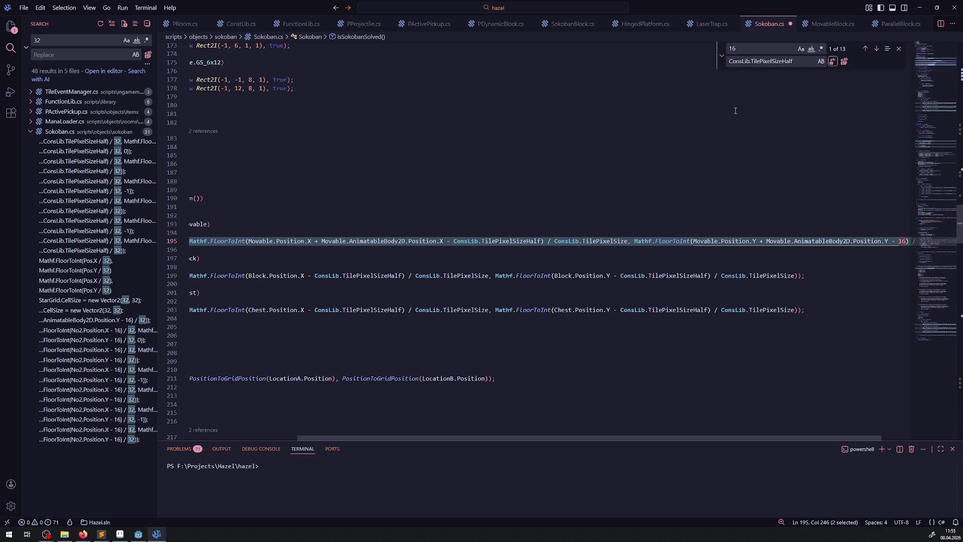
# Step: Replace the remaining 16 offsets in IsSokobanSolvedEditor with ConsLib.TilePixelSizeHalf
pyautogui.click(833, 62)
pyautogui.click(832, 61)
pyautogui.click(832, 61)
pyautogui.click(832, 61)
pyautogui.click(833, 61)
pyautogui.click(832, 62)
pyautogui.click(833, 61)
pyautogui.click(833, 62)
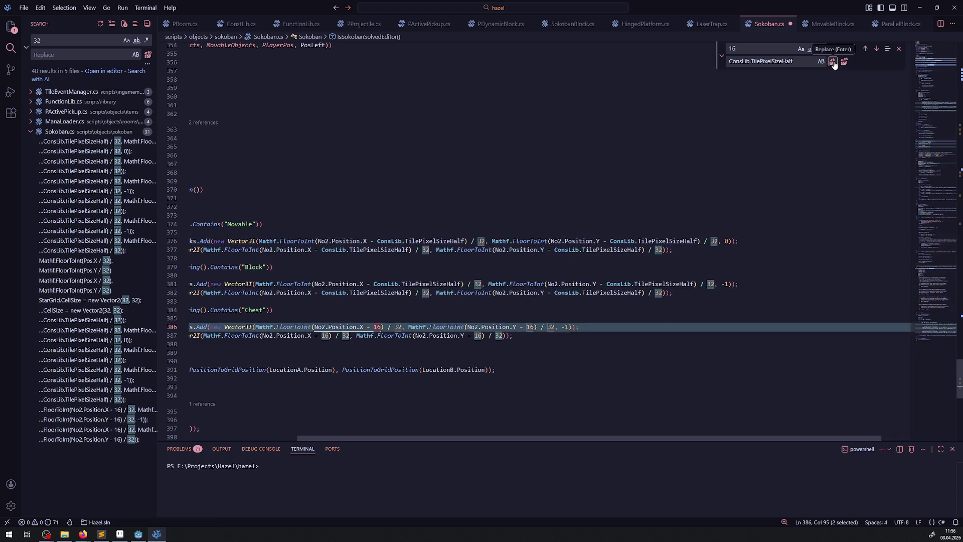
pyautogui.click(833, 61)
pyautogui.click(833, 61)
pyautogui.click(832, 61)
pyautogui.click(833, 61)
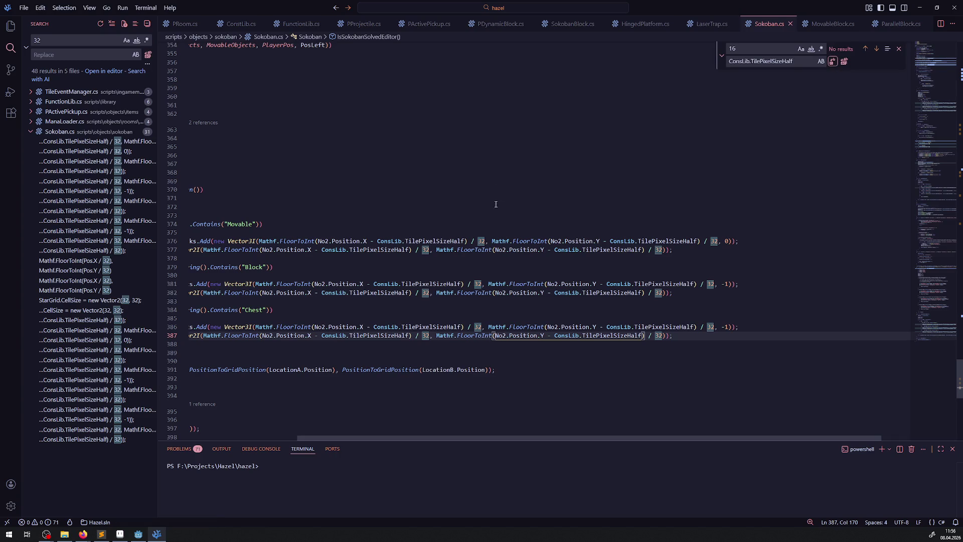
pyautogui.moveTo(296, 439); pyautogui.dragTo(165, 435)
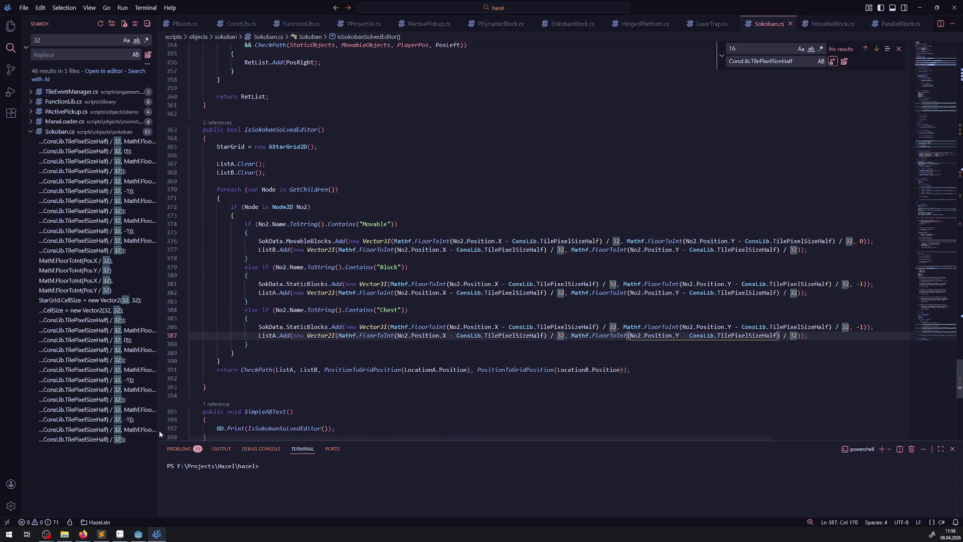
pyautogui.scroll(-4, 515, 210)
pyautogui.scroll(5, 723, 235)
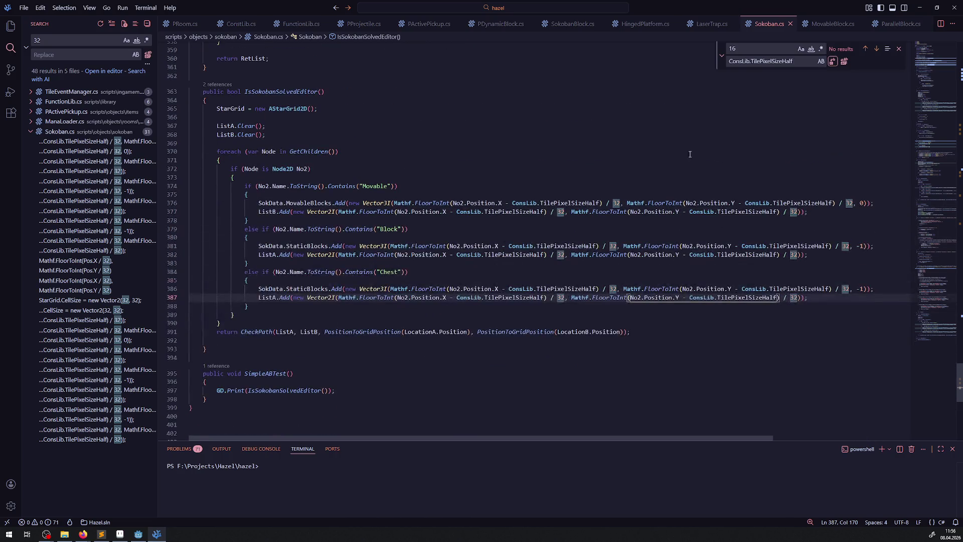
# Step: Replace seven ConsLib.TilePixelSizeHalf matches with ConsLib.TilePixelSize by mistake
pyautogui.hotkey('ctrl', 'f')
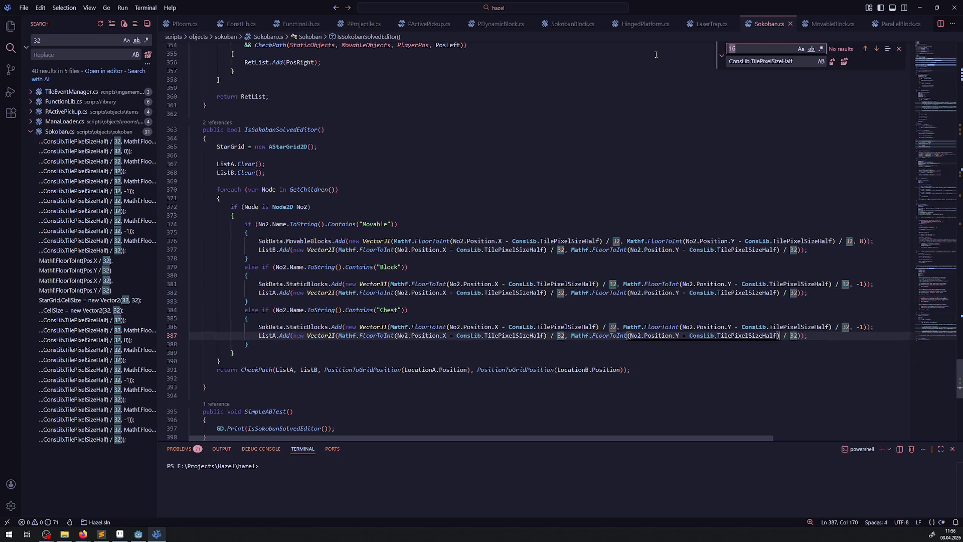
pyautogui.hotkey('ctrl', 'v')
pyautogui.click(791, 61)
pyautogui.press('BackSpace')
pyautogui.press('BackSpace')
pyautogui.press('BackSpace')
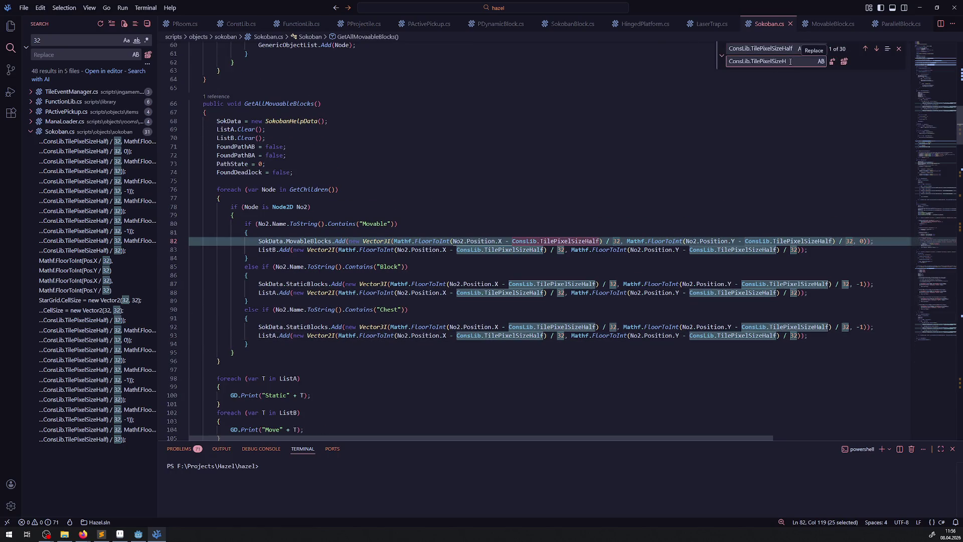
pyautogui.click(833, 61)
pyautogui.click(832, 61)
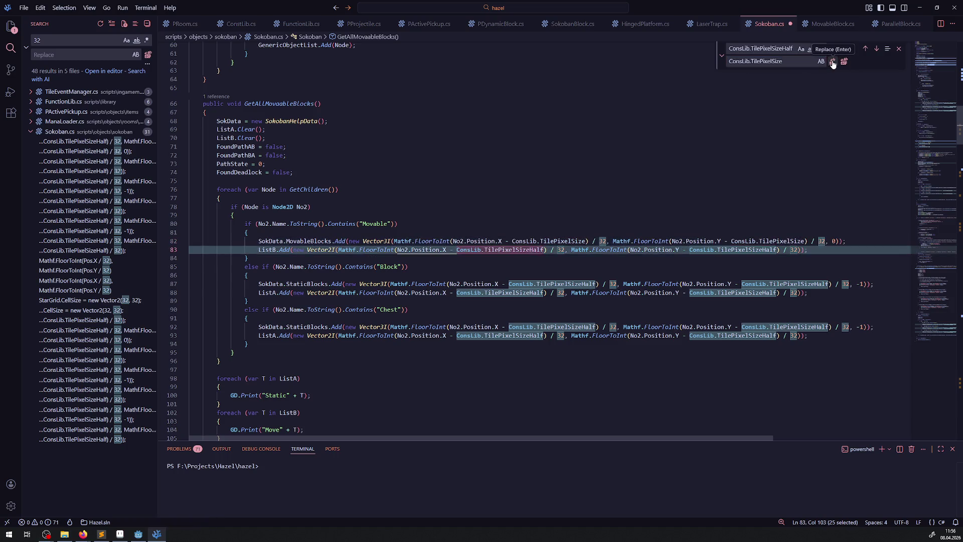
pyautogui.click(832, 62)
pyautogui.click(832, 62)
pyautogui.click(832, 62)
pyautogui.click(832, 61)
pyautogui.click(832, 61)
pyautogui.click(832, 61)
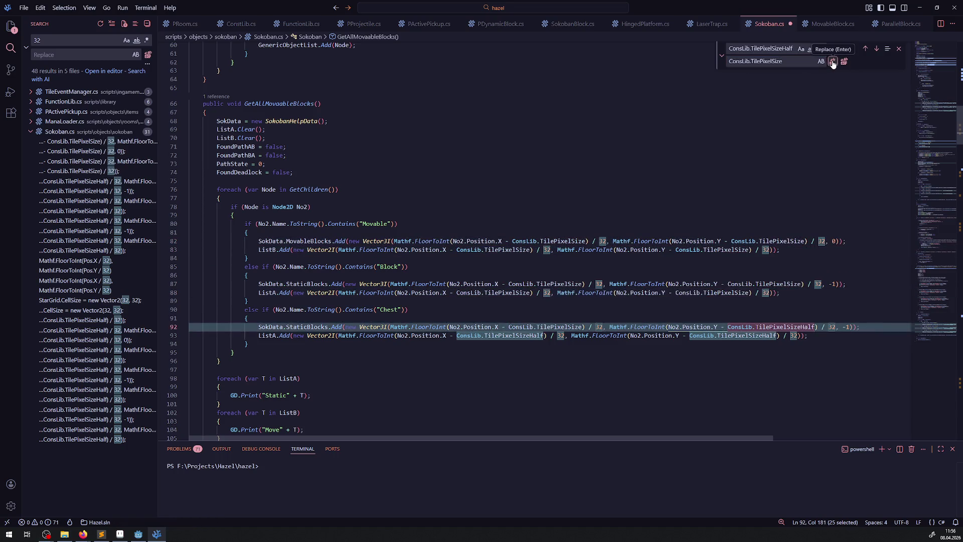
pyautogui.click(832, 62)
pyautogui.click(832, 62)
pyautogui.click(832, 61)
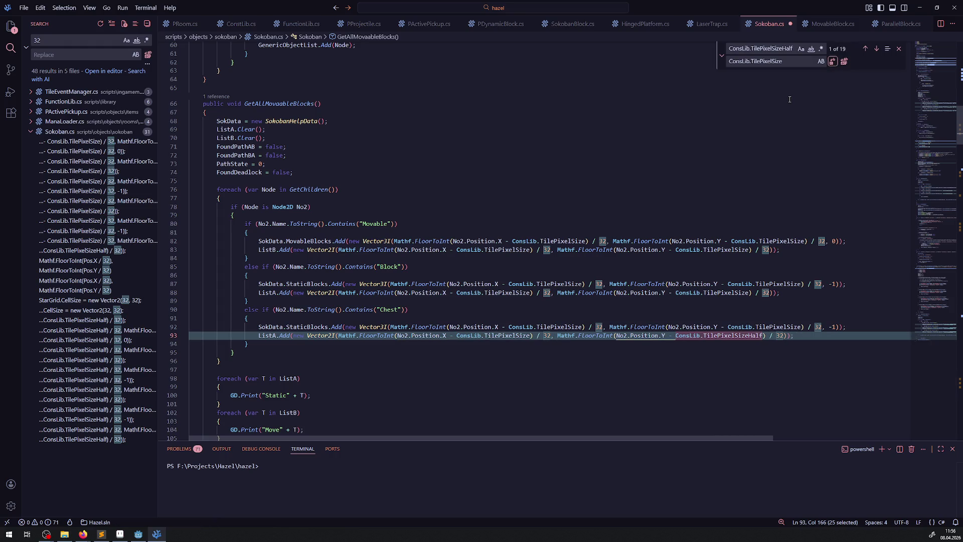
# Step: Undo the mistaken TilePixelSize replacements, restore the fix to the last 16 on line 387, and clear the search term
pyautogui.hotkey('ctrl', 'z')
pyautogui.hotkey('ctrl', 'z')
pyautogui.hotkey('ctrl', 'z')
pyautogui.hotkey('ctrl', 'z')
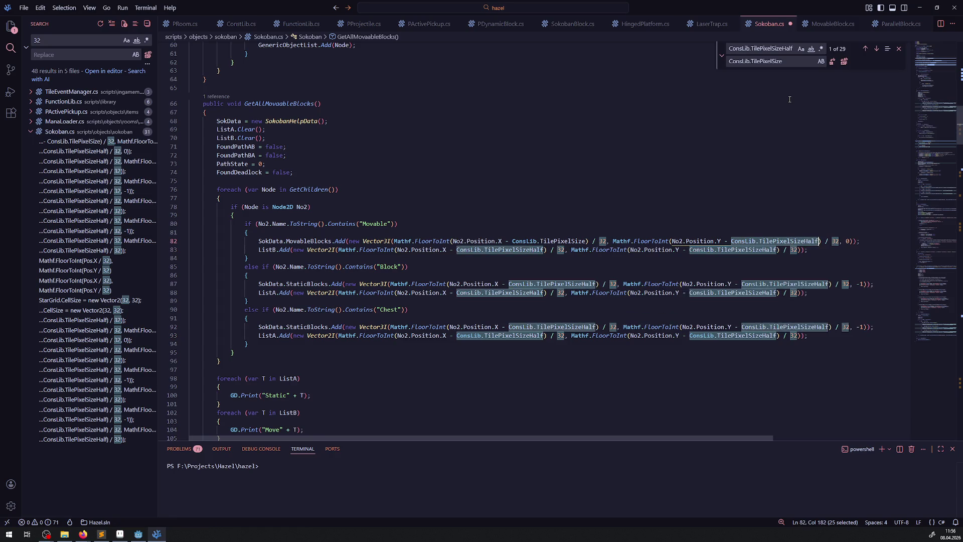
pyautogui.hotkey('ctrl', 'z')
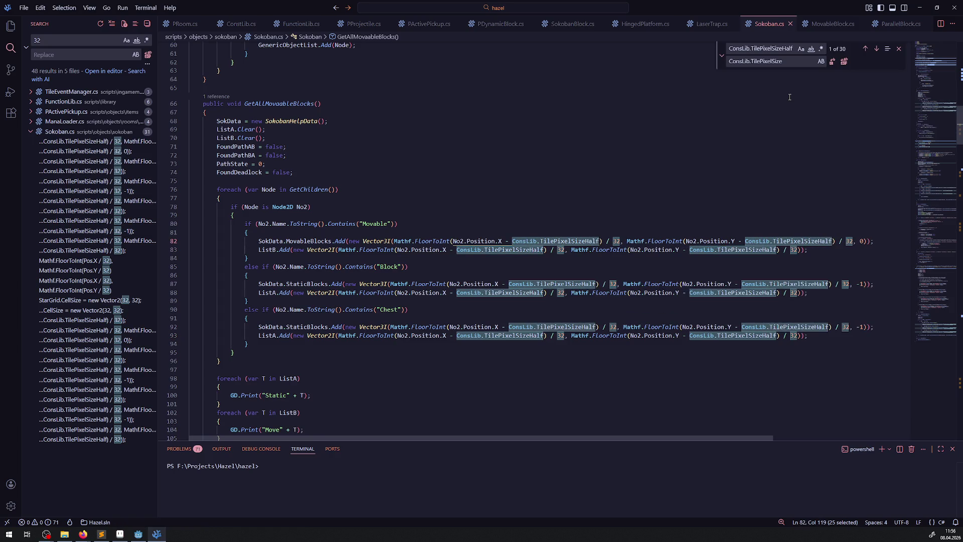
pyautogui.hotkey('ctrl', 'z')
pyautogui.hotkey('ctrl', 'z')
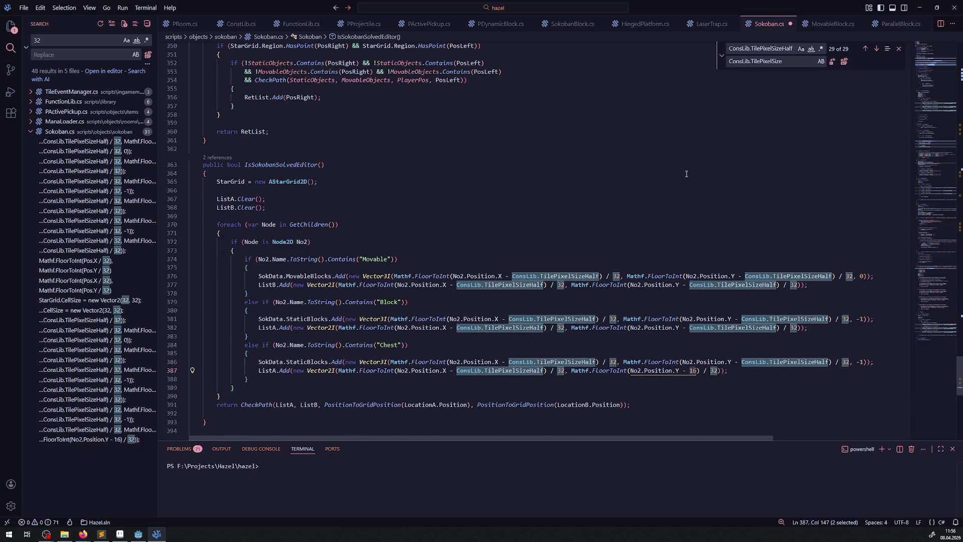
pyautogui.hotkey('ctrl', 'y')
pyautogui.click(792, 48)
pyautogui.hotkey('ctrl', 'a')
# Step: Search for 32 and replace the first dozen matches with ConsLib.TilePixelSize
pyautogui.write('32')
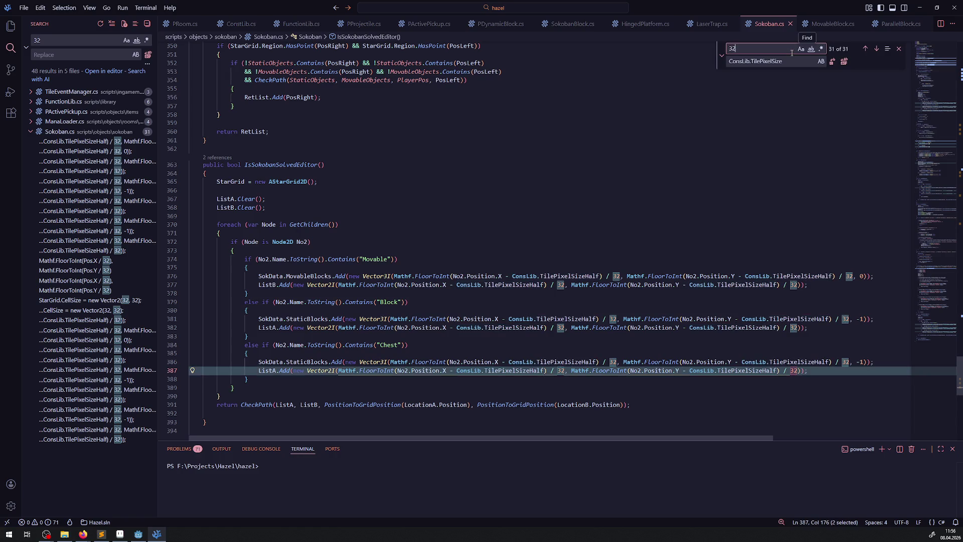
pyautogui.click(832, 61)
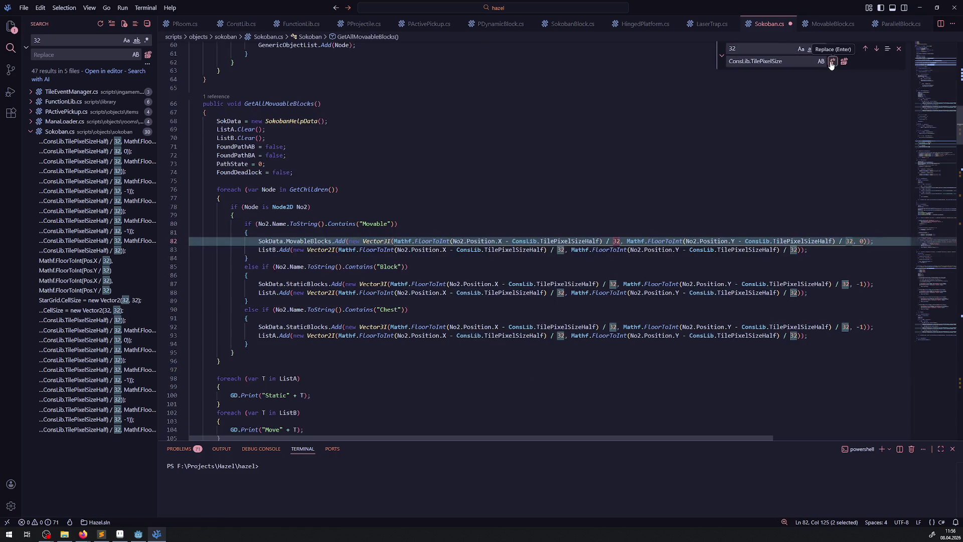
pyautogui.click(831, 61)
pyautogui.click(831, 61)
pyautogui.click(831, 61)
pyautogui.click(832, 61)
pyautogui.click(831, 61)
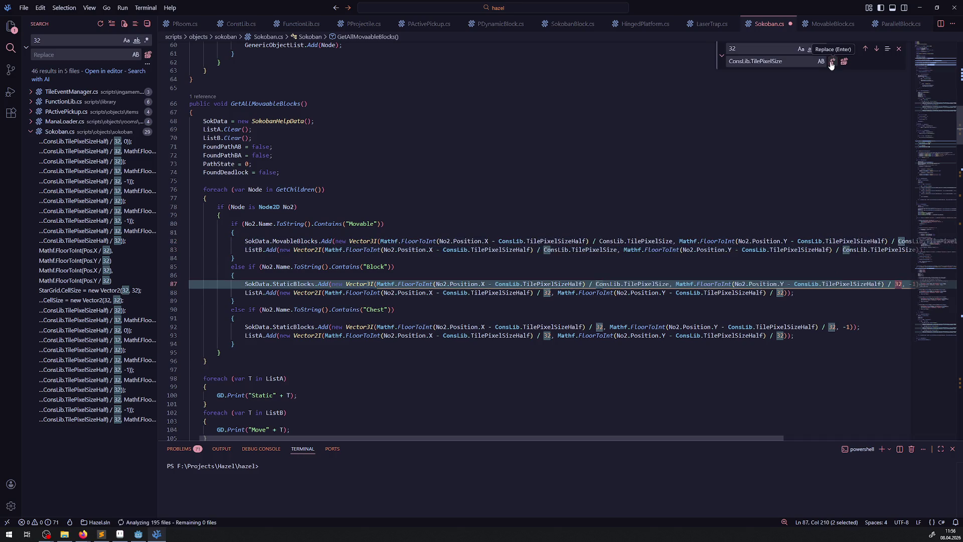
pyautogui.click(832, 61)
pyautogui.click(831, 61)
pyautogui.click(832, 61)
pyautogui.click(831, 61)
pyautogui.click(831, 61)
pyautogui.click(831, 61)
pyautogui.click(832, 61)
pyautogui.click(832, 62)
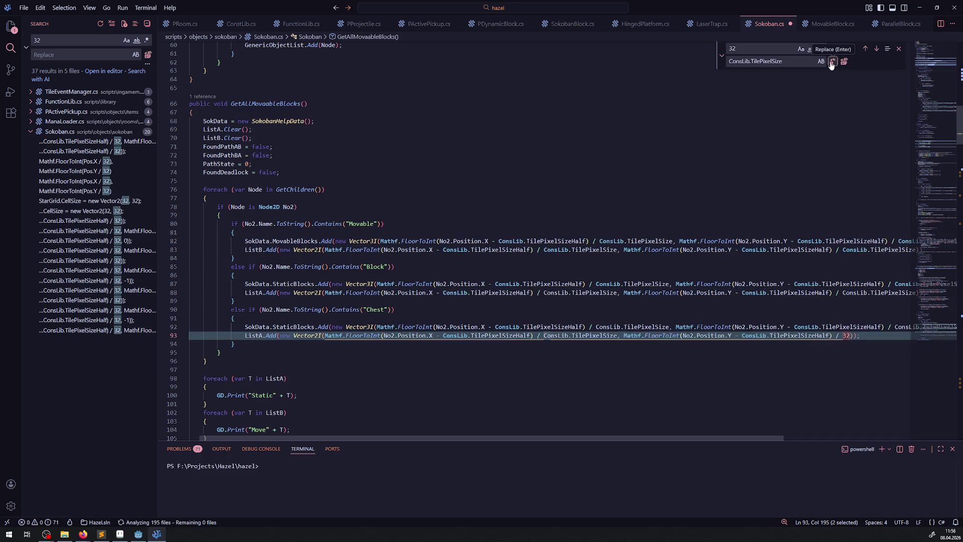
# Step: Replace the remaining 32s on lines 93, 136–137, 195, in IsSokobanSolvedEditor and on lines 386–387
pyautogui.click(832, 61)
pyautogui.click(832, 61)
pyautogui.click(832, 61)
pyautogui.click(832, 61)
pyautogui.click(832, 61)
pyautogui.click(832, 61)
pyautogui.click(831, 62)
pyautogui.click(832, 61)
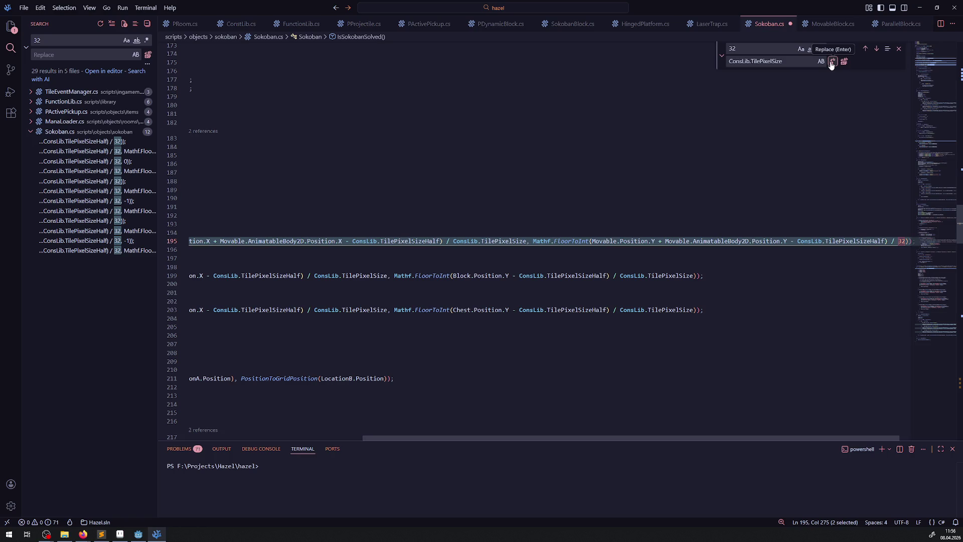
pyautogui.click(832, 61)
pyautogui.click(831, 62)
pyautogui.click(831, 61)
pyautogui.click(832, 61)
pyautogui.click(831, 61)
pyautogui.click(832, 61)
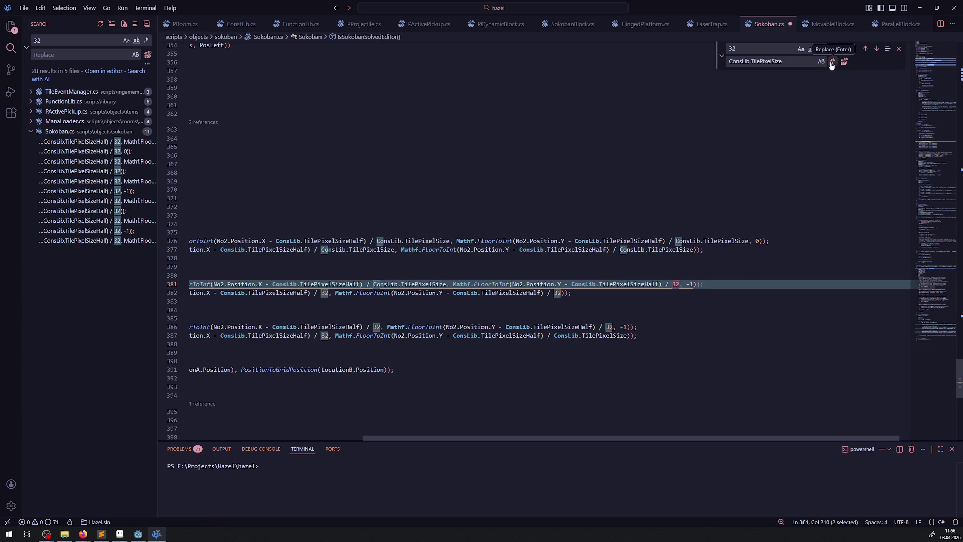
pyautogui.click(832, 61)
pyautogui.click(831, 61)
pyautogui.click(831, 61)
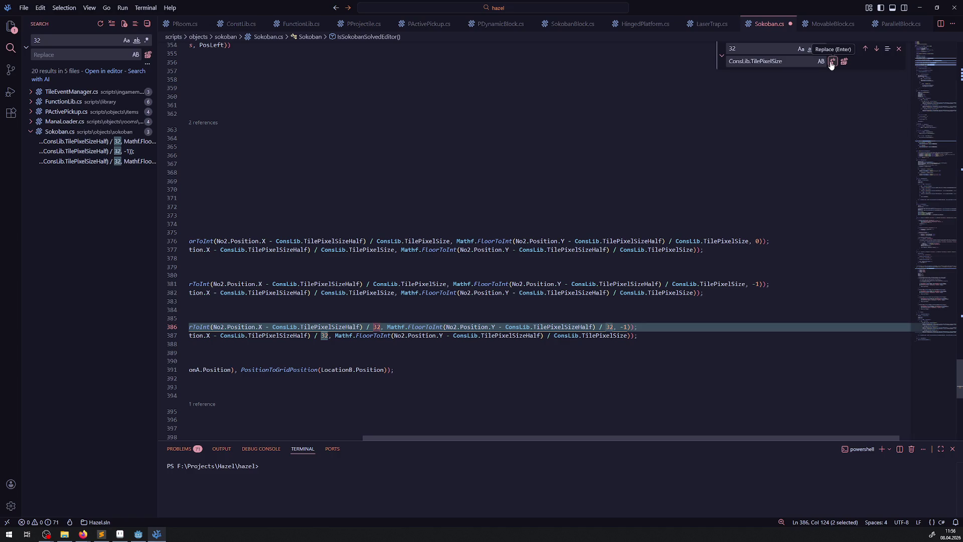
pyautogui.click(831, 63)
pyautogui.click(831, 63)
pyautogui.click(831, 62)
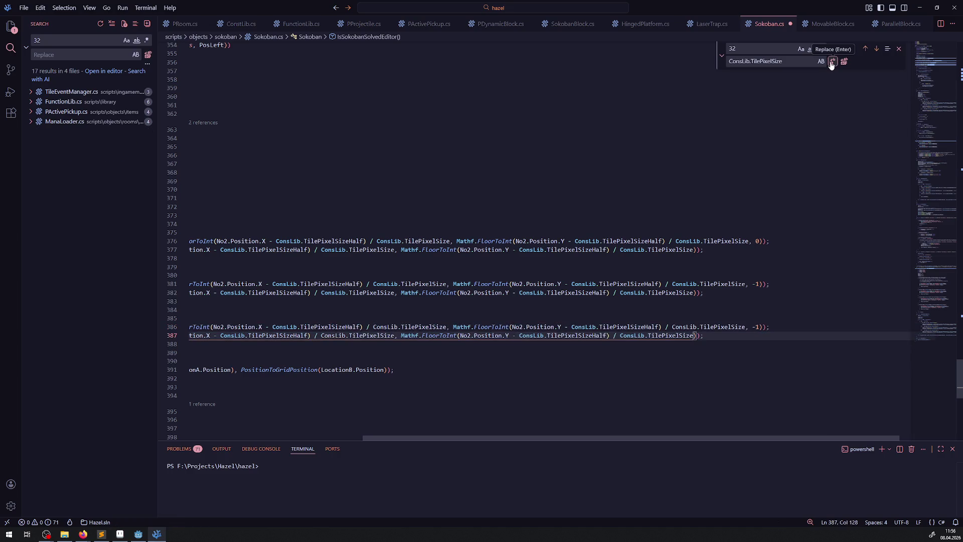
# Step: Save Sokoban.cs with the new tile-size constants
pyautogui.click(495, 137)
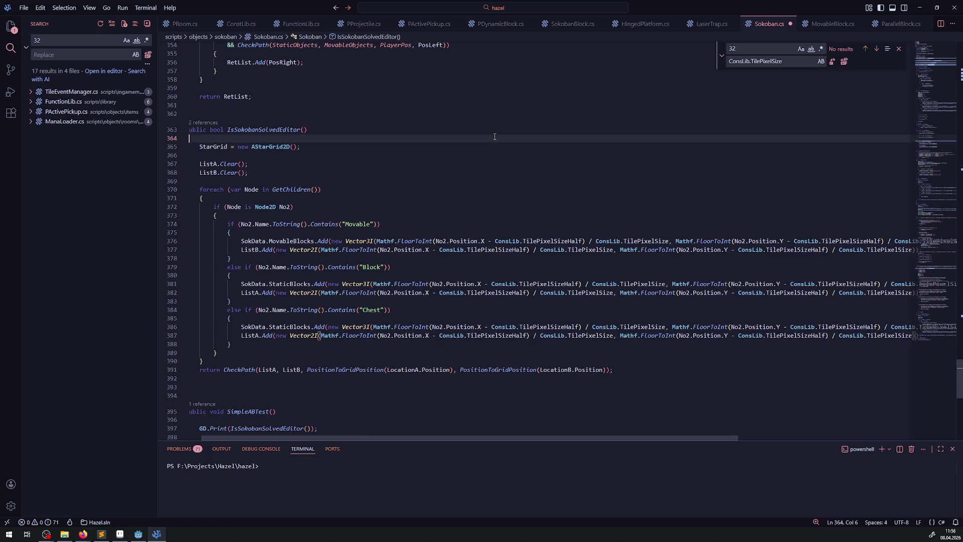
pyautogui.hotkey('ctrl', 's')
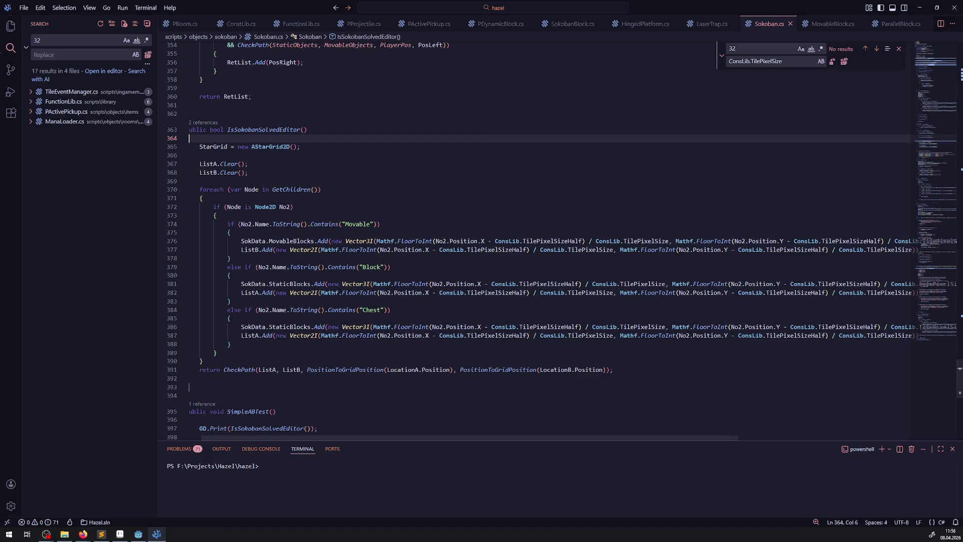
pyautogui.click(18, 31)
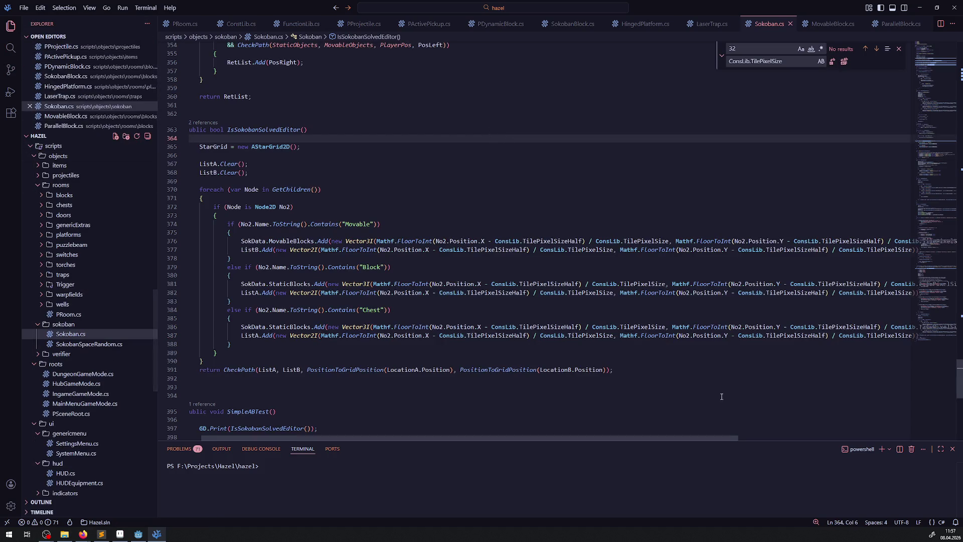
# Step: Review the grid-position math on lines 380–381, with the project file tree beside it
pyautogui.moveTo(685, 437); pyautogui.dragTo(777, 439)
pyautogui.moveTo(286, 288); pyautogui.dragTo(190, 276)
pyautogui.moveTo(714, 278)
pyautogui.mouseDown()
pyautogui.moveTo(897, 285)
pyautogui.moveTo(856, 286)
pyautogui.mouseUp()
pyautogui.moveTo(737, 437)
pyautogui.mouseDown()
pyautogui.moveTo(615, 455)
pyautogui.moveTo(693, 437)
pyautogui.moveTo(647, 423)
pyautogui.mouseUp()
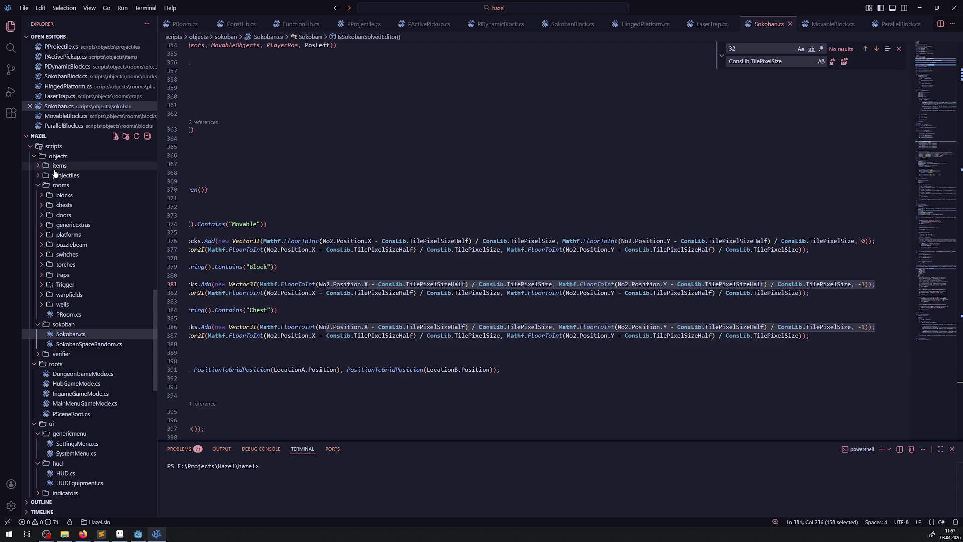
pyautogui.scroll(10, 75, 224)
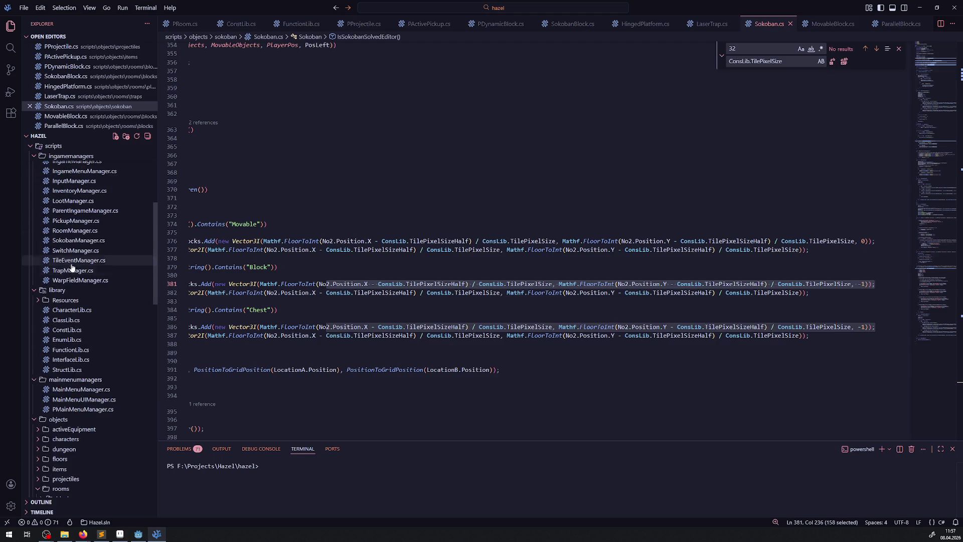
# Step: Change both GD.RandRange(-16.0f, 16.0f) calls on PickupManager.cs line 122 to (-12.0f, 12.0f) and save
pyautogui.click(11, 48)
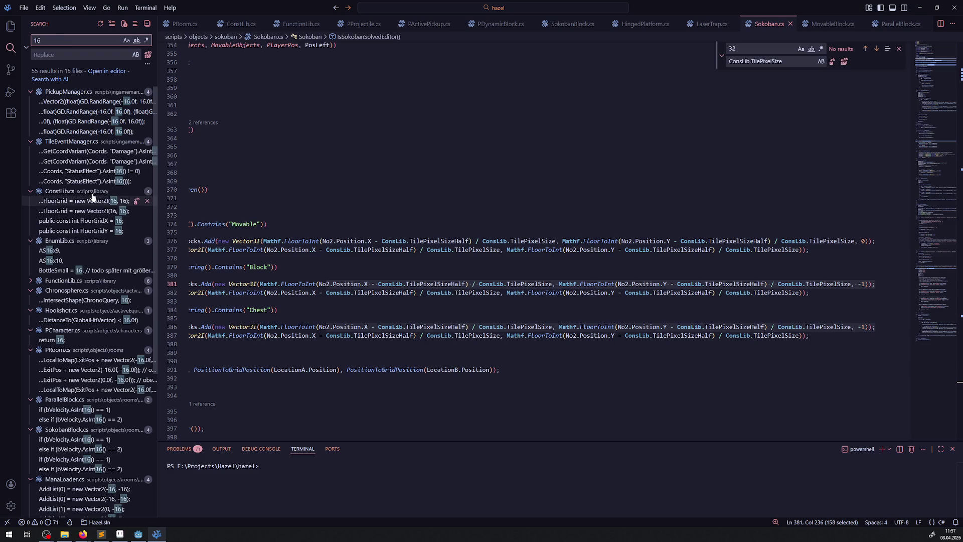
pyautogui.click(99, 113)
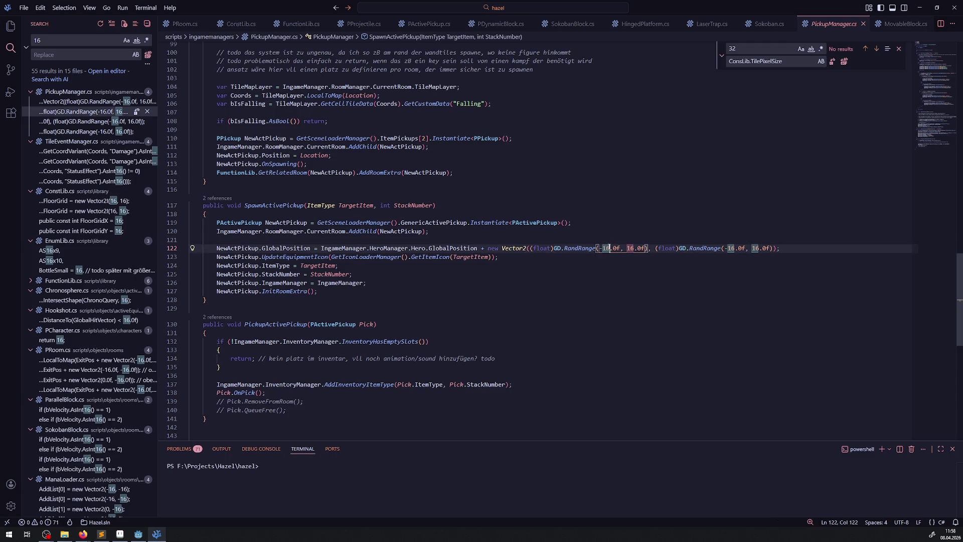
pyautogui.write('12')
pyautogui.click(631, 248)
pyautogui.write('12')
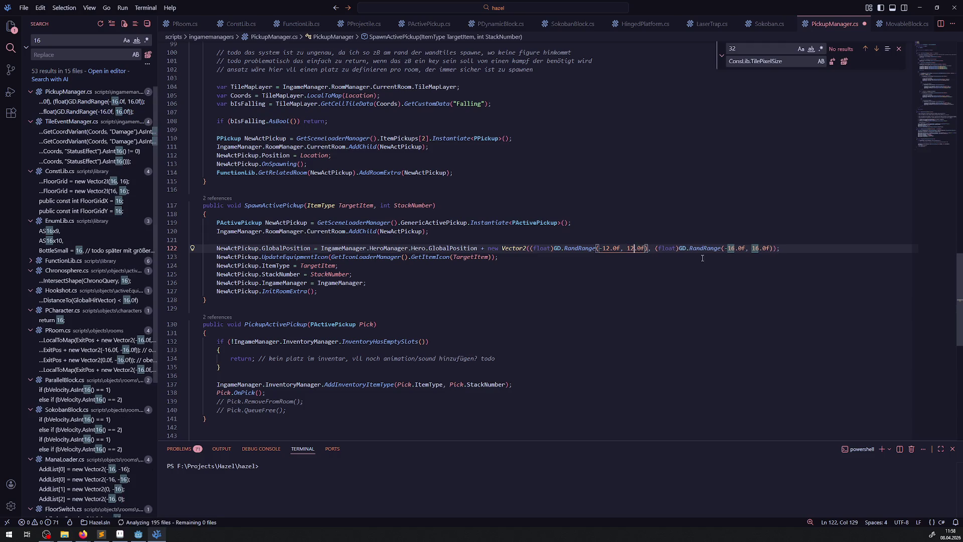
pyautogui.click(735, 247)
pyautogui.press('Delete')
pyautogui.write('2')
pyautogui.click(758, 248)
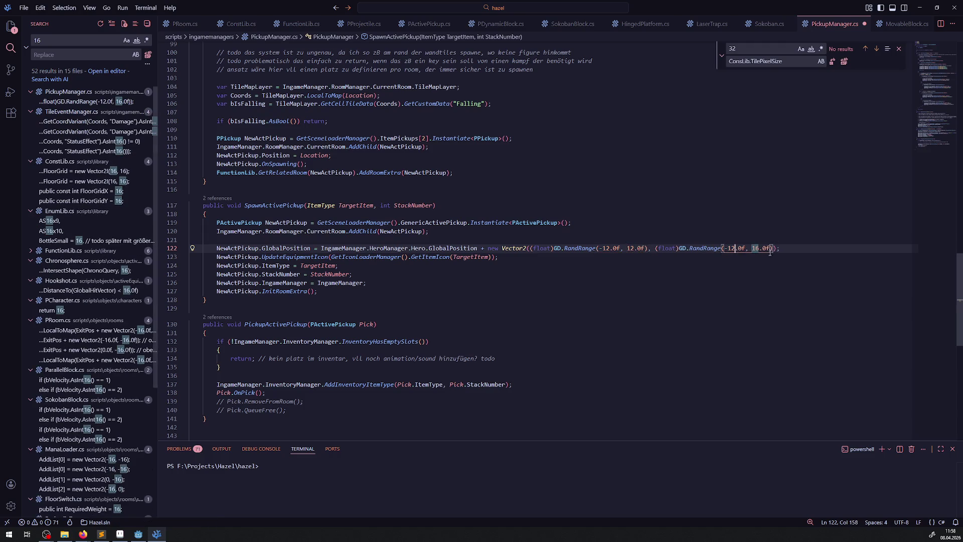
pyautogui.press('Delete')
pyautogui.write('2')
pyautogui.hotkey('ctrl', 's')
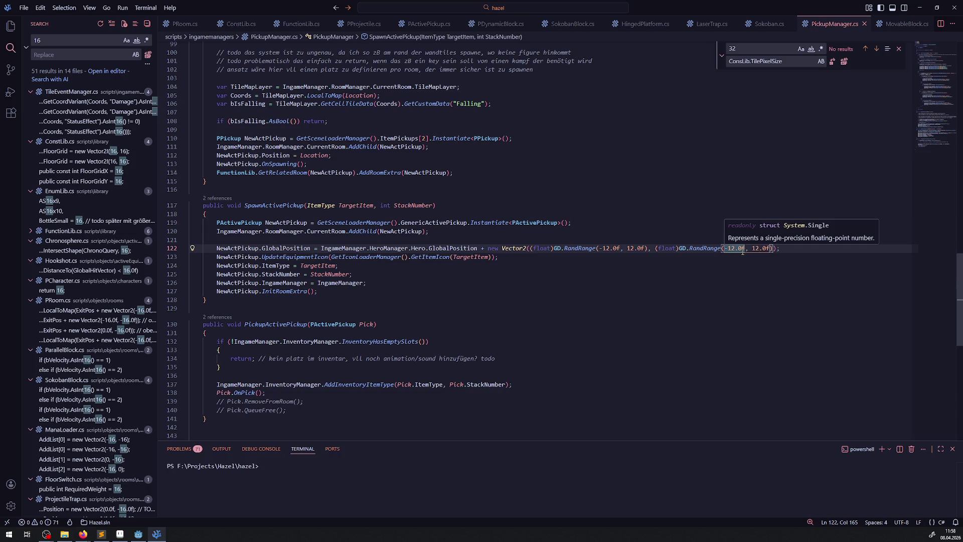
pyautogui.click(409, 289)
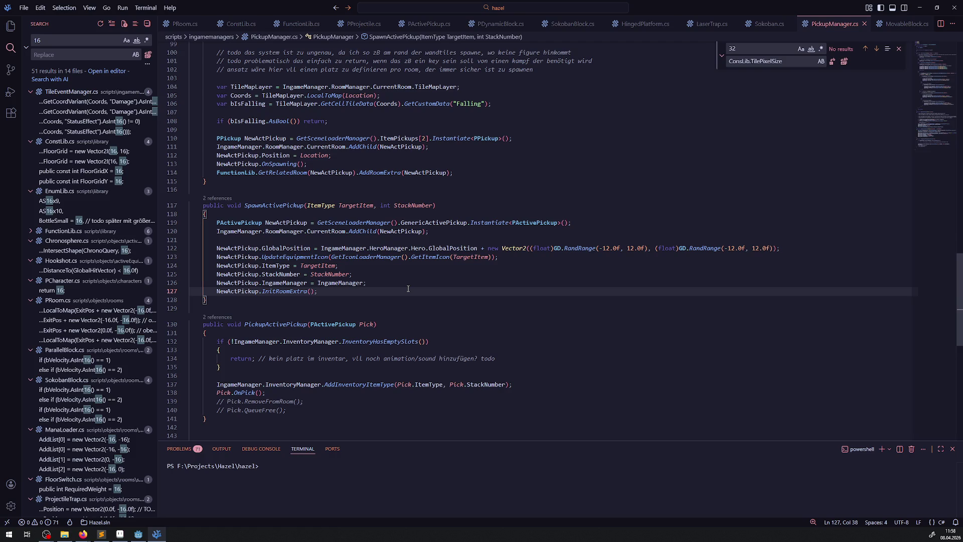
# Step: Check the 16 matches in ConsLib, EnumLib, Chronosphere and PCharacter, ending at PRoom.cs line 319
pyautogui.press('Down')
pyautogui.press('Down')
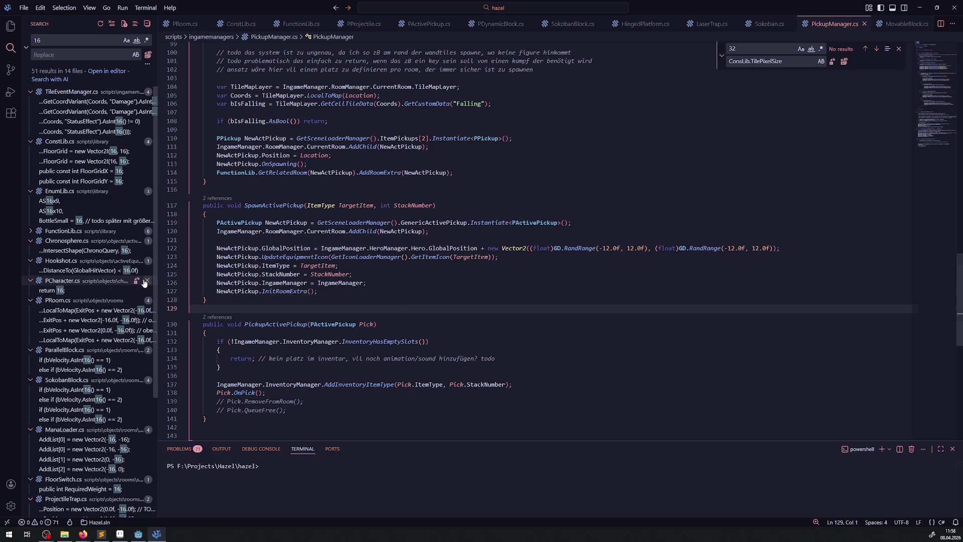
pyautogui.click(89, 171)
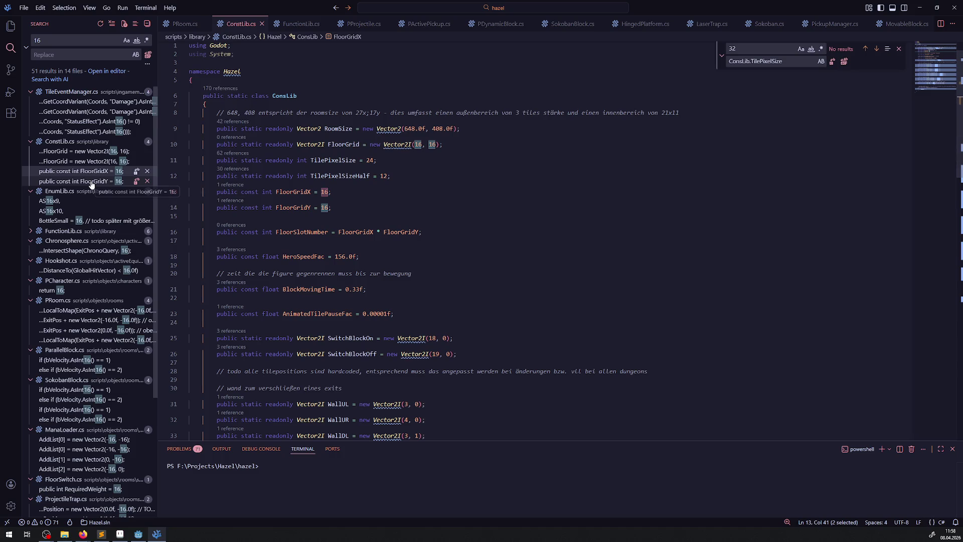
pyautogui.press('End')
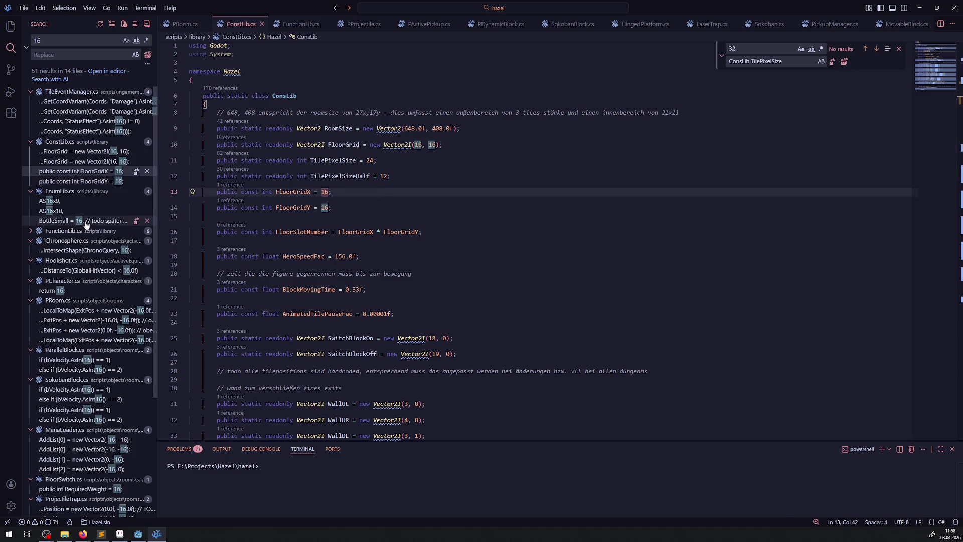
pyautogui.click(86, 221)
pyautogui.click(101, 251)
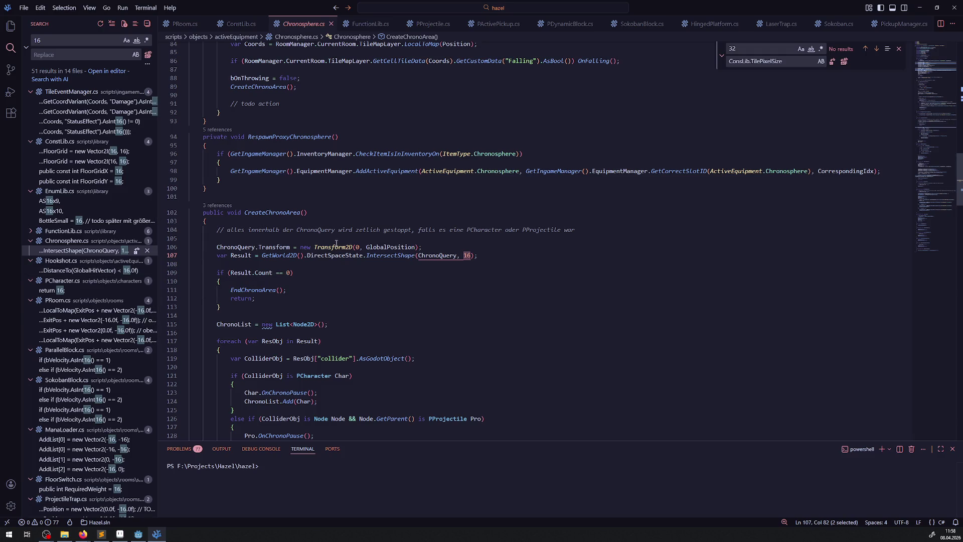
pyautogui.click(76, 290)
pyautogui.click(98, 321)
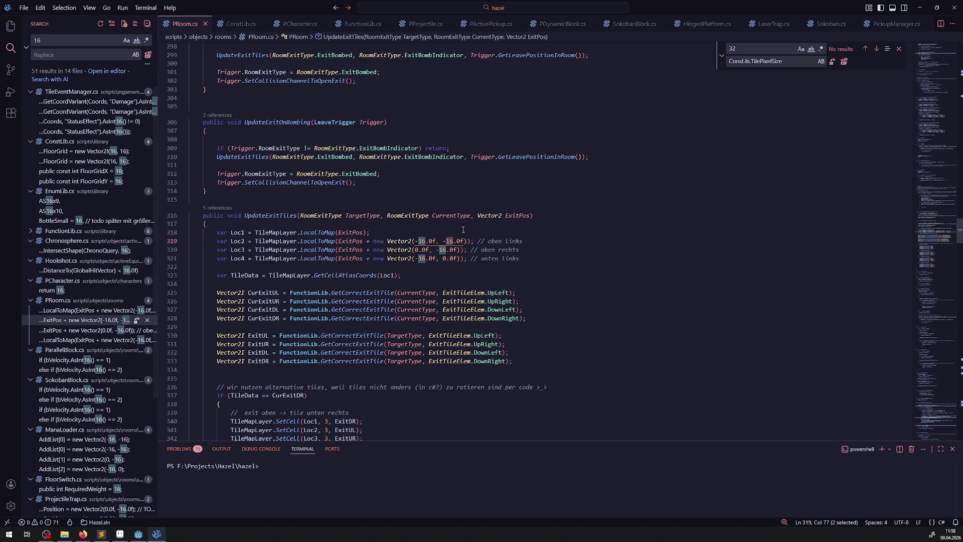
# Step: Replace line 319's x and y 16.0f offsets with ConsLib.TilePixelSizeHalf, keeping the minus sign
pyautogui.click(426, 241)
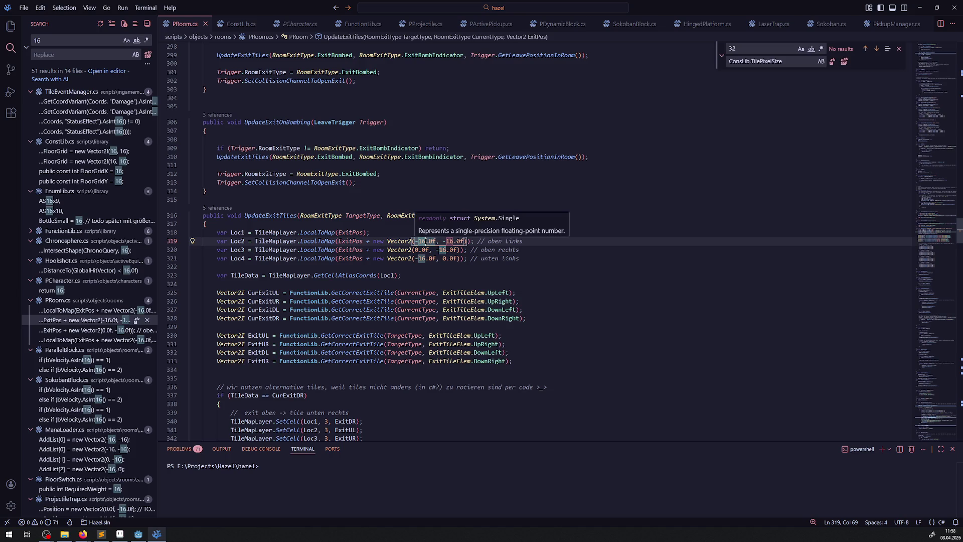
pyautogui.hotkey('ctrl', 'z')
pyautogui.moveTo(416, 242); pyautogui.dragTo(437, 242)
pyautogui.write('ConsLib.TilePixelSizeHalf')
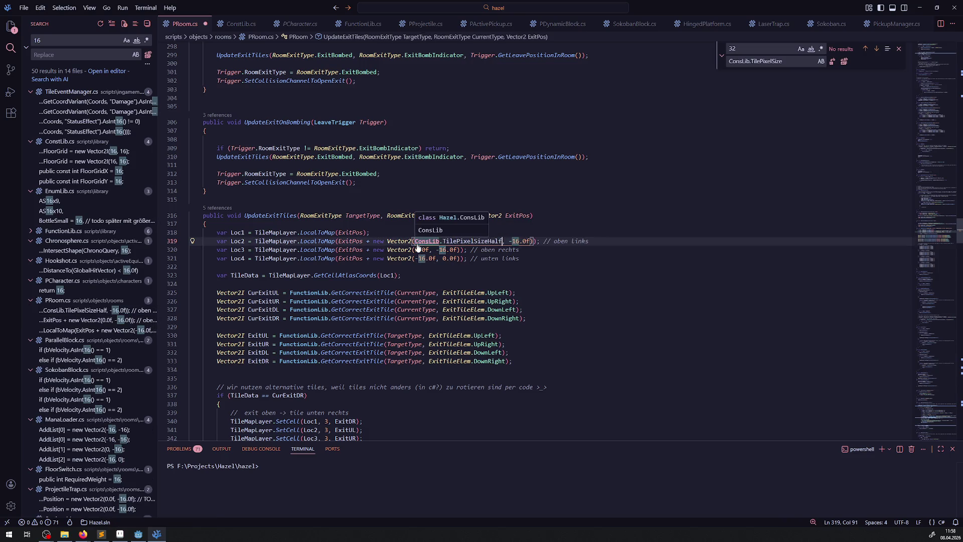
pyautogui.hotkey('ctrl', 'z')
pyautogui.click(421, 216)
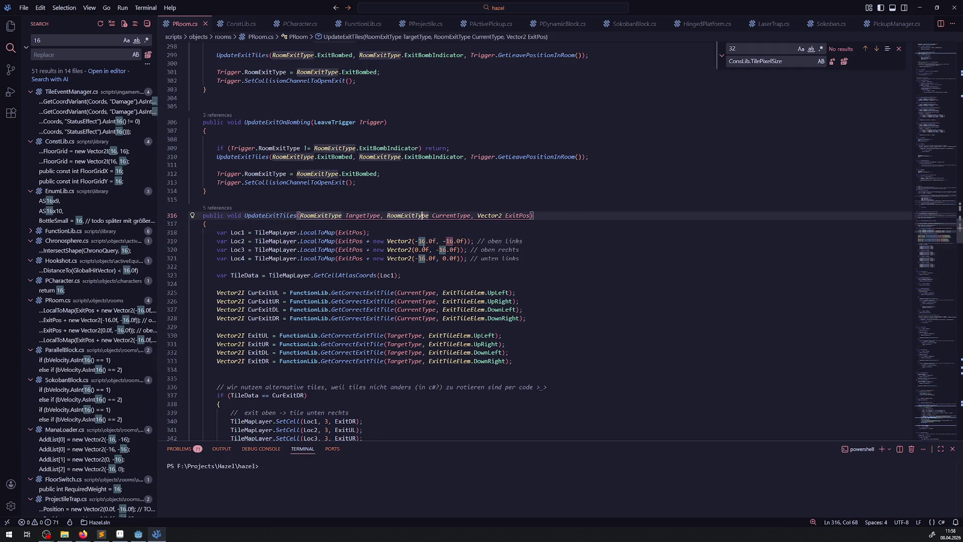
pyautogui.moveTo(436, 242); pyautogui.dragTo(419, 242)
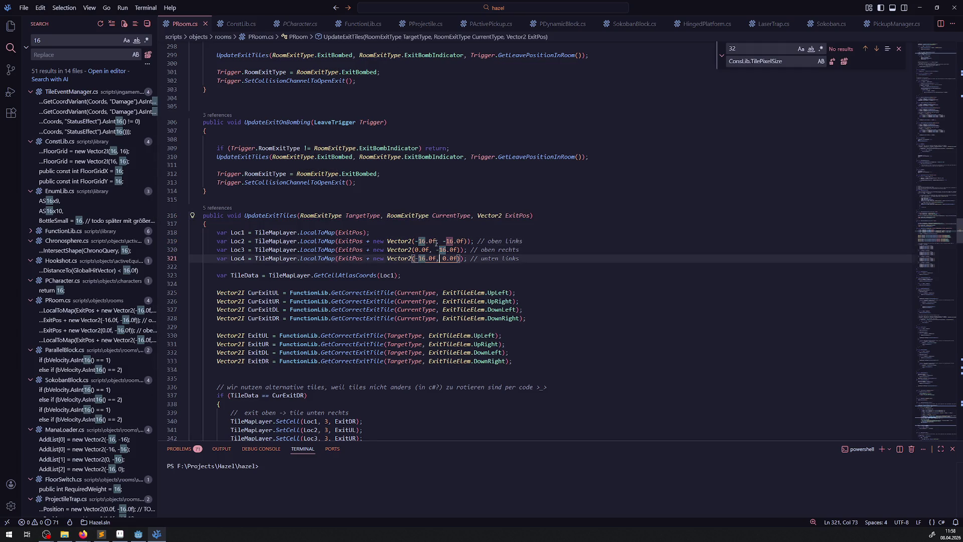
pyautogui.write('ConsLib.TilePixelSizeHalf')
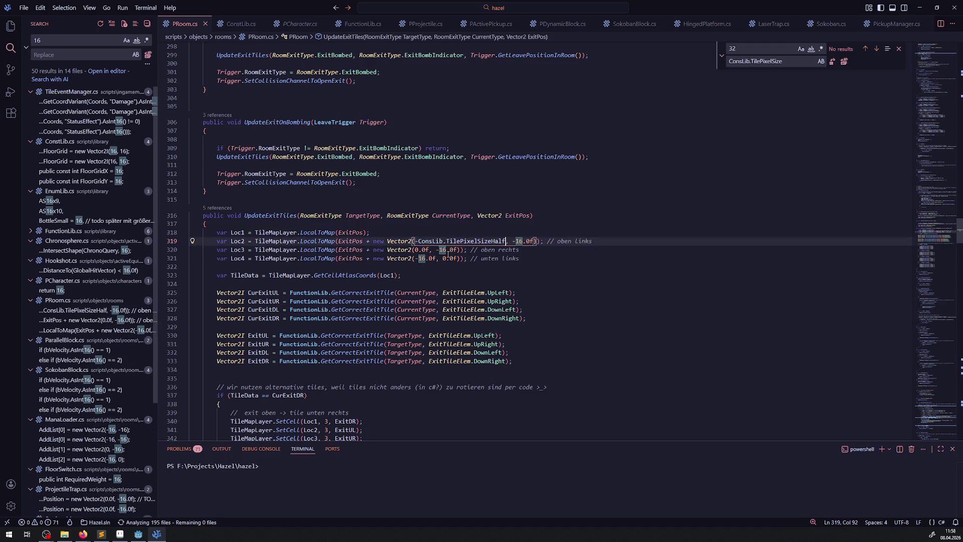
pyautogui.moveTo(453, 254)
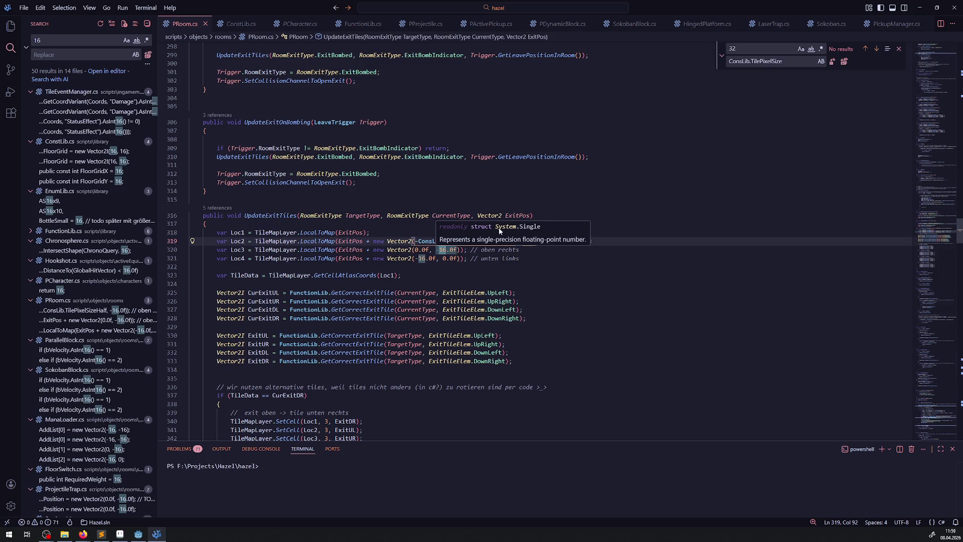
pyautogui.write('ConsLib.TilePixelSizeHalf')
# Step: Replace the 16.0f offsets on lines 320 and 321, then check FloorGridY in ConsLib.cs
pyautogui.click(440, 249)
pyautogui.moveTo(440, 249)
pyautogui.mouseDown()
pyautogui.moveTo(457, 249)
pyautogui.moveTo(432, 259)
pyautogui.mouseUp()
pyautogui.write('ConsLib.TilePixelSizeHalf')
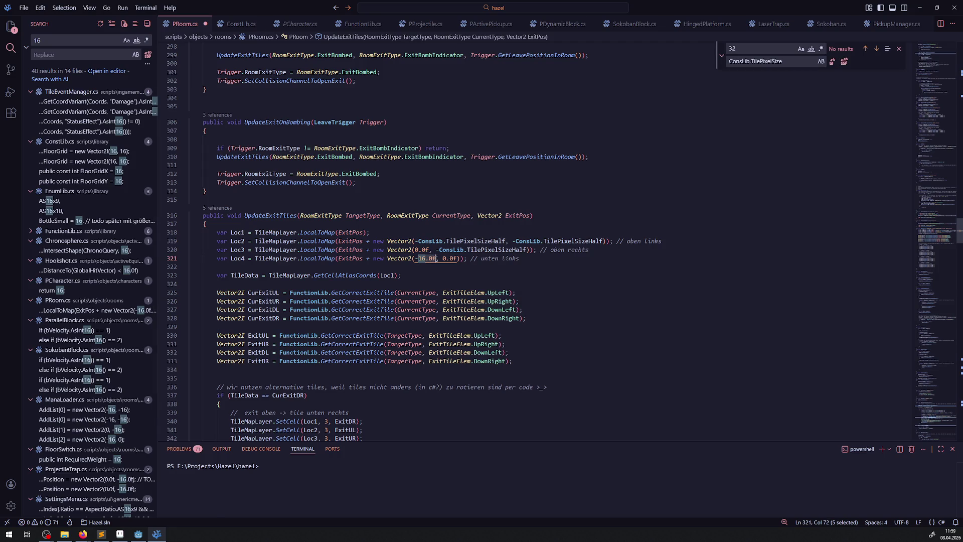
pyautogui.write('ConsLib.TilePixelSizeHalf')
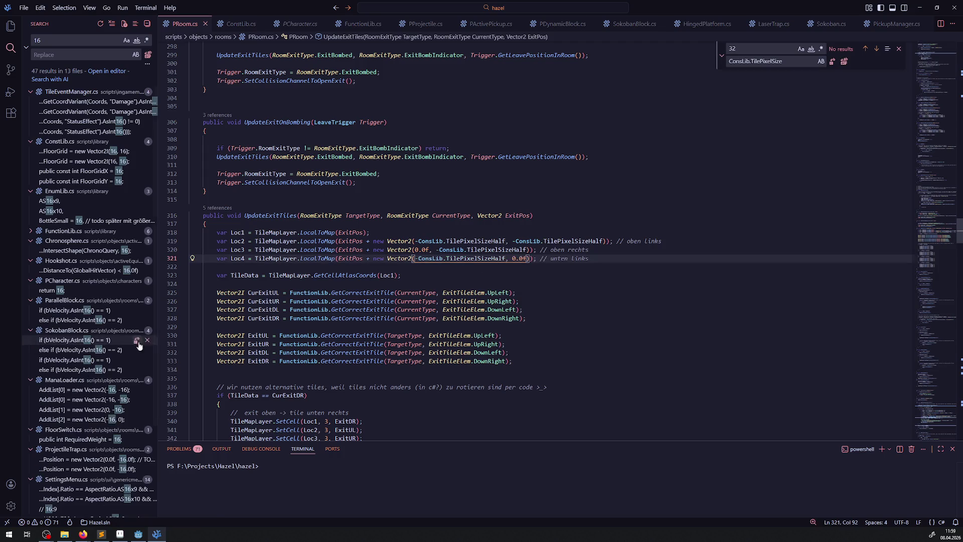
pyautogui.click(76, 182)
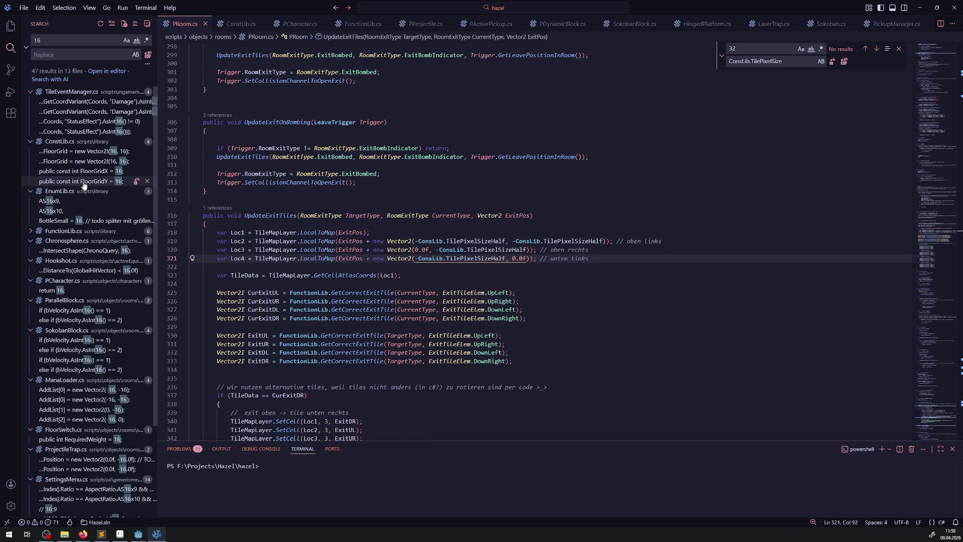
pyautogui.click(30, 142)
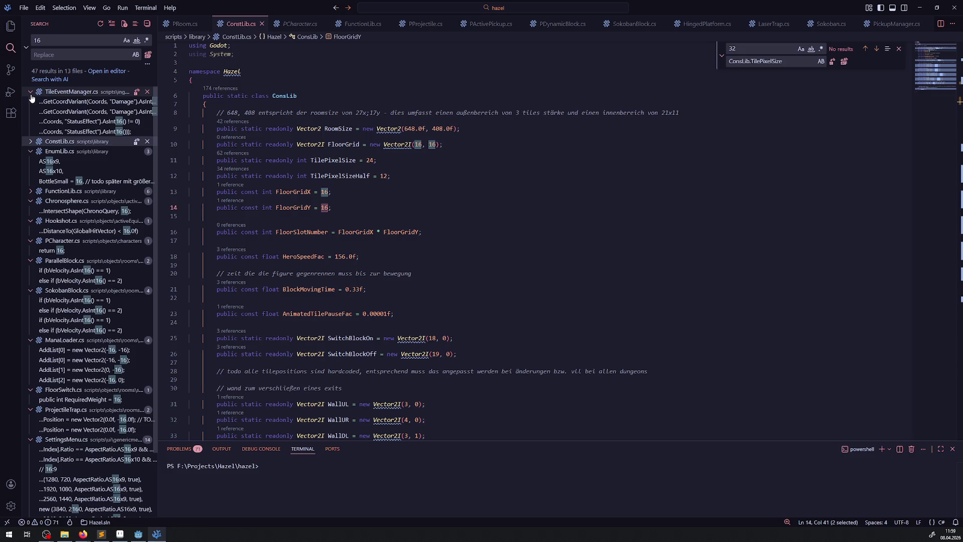
# Step: Collapse the TileEventManager, EnumLib and Chronosphere result groups after checking the IntersectShape match
pyautogui.click(30, 92)
pyautogui.click(30, 111)
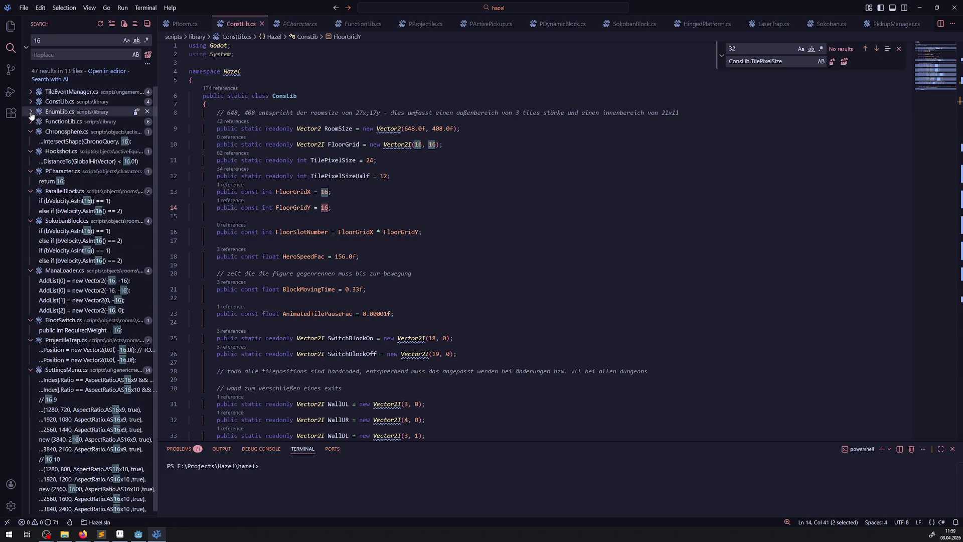
pyautogui.click(73, 143)
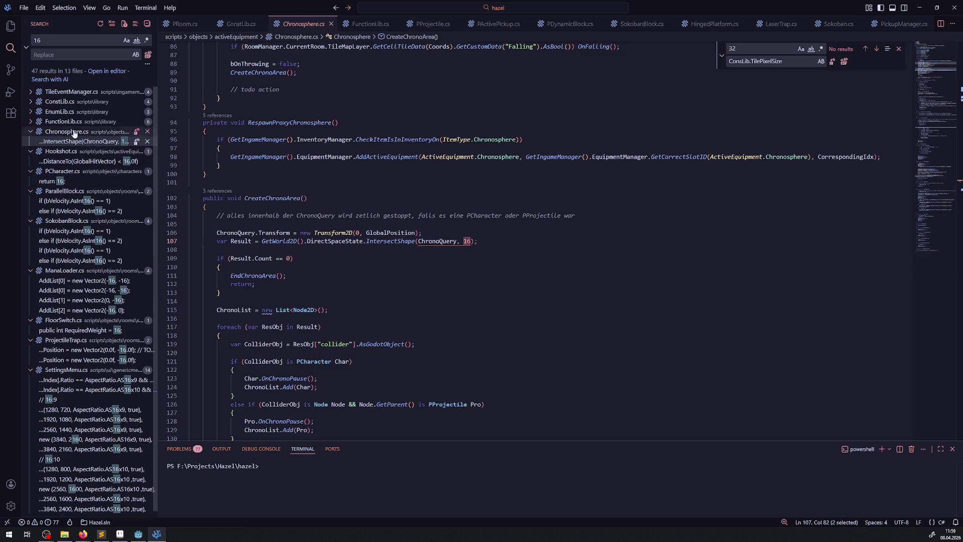
pyautogui.click(31, 131)
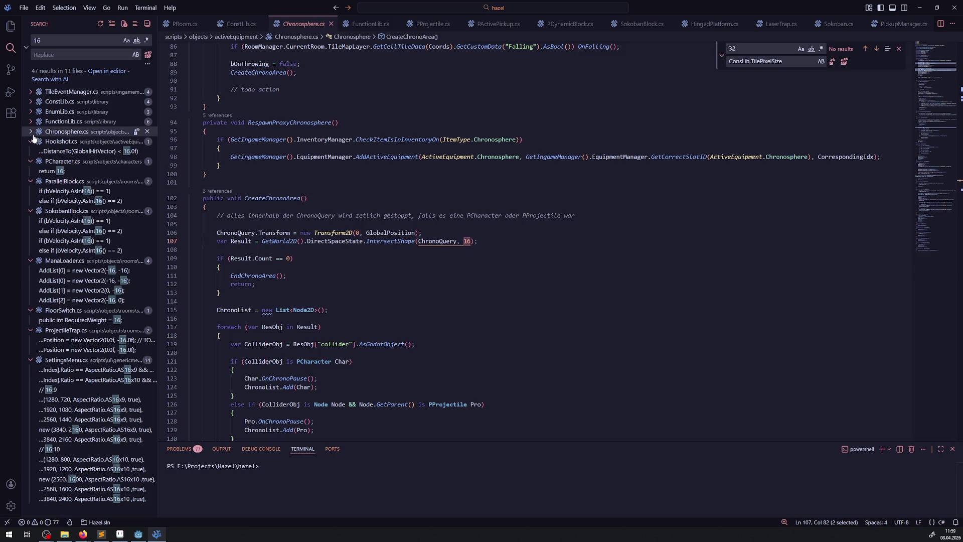
# Step: Swap the 16.0f distance threshold on Hookshot.cs line 74 for ConsLib.TilePixelSizeHalf
pyautogui.click(80, 152)
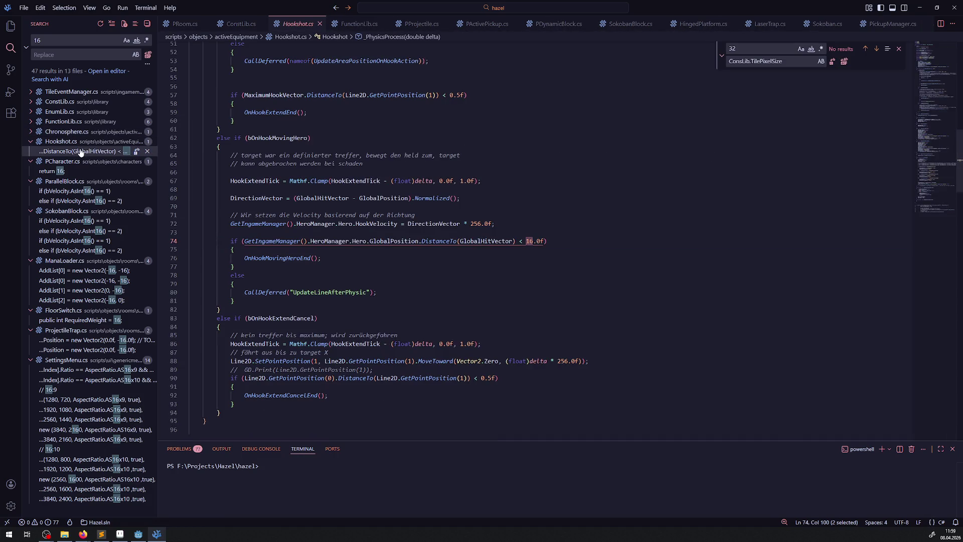
pyautogui.click(501, 247)
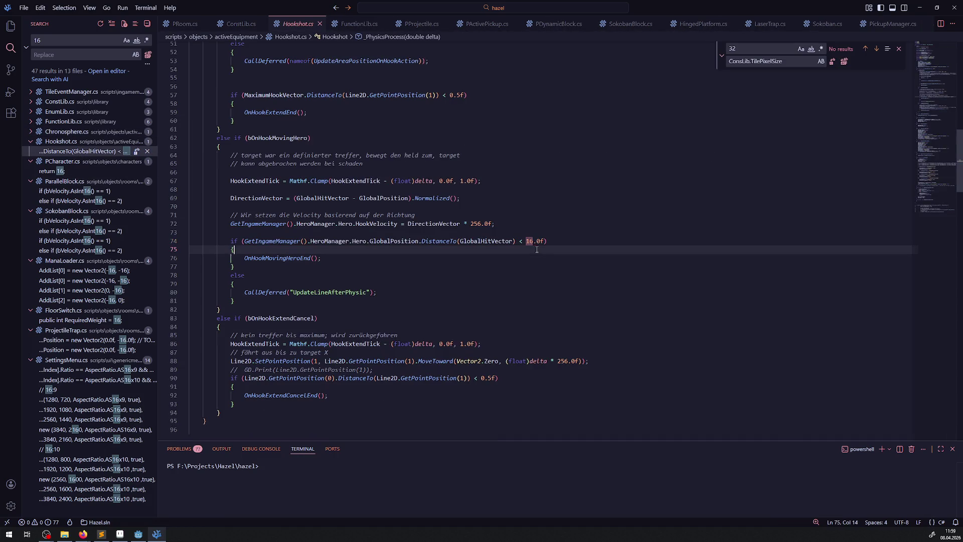
pyautogui.moveTo(526, 241); pyautogui.dragTo(541, 239)
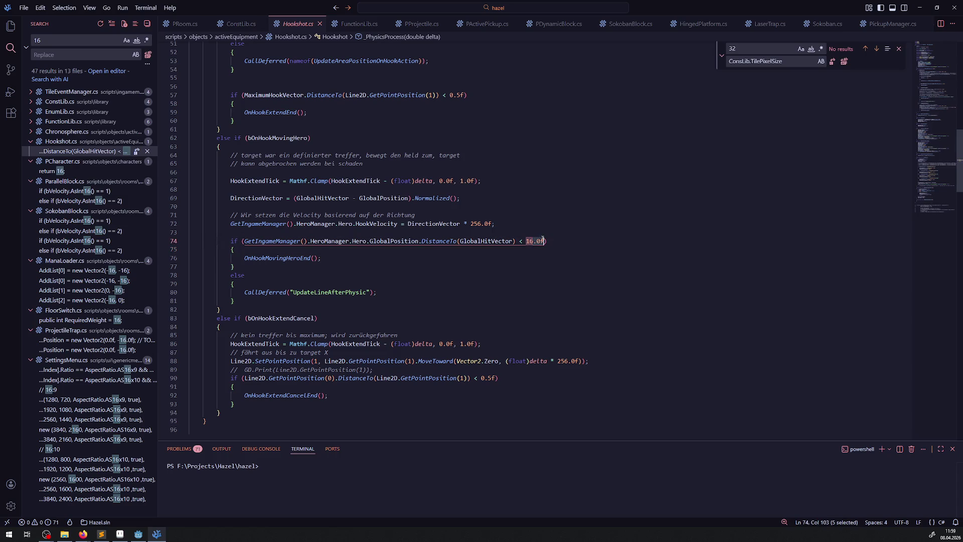
pyautogui.write('ConsLib.TilePixelSizeHalf')
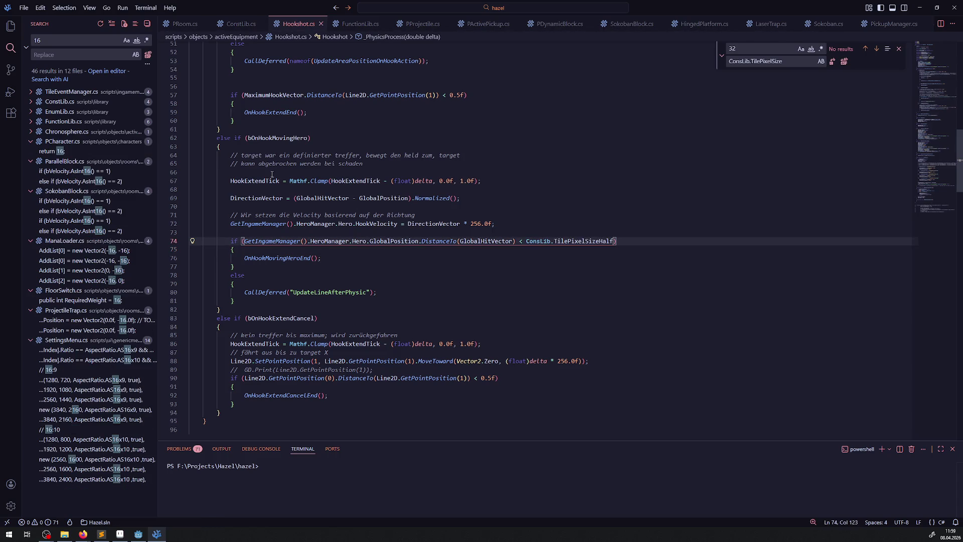
pyautogui.click(81, 180)
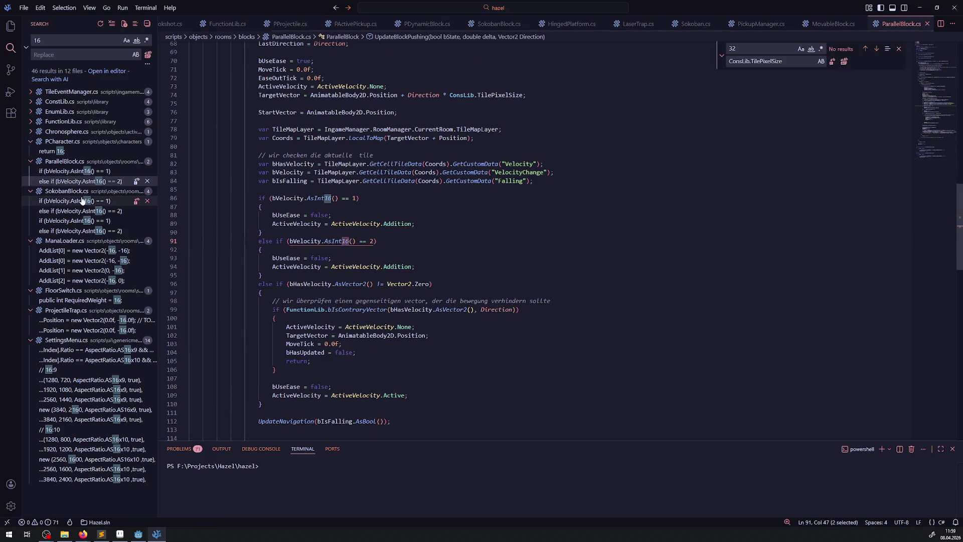
# Step: Replace the four hardcoded 16s on ManaLoader.cs lines 144–146 with ConsLib.TilePixelSizeHalf
pyautogui.click(83, 201)
pyautogui.click(92, 251)
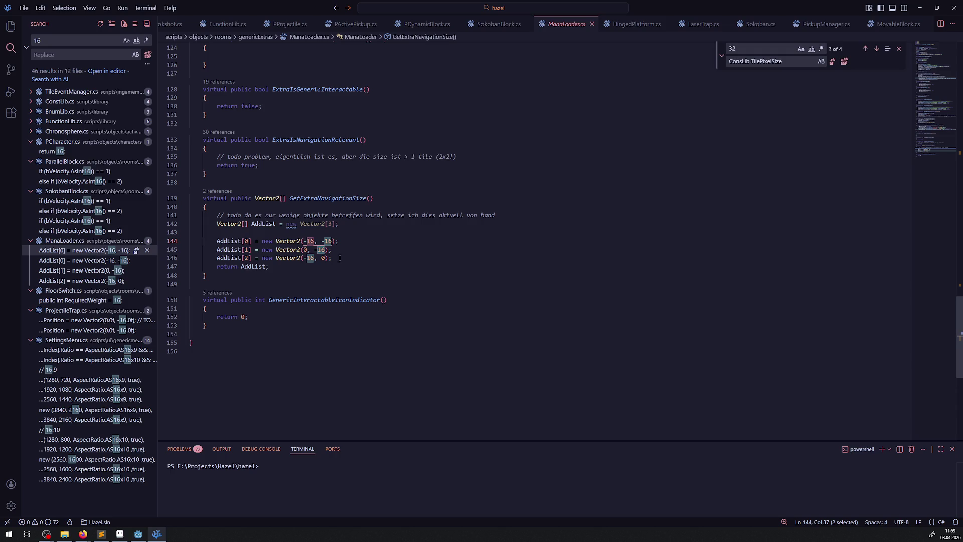
pyautogui.scroll(2, 331, 251)
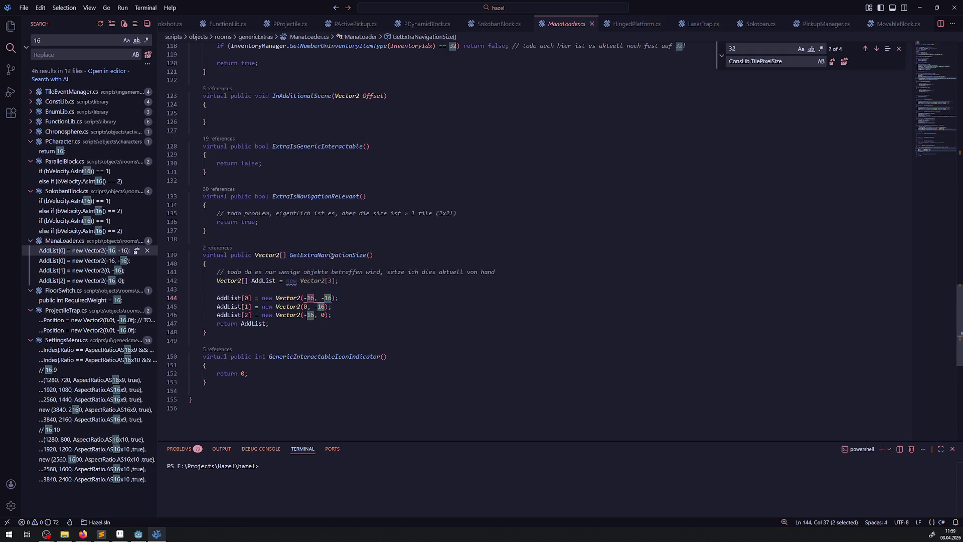
pyautogui.moveTo(307, 298); pyautogui.dragTo(311, 297)
pyautogui.write('ConsLib.TilePixelSizeHalf')
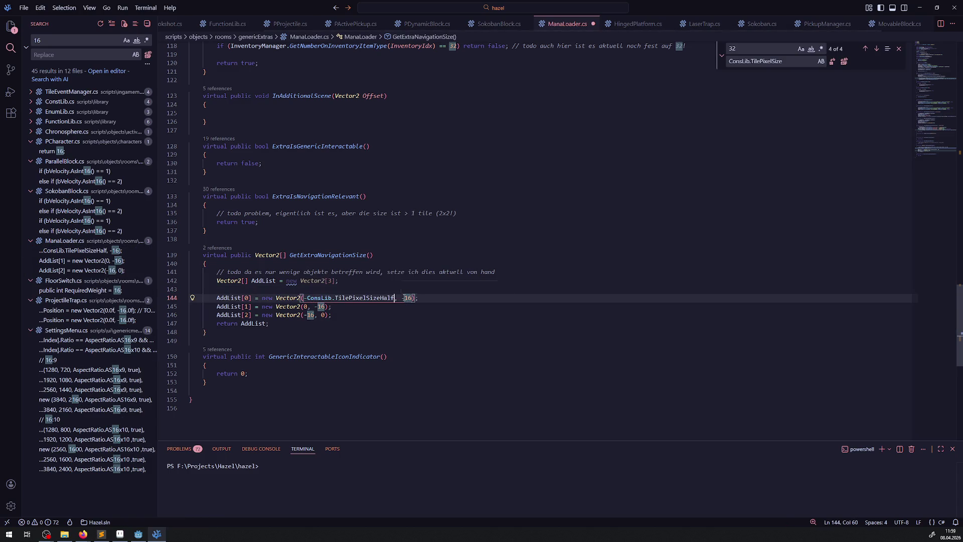
pyautogui.doubleClick(408, 298)
pyautogui.hotkey('ctrl', 'v')
pyautogui.doubleClick(321, 306)
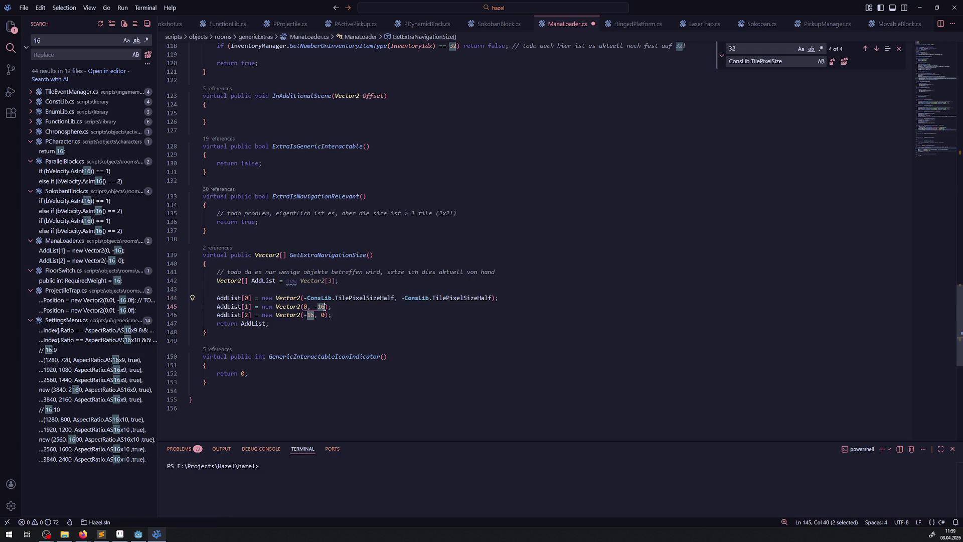
pyautogui.write('ConsLib.TilePixelSizeHalf')
pyautogui.doubleClick(311, 315)
pyautogui.write('ConsLib.TilePixelSizeHalf')
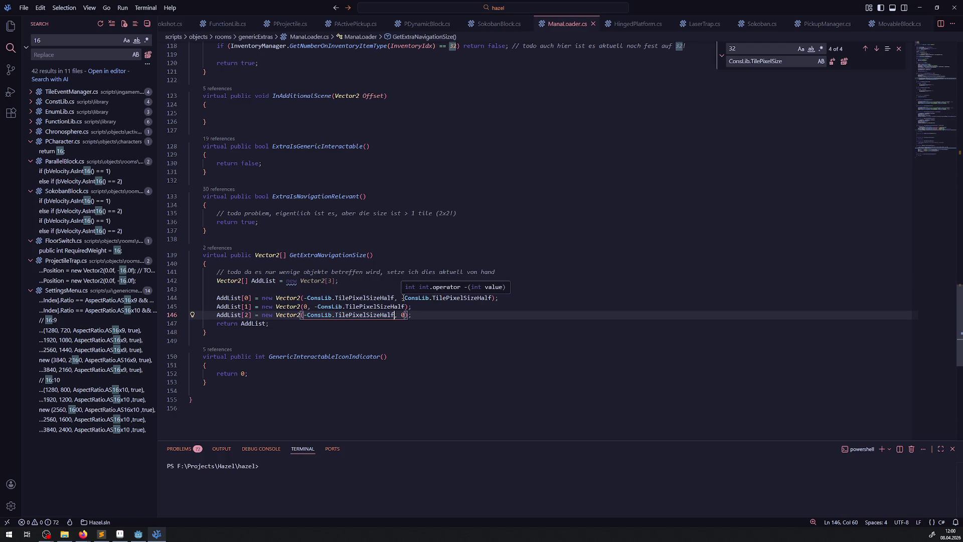
pyautogui.click(91, 259)
pyautogui.press('Up')
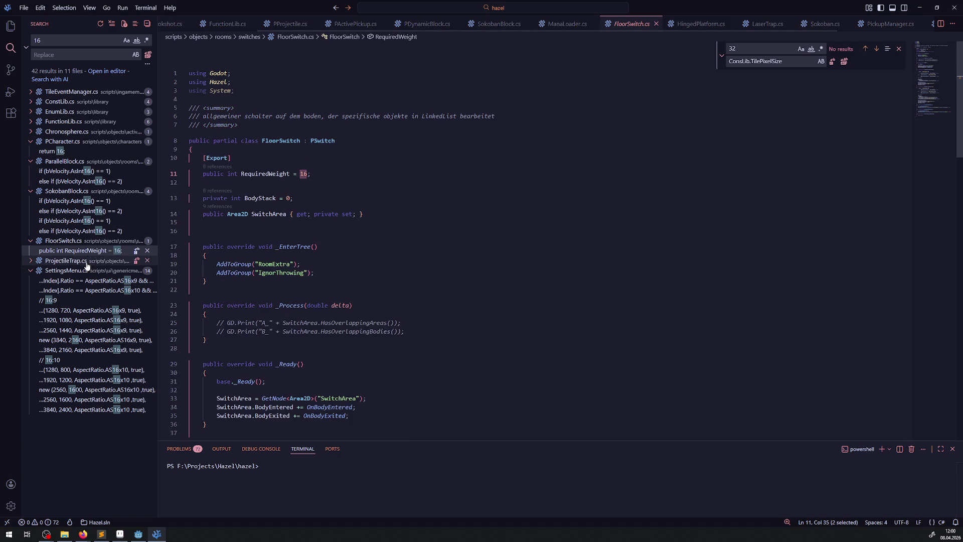
# Step: Review the 16 matches at ProjectileTrap.cs lines 58 and 81 and the SettingsMenu.cs resolution entries
pyautogui.click(86, 263)
pyautogui.click(85, 271)
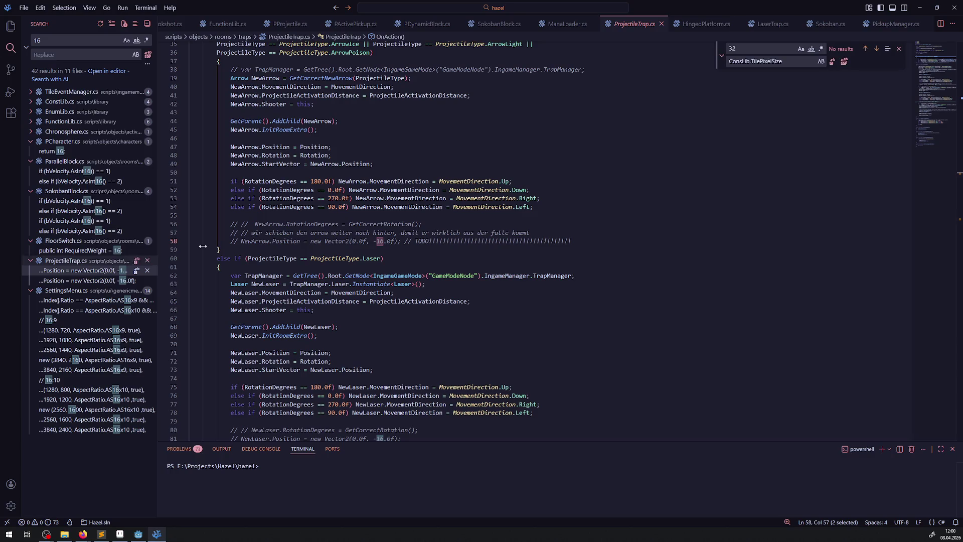
pyautogui.click(92, 283)
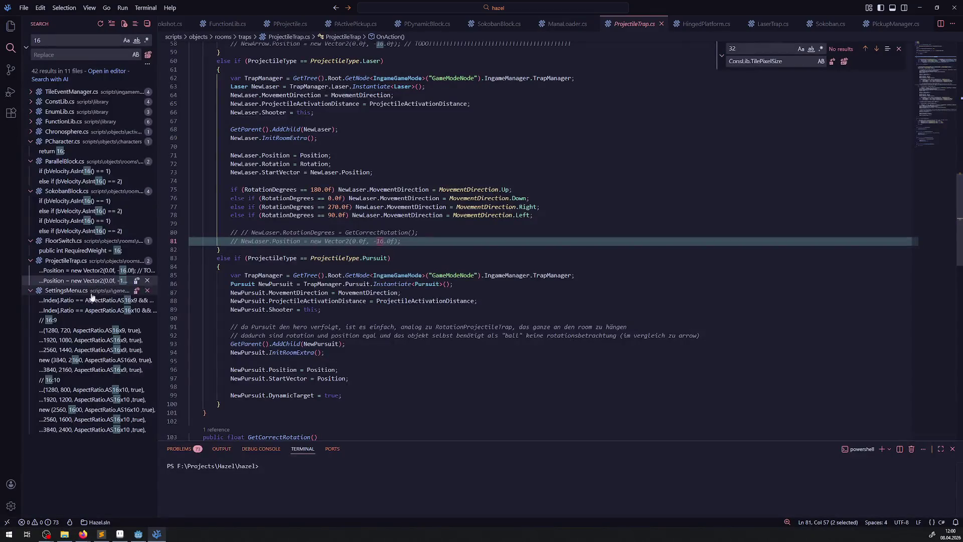
pyautogui.click(95, 305)
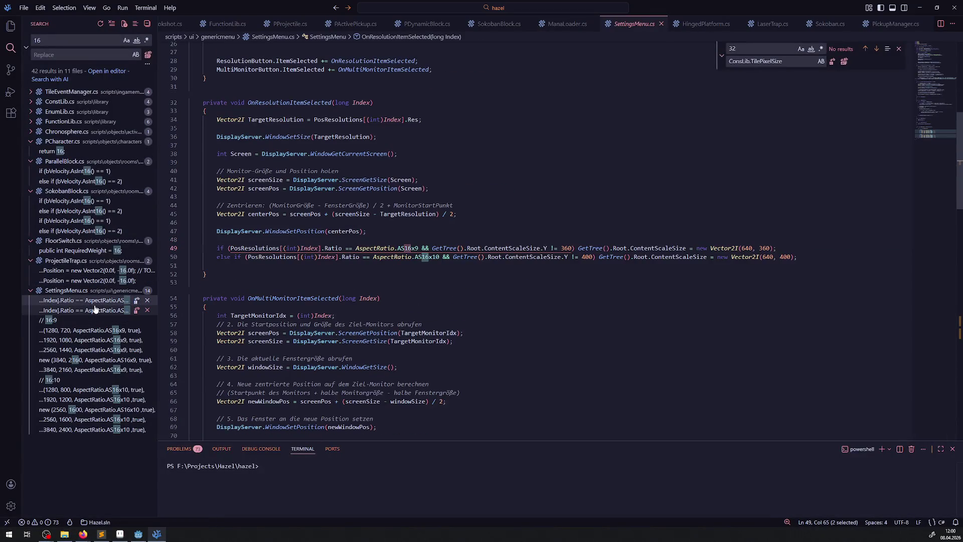
pyautogui.click(92, 311)
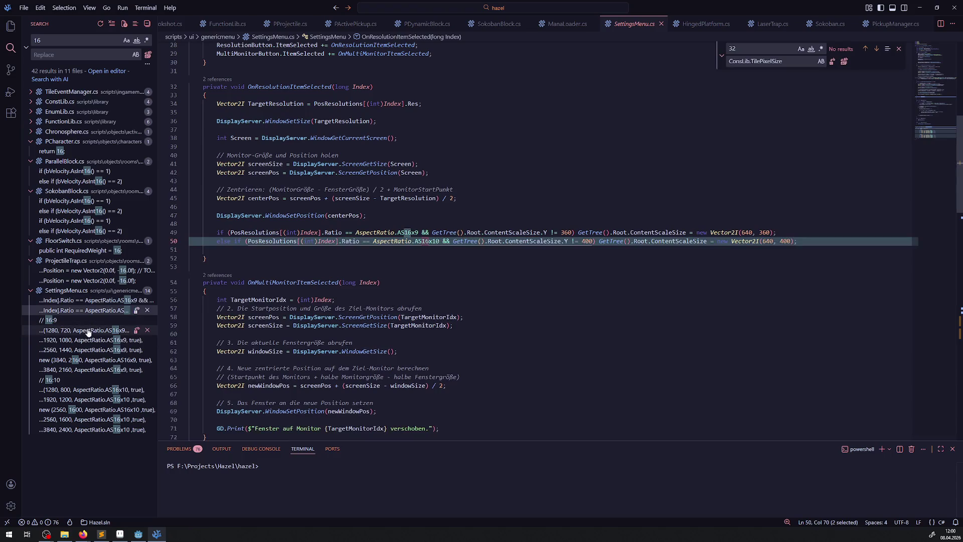
pyautogui.click(92, 330)
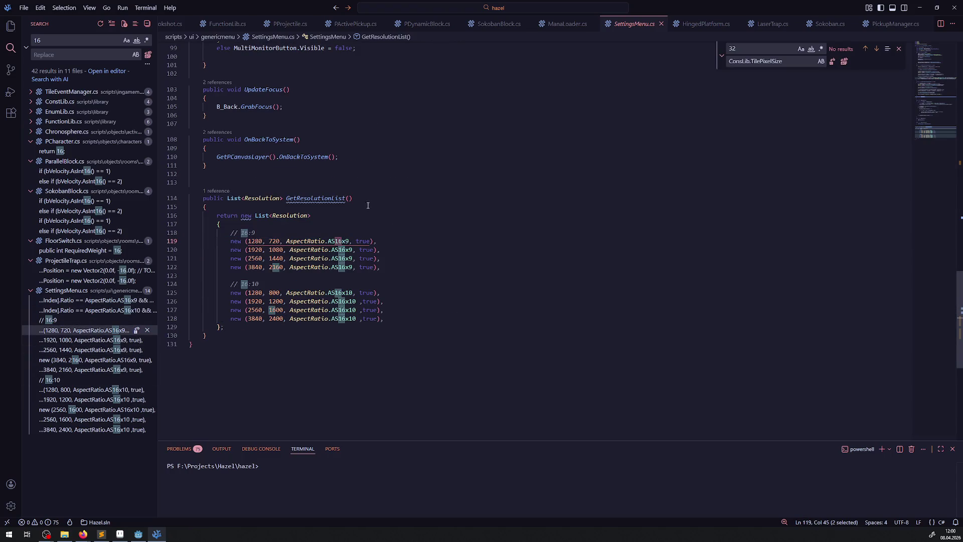
pyautogui.click(14, 29)
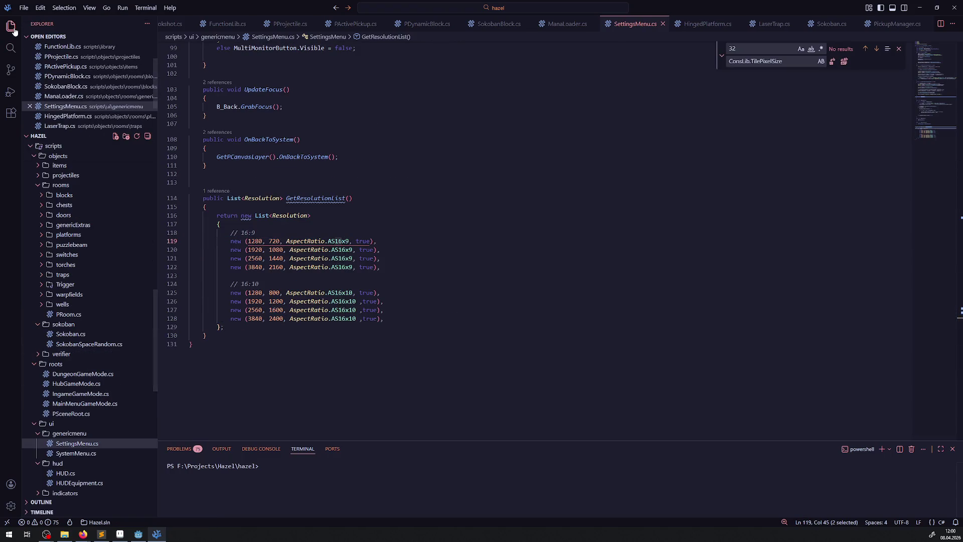
# Step: Open DungeonManager.cs and scroll down through it to CreateDEBUGDungeon
pyautogui.scroll(2, 95, 234)
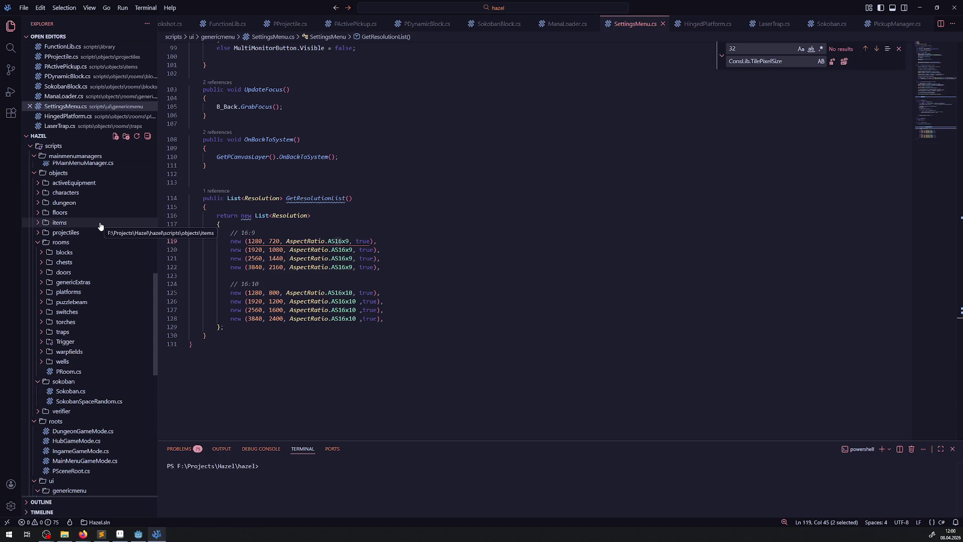
pyautogui.scroll(10, 98, 226)
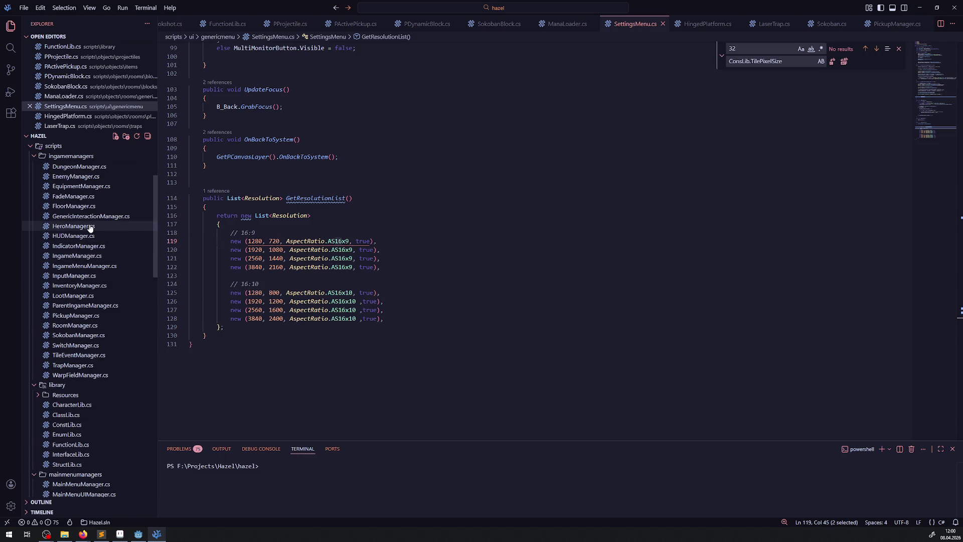
pyautogui.scroll(3, 90, 235)
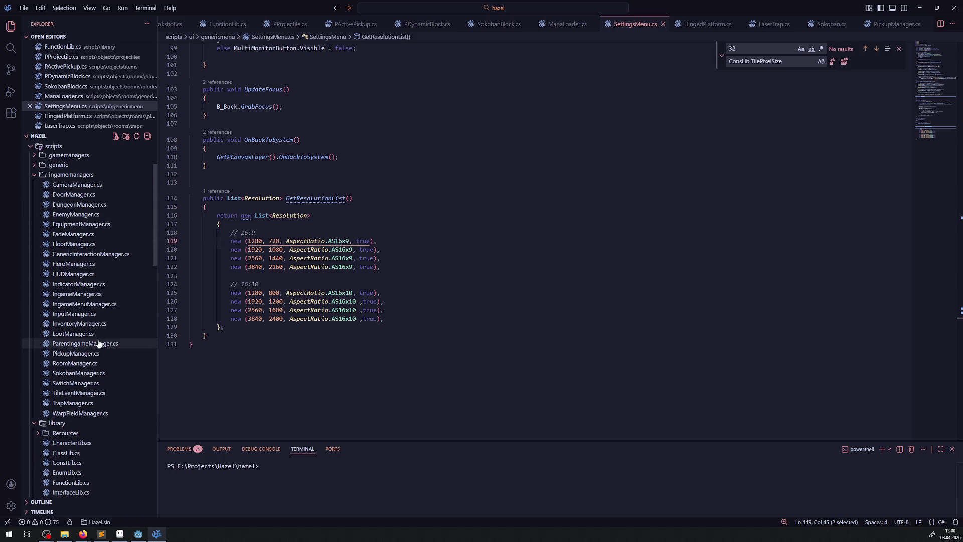
pyautogui.click(78, 206)
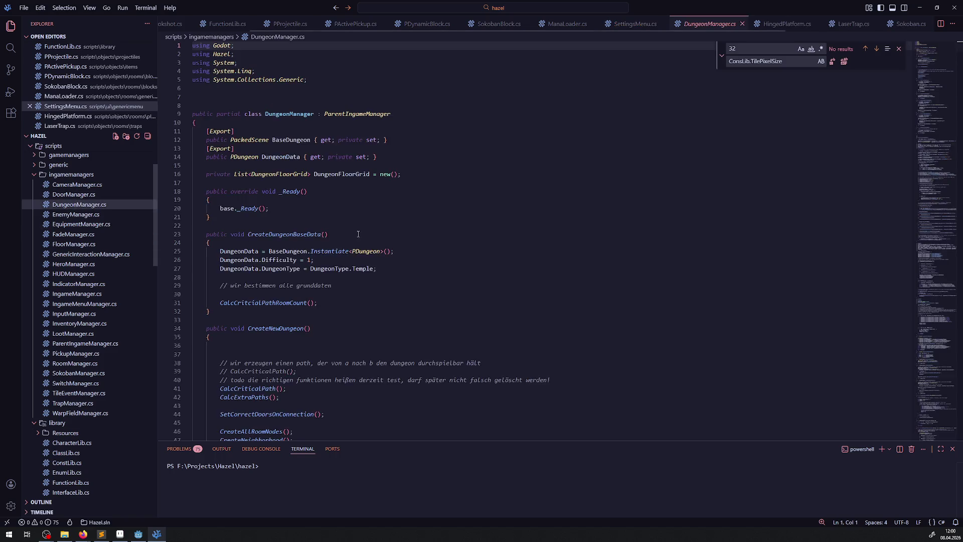
pyautogui.scroll(-10, 680, 110)
pyautogui.scroll(-15, 517, 165)
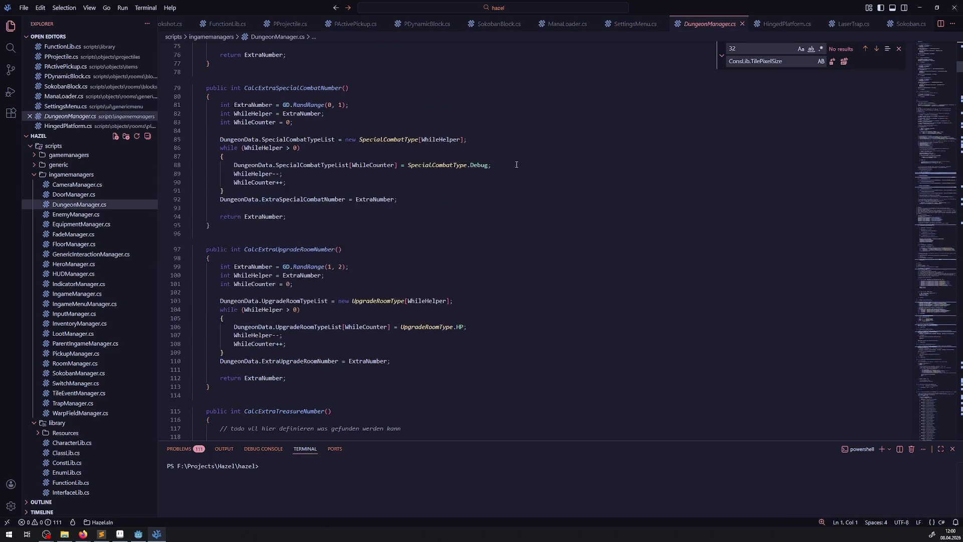
pyautogui.scroll(-18, 471, 194)
pyautogui.scroll(-20, 502, 199)
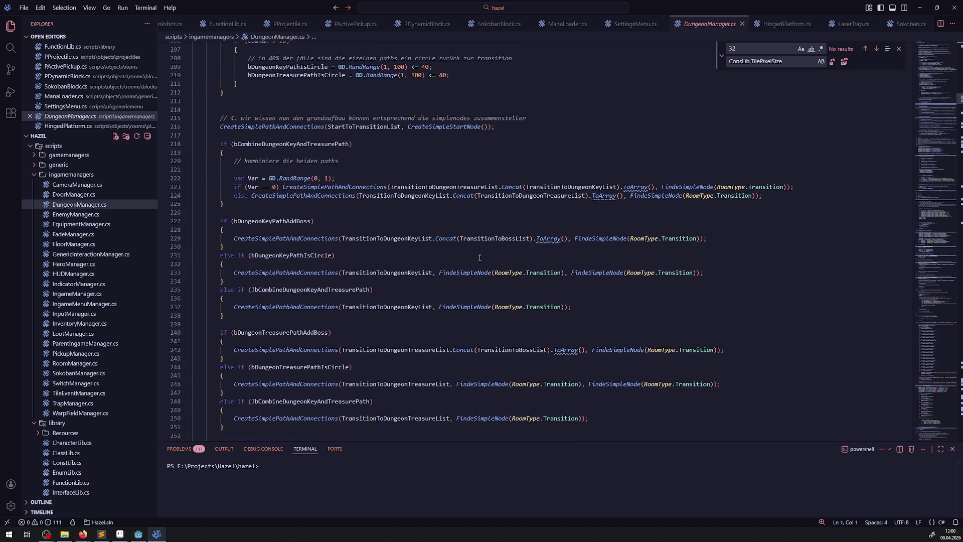
pyautogui.scroll(-20, 480, 258)
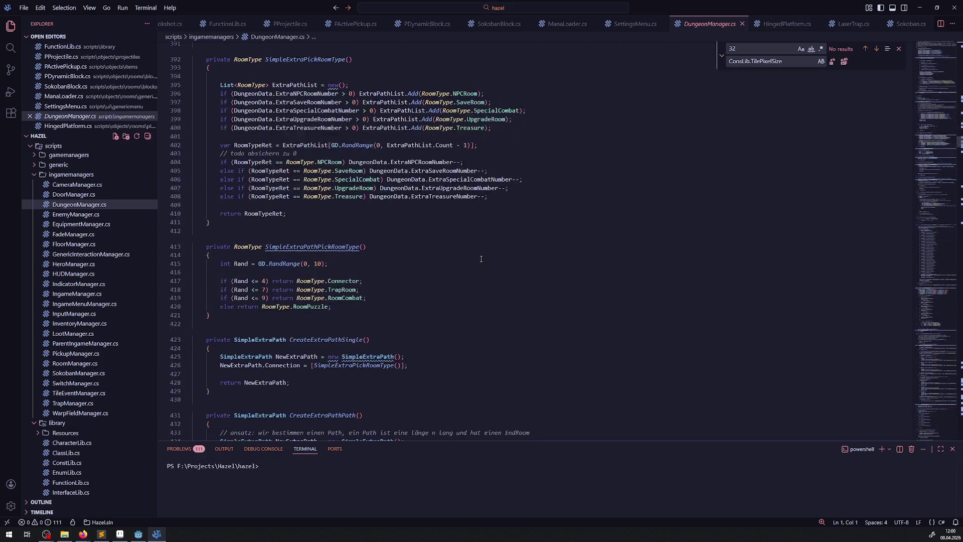
pyautogui.scroll(-20, 480, 259)
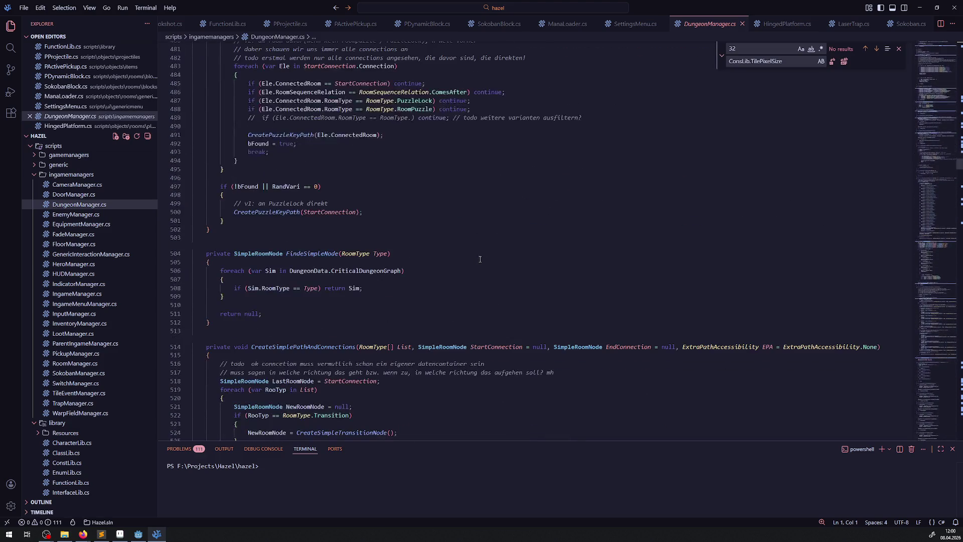
pyautogui.scroll(-20, 474, 256)
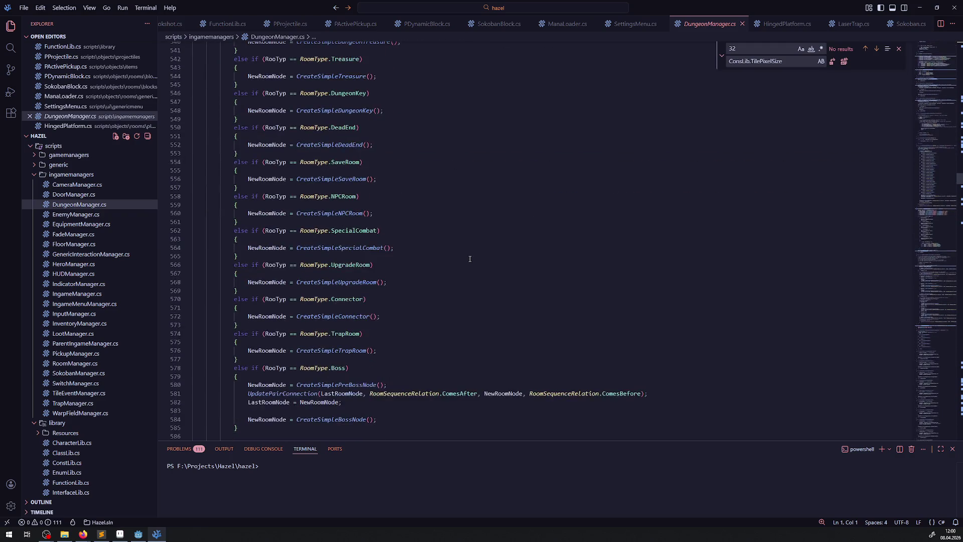
pyautogui.scroll(-20, 472, 260)
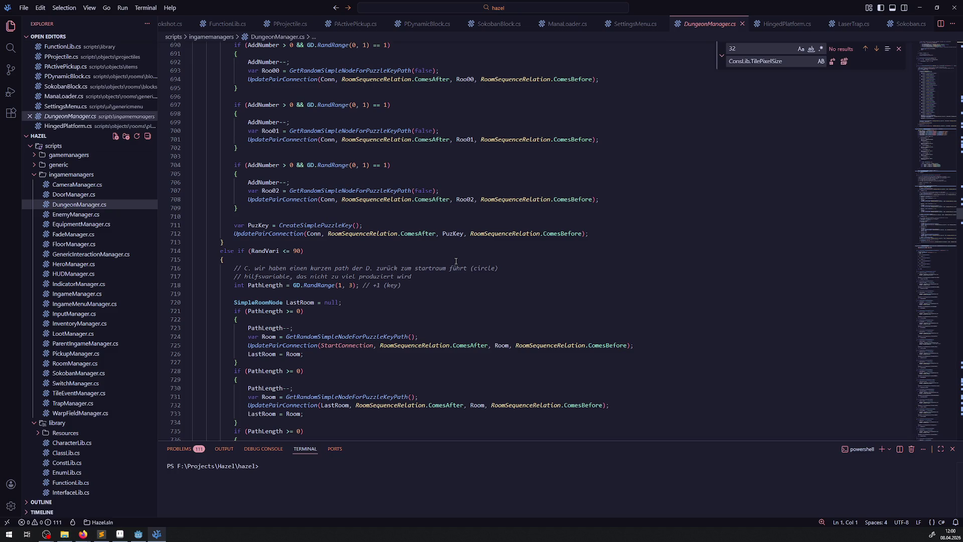
pyautogui.scroll(-19, 455, 261)
pyautogui.scroll(-20, 455, 259)
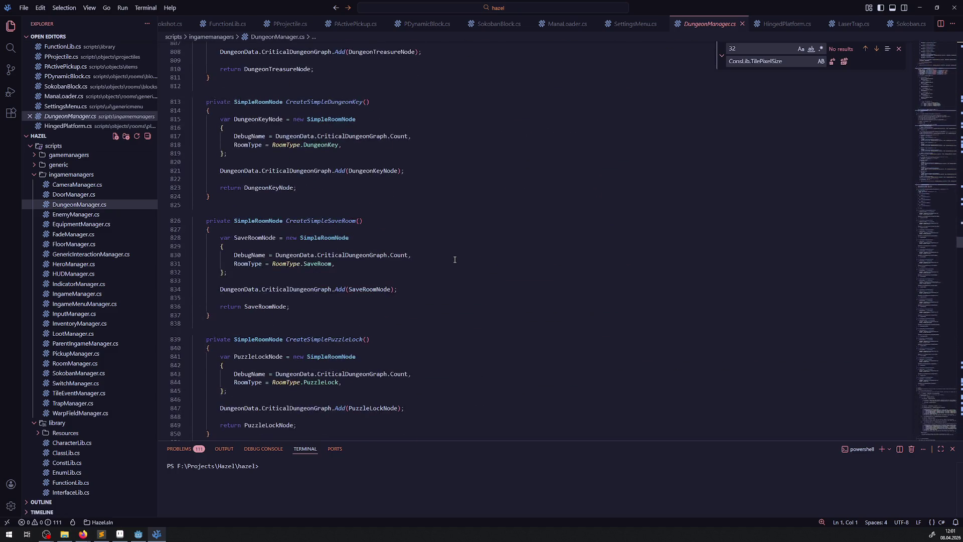
pyautogui.scroll(-20, 459, 257)
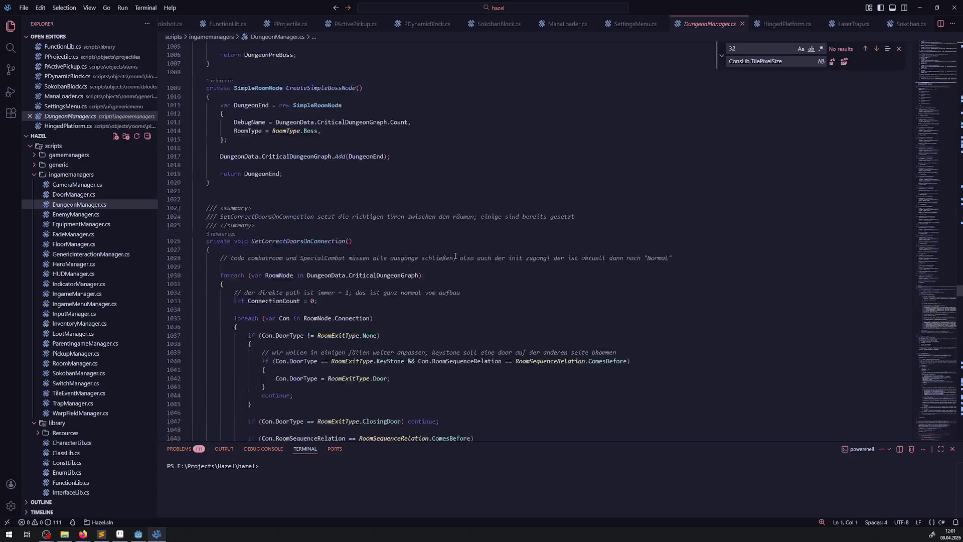
pyautogui.scroll(-20, 455, 254)
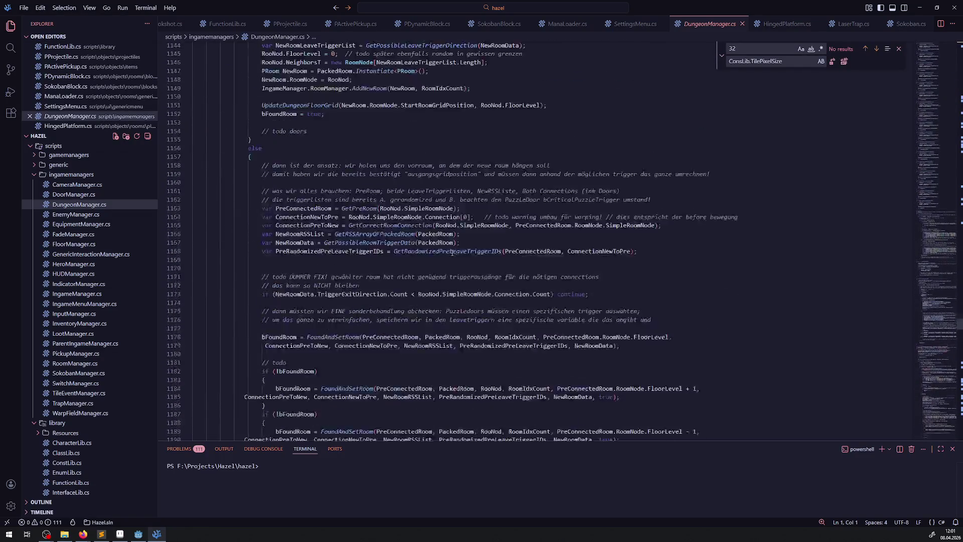
pyautogui.scroll(-20, 449, 253)
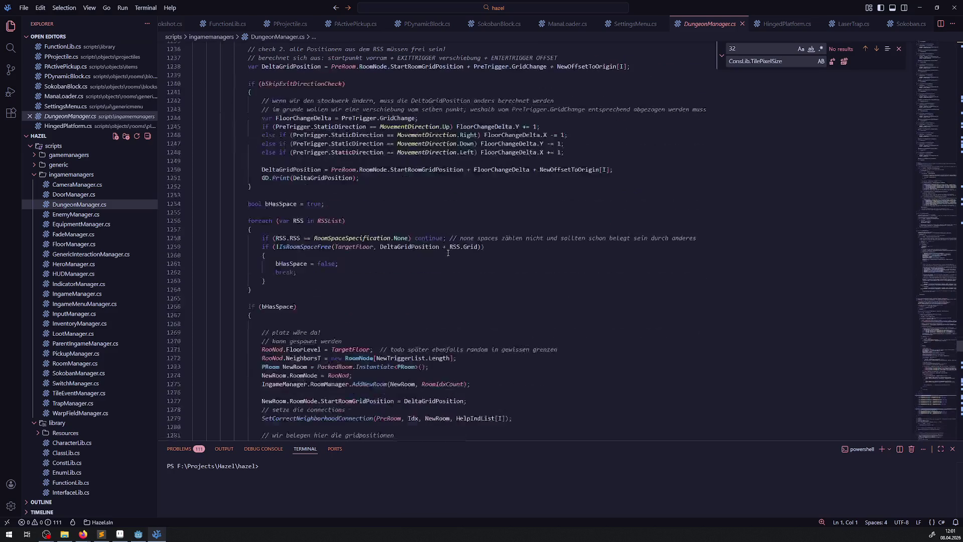
pyautogui.scroll(-20, 436, 262)
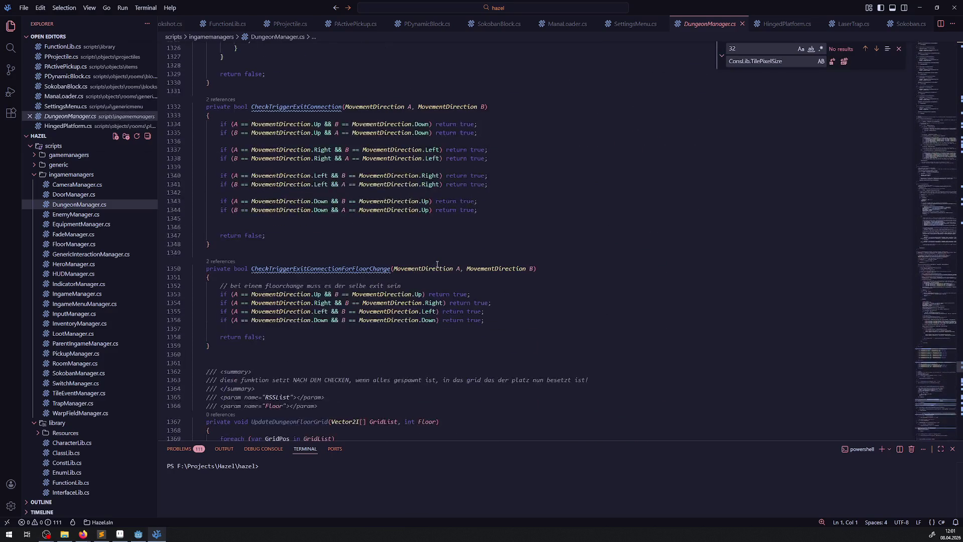
pyautogui.scroll(-20, 440, 262)
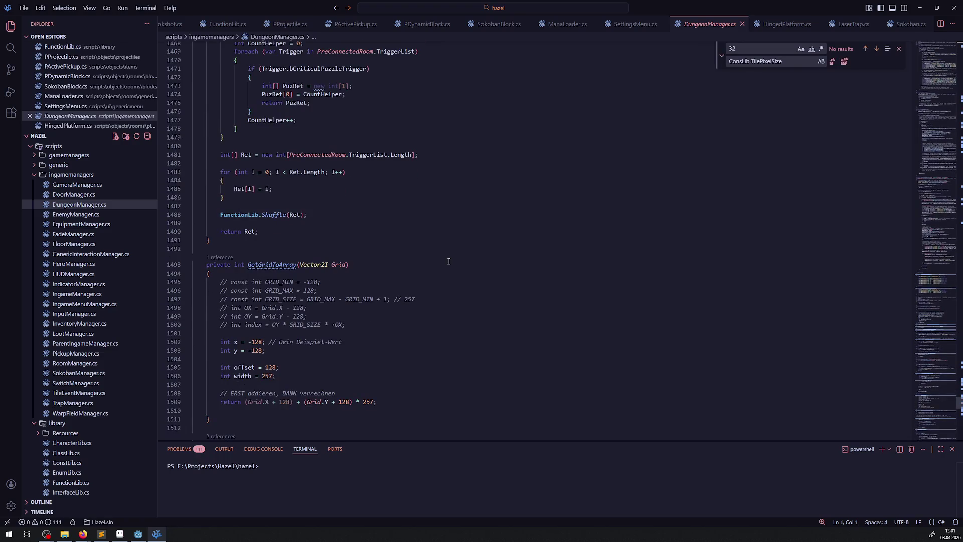
pyautogui.scroll(-18, 449, 262)
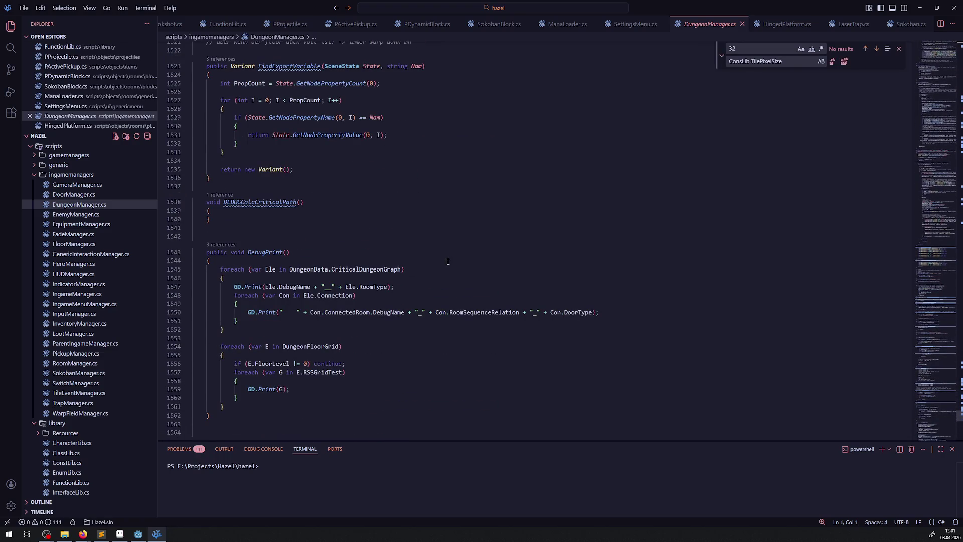
pyautogui.scroll(-15, 447, 261)
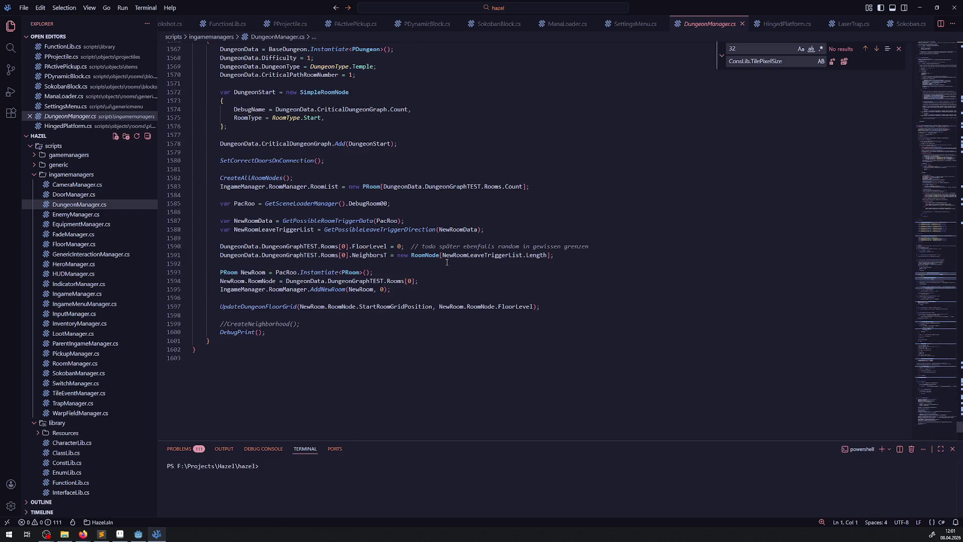
# Step: Close the Find/Replace panel and start a .NET build of the project in Godot
pyautogui.click(899, 48)
pyautogui.click(622, 198)
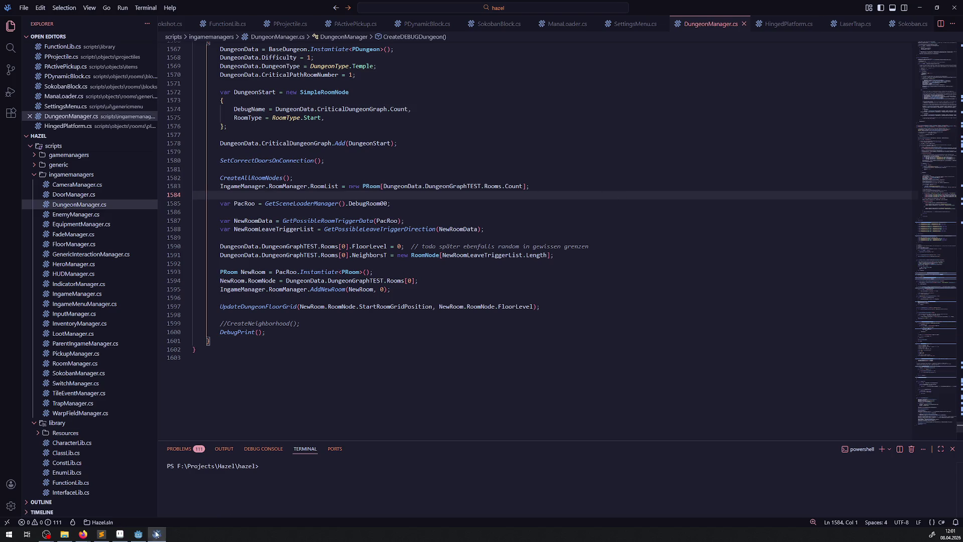
pyautogui.click(139, 534)
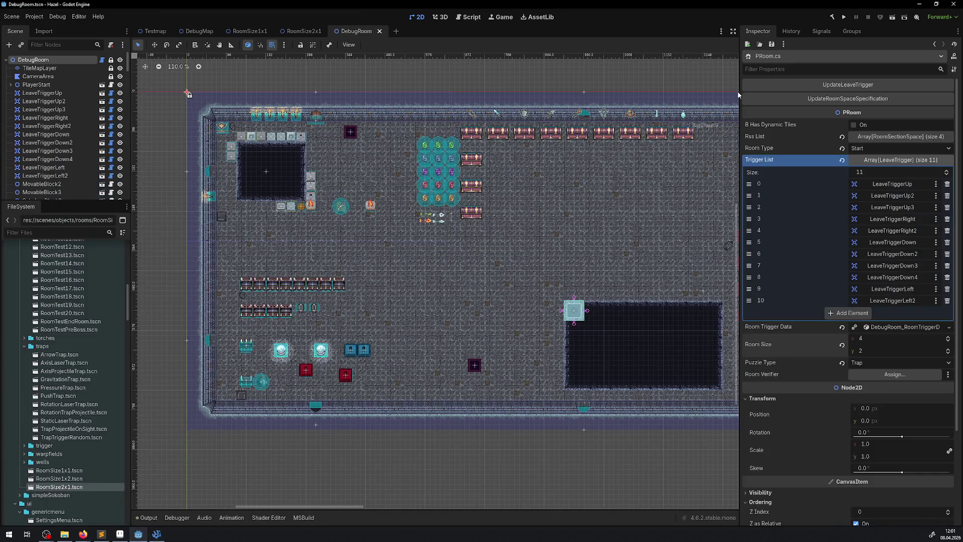
pyautogui.click(831, 17)
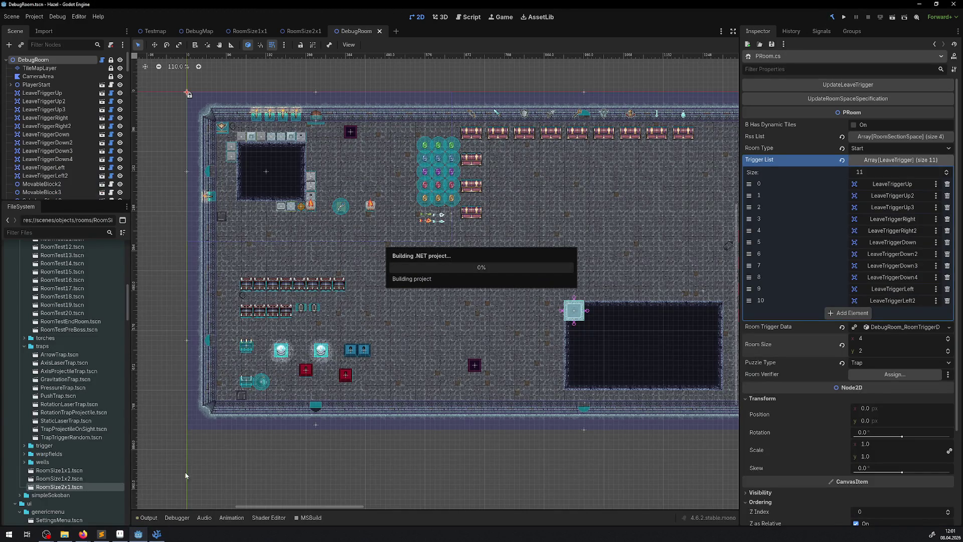
pyautogui.click(157, 534)
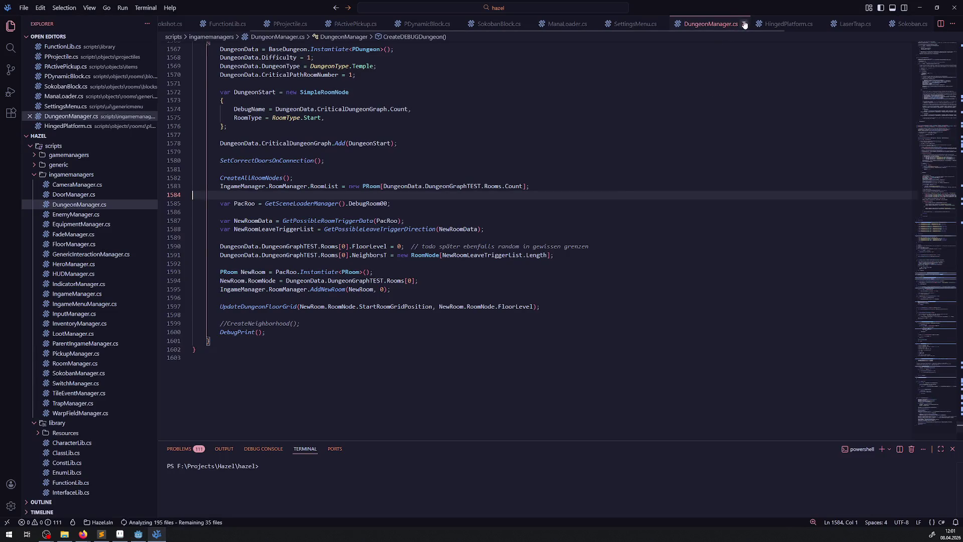
# Step: Close the DungeonManager, SettingsMenu, ManaLoader, SokobanBlock, PDynamicBlock, PActivePickup, HingedPlatform and LaserTrap script tabs
pyautogui.click(745, 24)
pyautogui.click(662, 24)
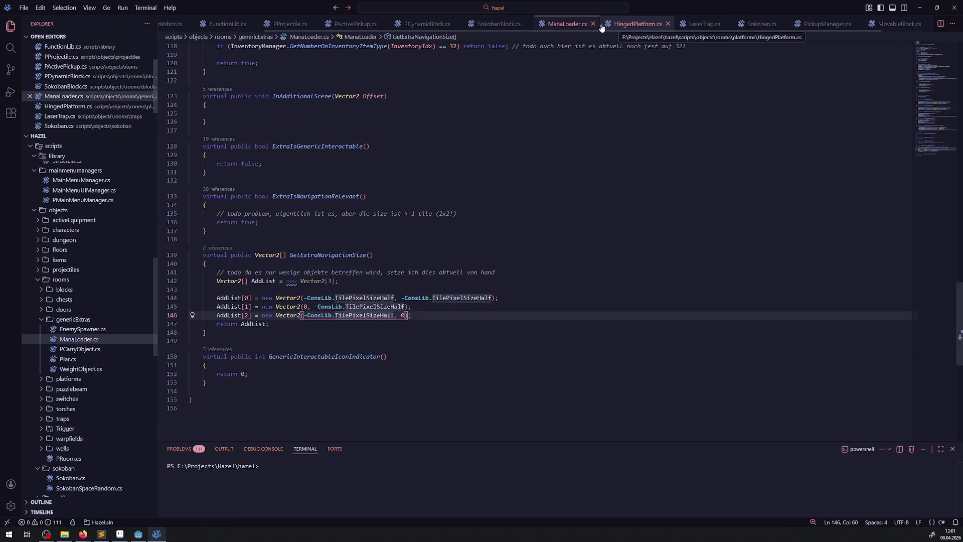
pyautogui.click(595, 24)
pyautogui.click(527, 23)
pyautogui.click(512, 24)
pyautogui.click(515, 24)
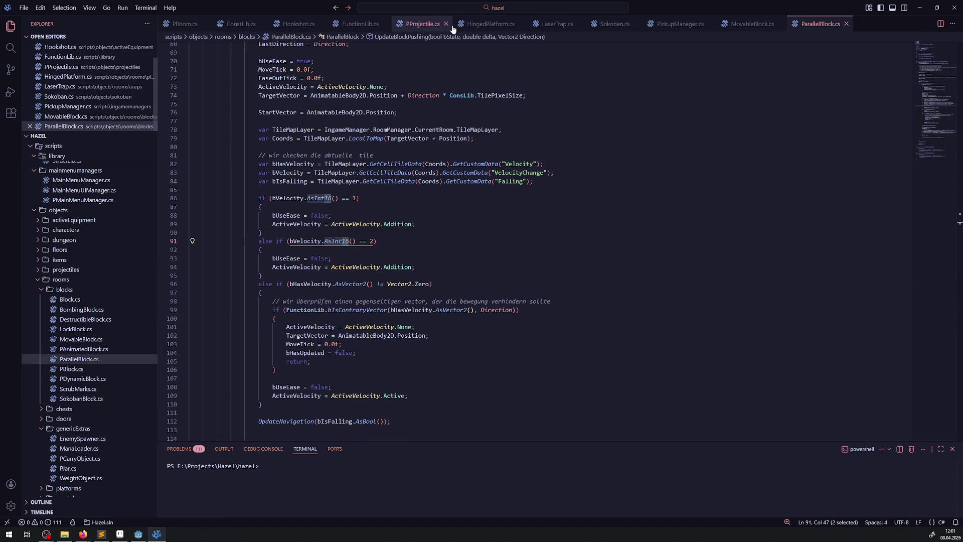
pyautogui.click(520, 24)
pyautogui.click(504, 24)
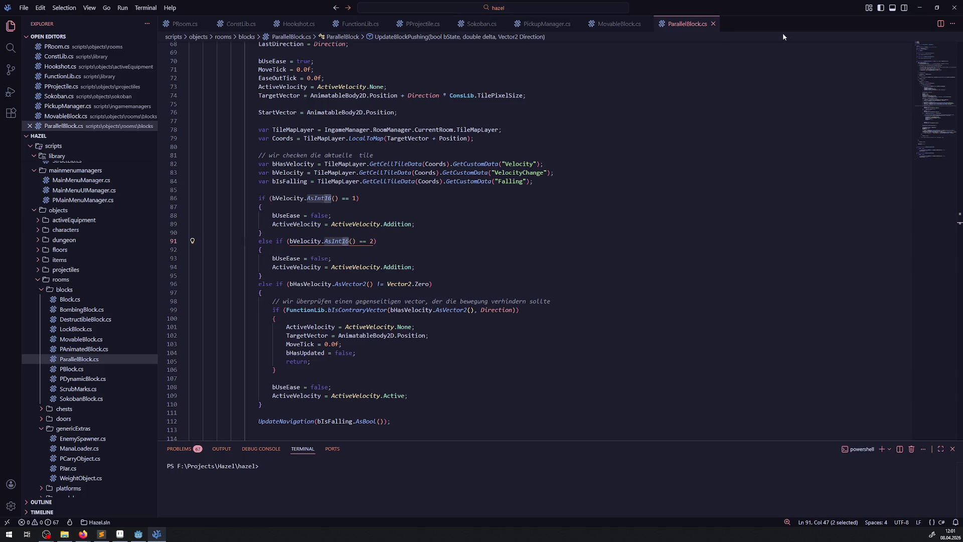
# Step: Close ParallelBlock, MovableBlock, PickupManager, Sokoban, PProjectile, FunctionLib and Hookshot, leaving PRoom.cs and ConstLib.cs
pyautogui.click(713, 24)
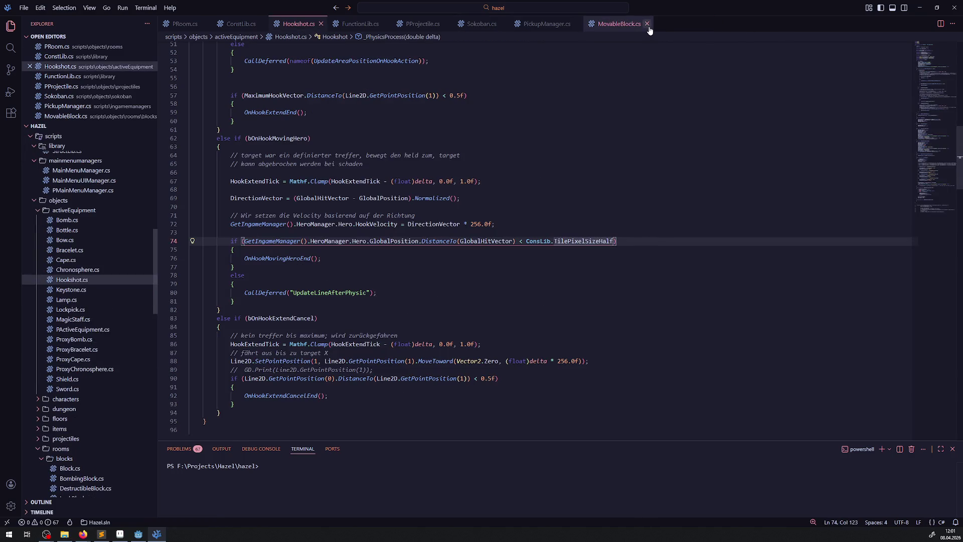
pyautogui.click(648, 24)
pyautogui.click(576, 24)
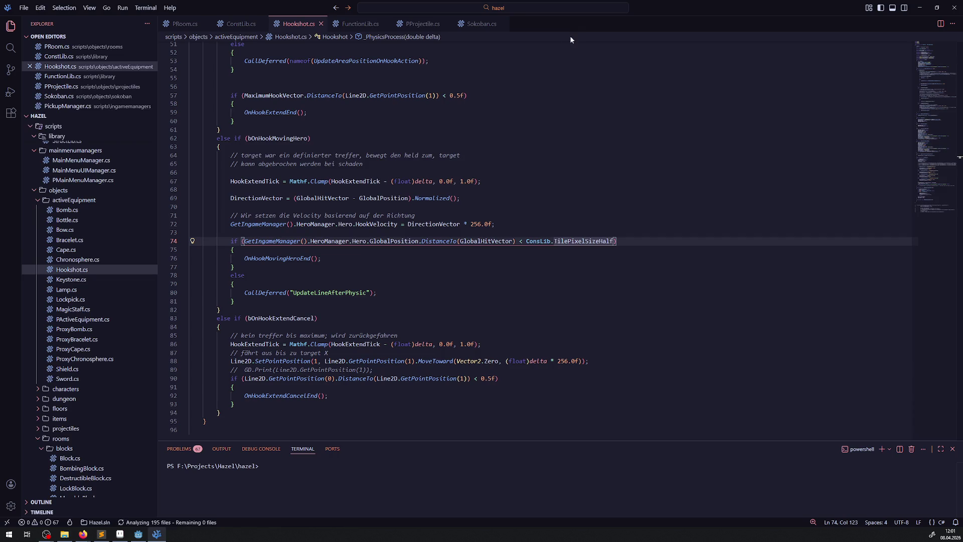
pyautogui.click(479, 24)
pyautogui.click(503, 24)
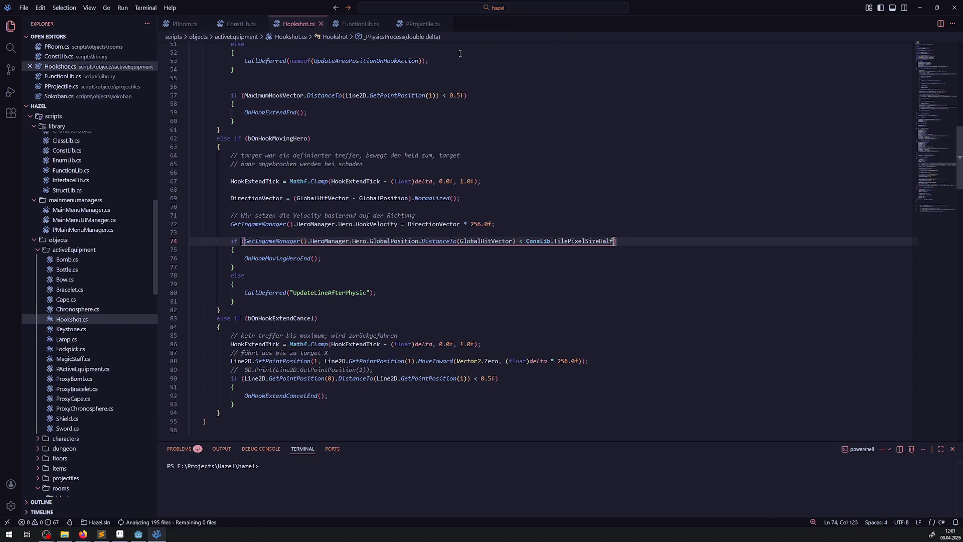
pyautogui.click(429, 25)
pyautogui.click(446, 24)
pyautogui.click(392, 26)
pyautogui.click(385, 24)
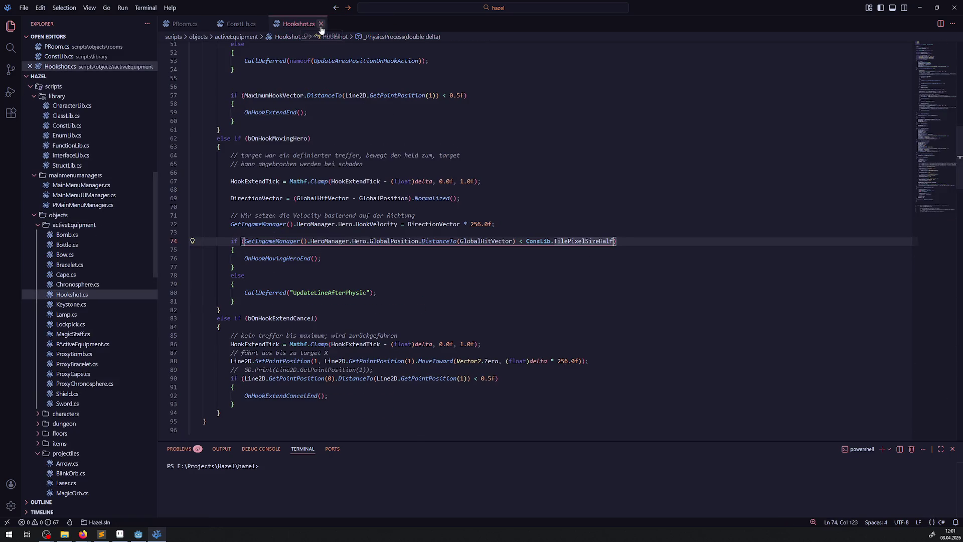
pyautogui.click(321, 24)
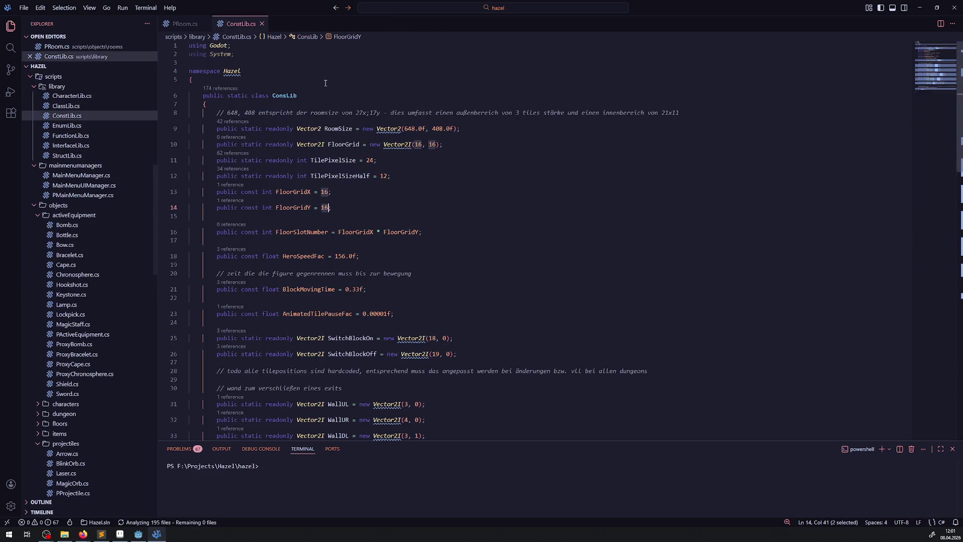
pyautogui.click(421, 203)
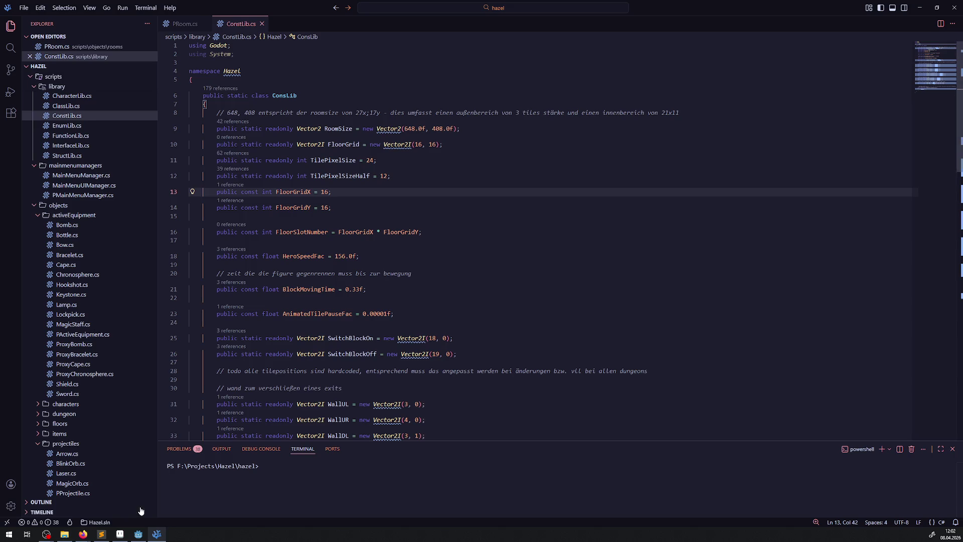
# Step: Close Door.png in Aseprite, minimize Aseprite, and return to the Godot editor
pyautogui.click(138, 534)
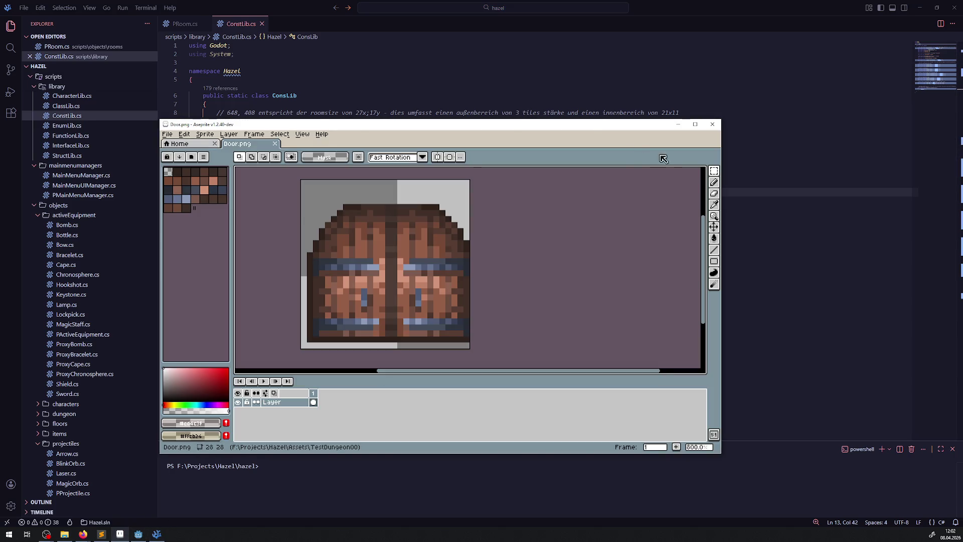
pyautogui.click(276, 144)
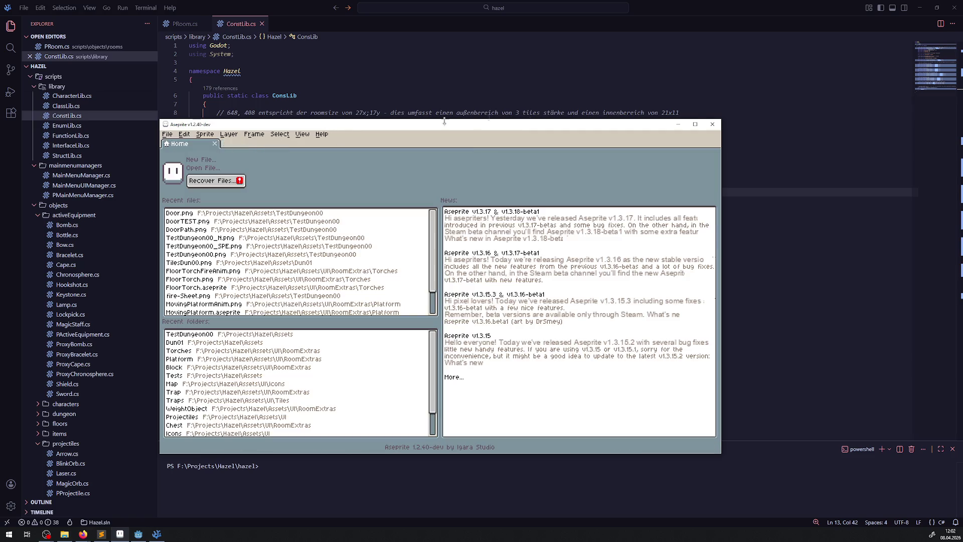
pyautogui.click(678, 124)
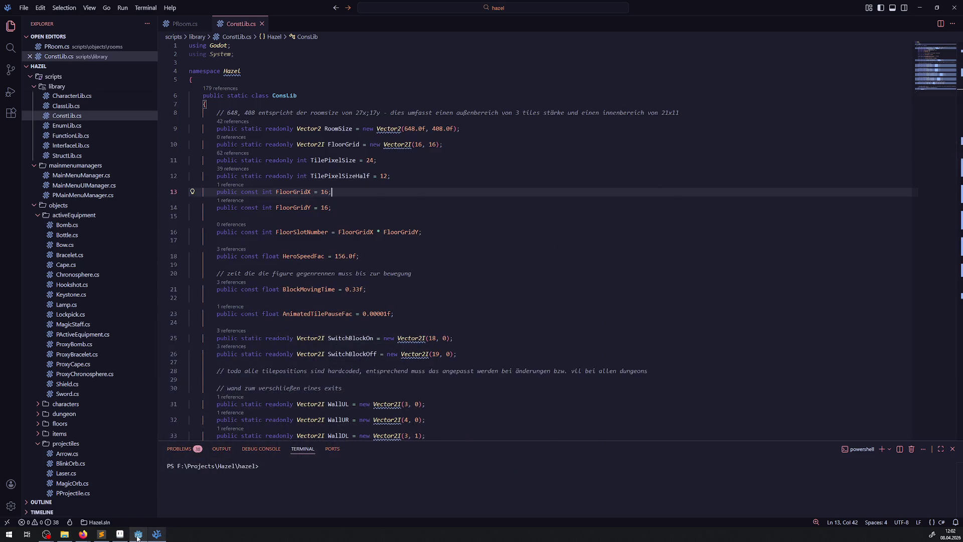
pyautogui.click(138, 534)
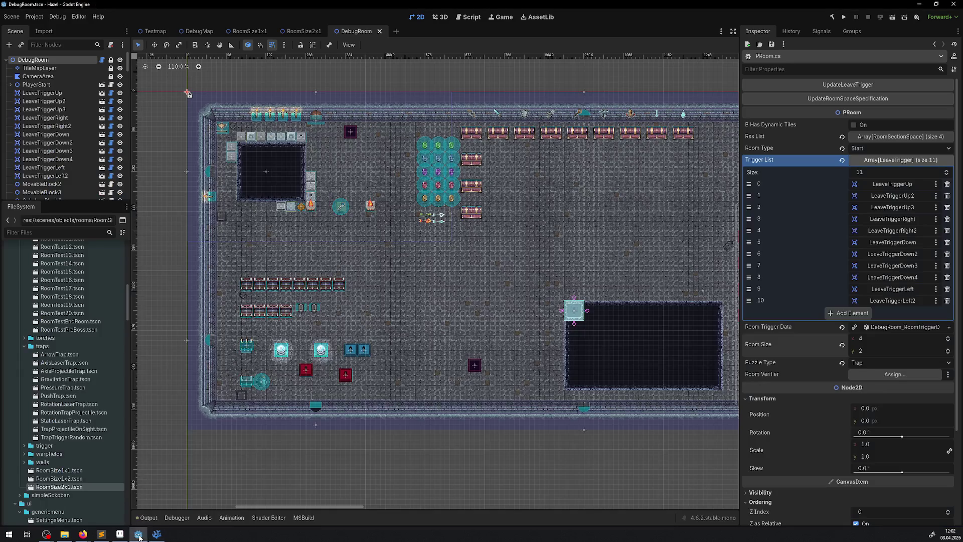
# Step: Build the Hazel .NET project, run it, and maximize the game window to fill the screen
pyautogui.click(832, 18)
pyautogui.click(841, 19)
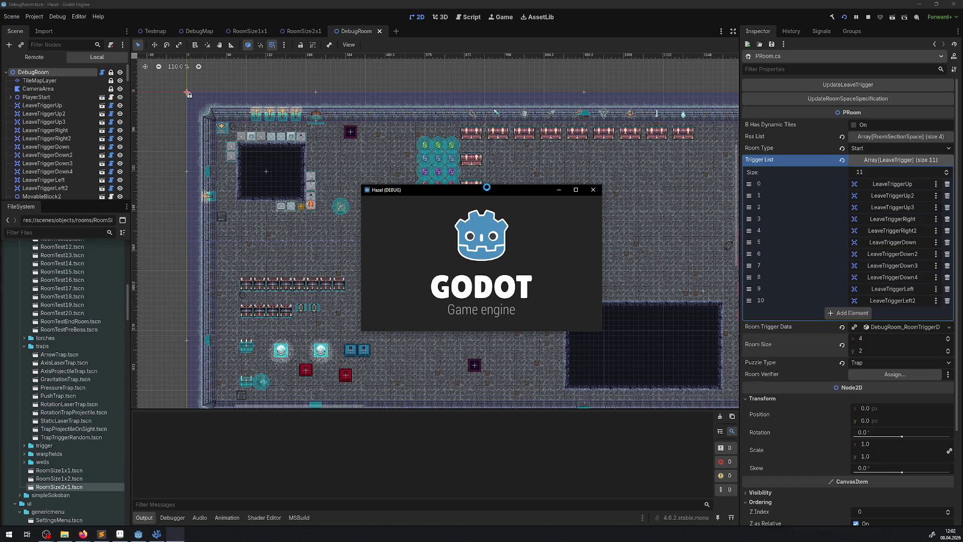
pyautogui.moveTo(465, 190); pyautogui.dragTo(267, 52)
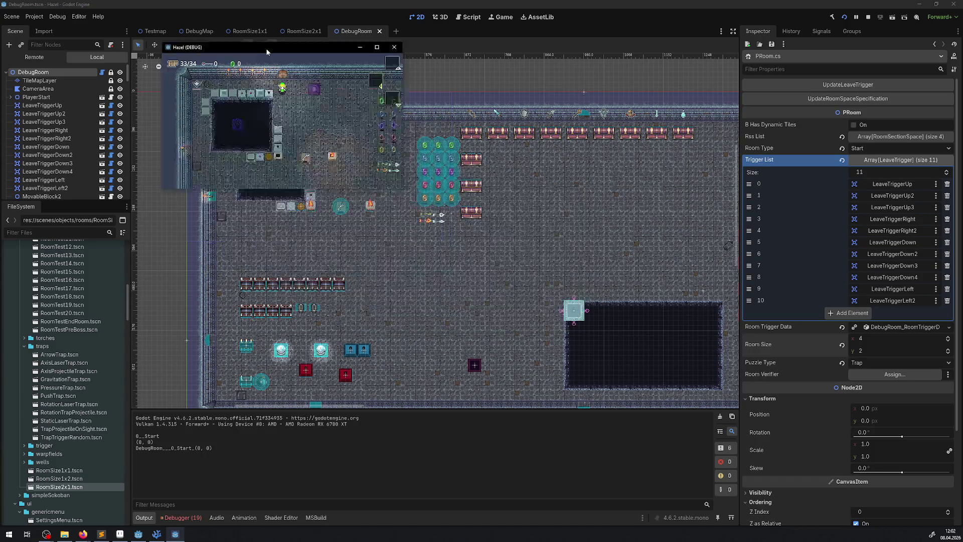
pyautogui.doubleClick(267, 52)
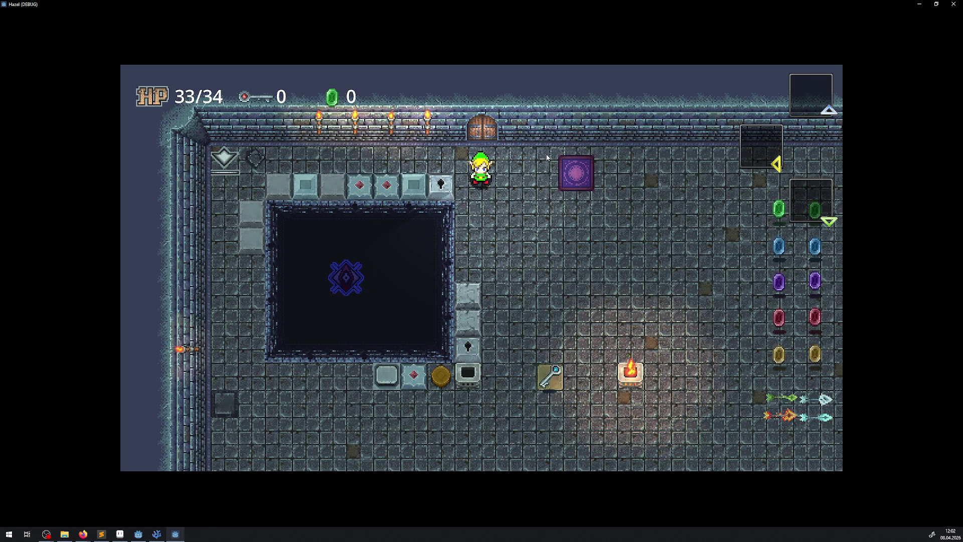
pyautogui.hotkey('alt', 'Tab')
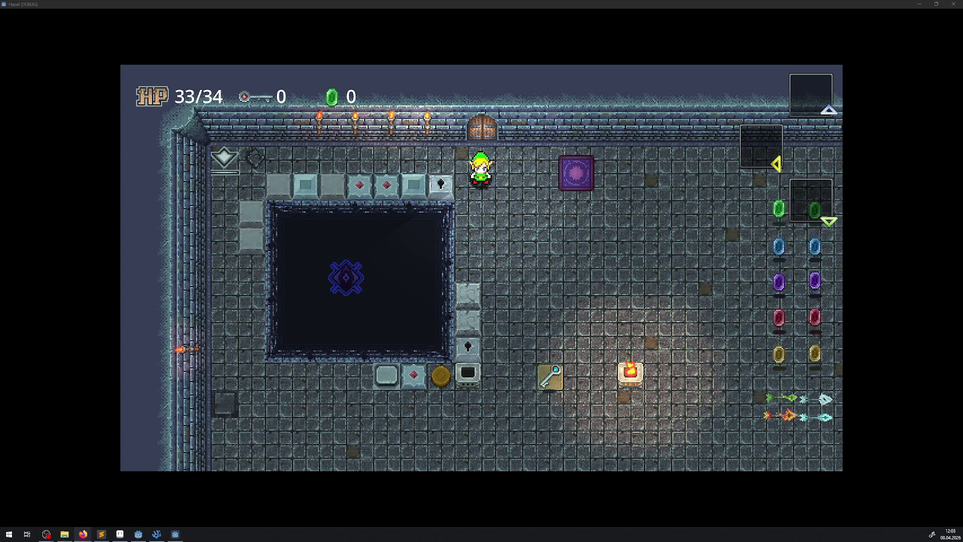
pyautogui.hotkey('alt', 'Tab')
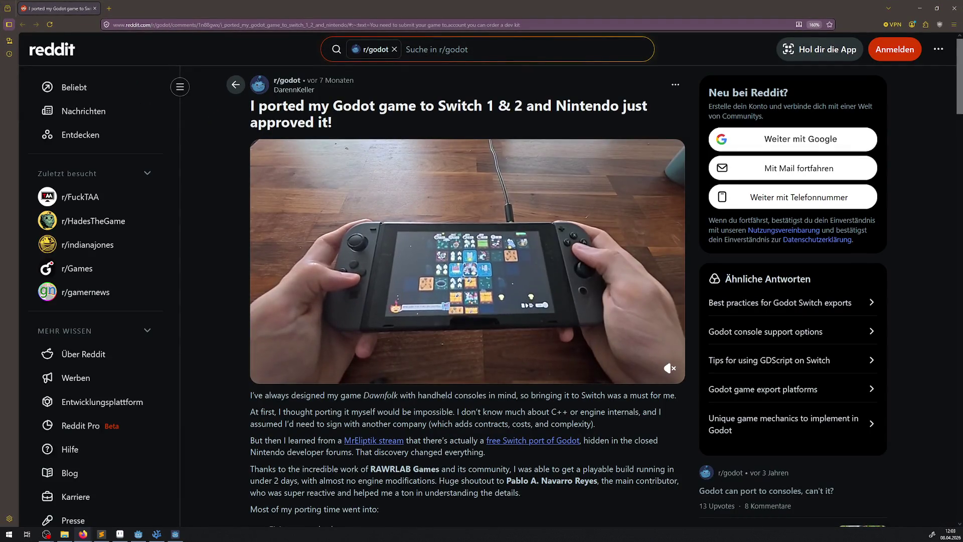
pyautogui.click(262, 371)
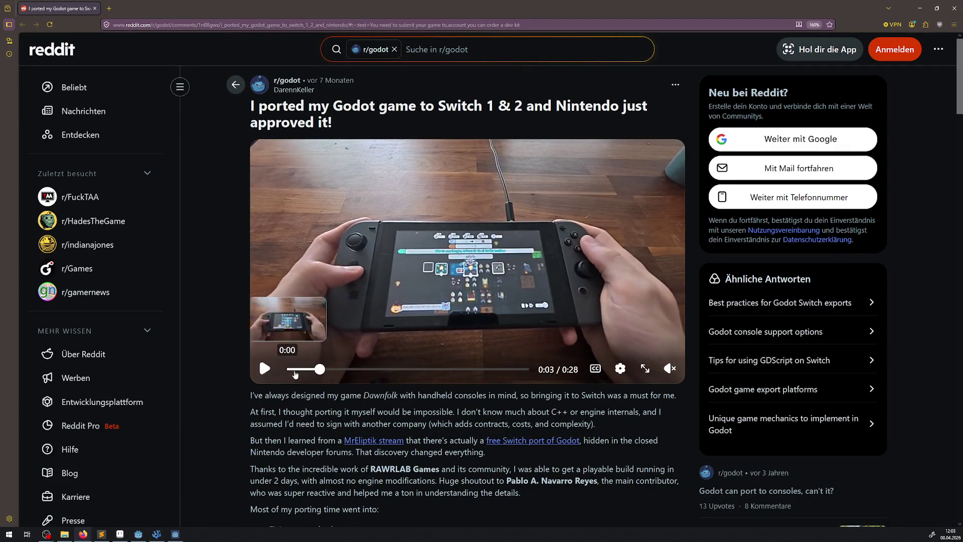
pyautogui.scroll(-1, 369, 415)
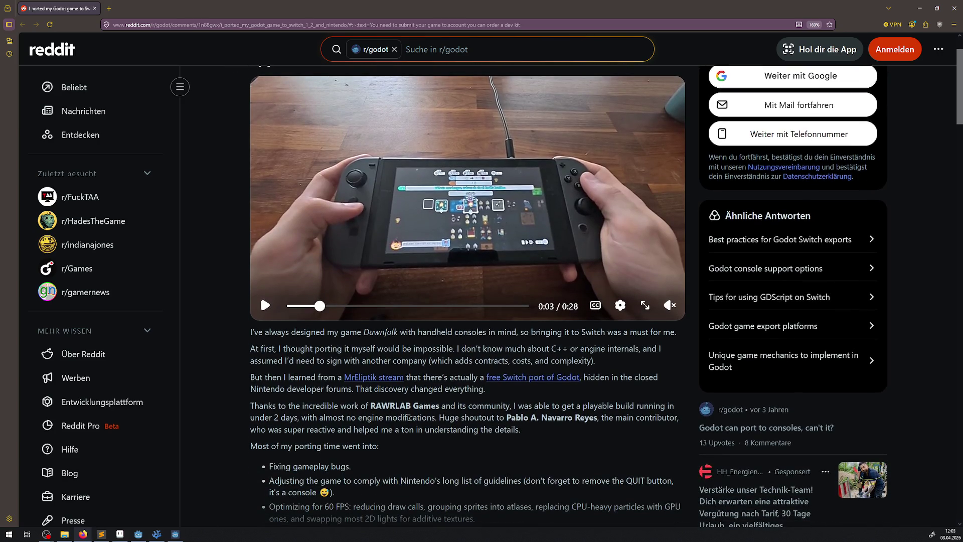
pyautogui.scroll(-3, 448, 450)
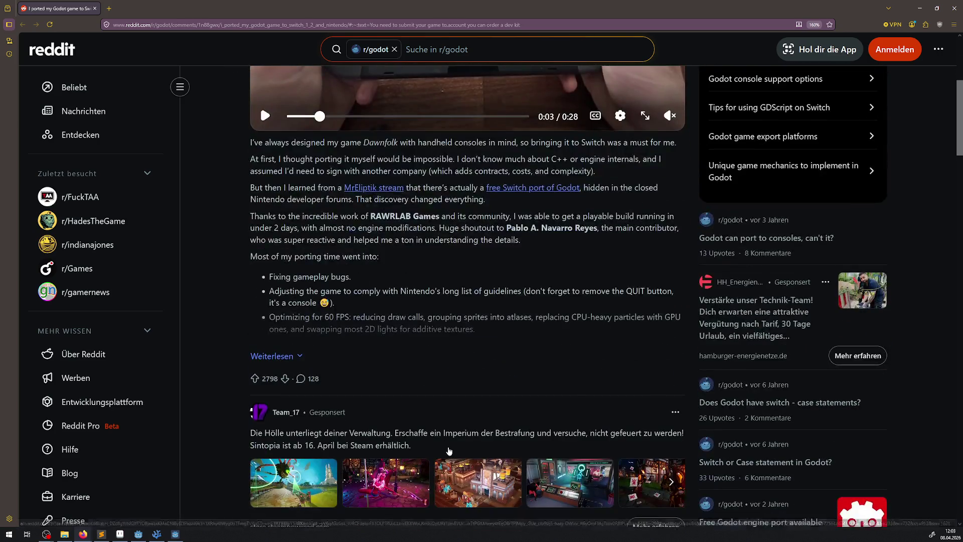
pyautogui.click(286, 361)
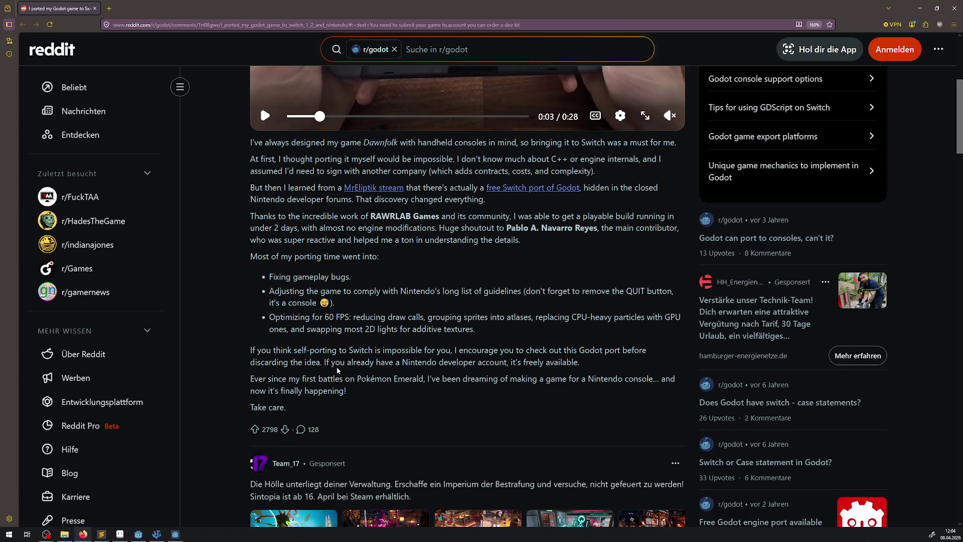
pyautogui.scroll(-8, 407, 401)
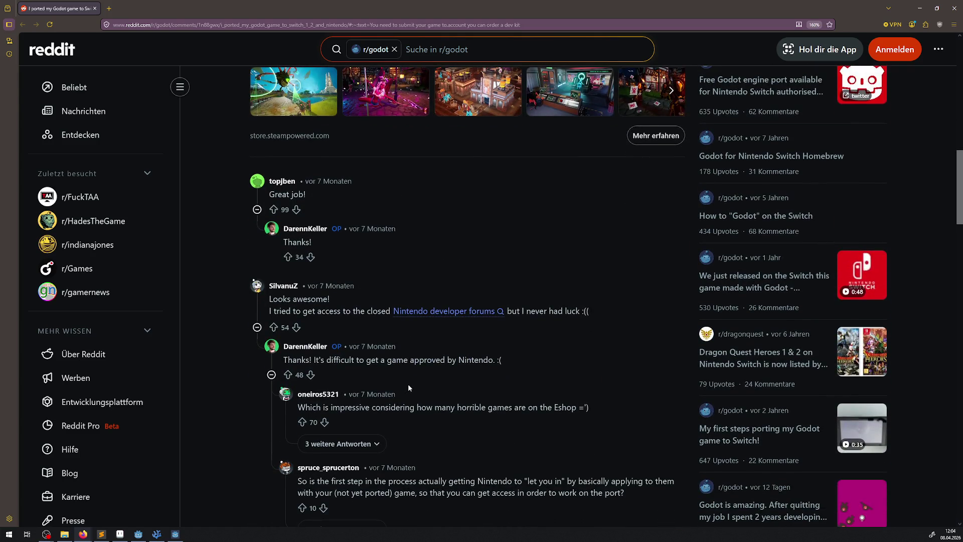
pyautogui.scroll(-6, 407, 384)
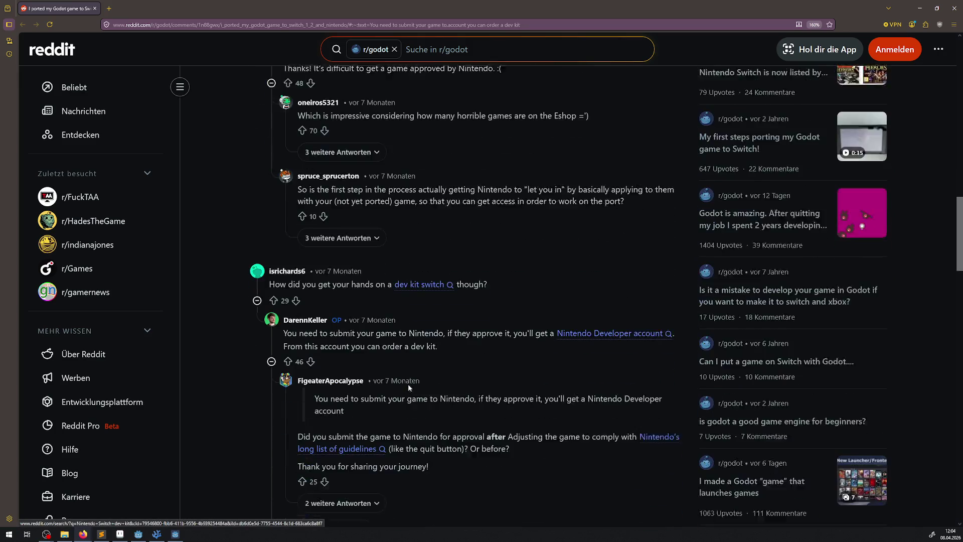
pyautogui.scroll(-3, 408, 384)
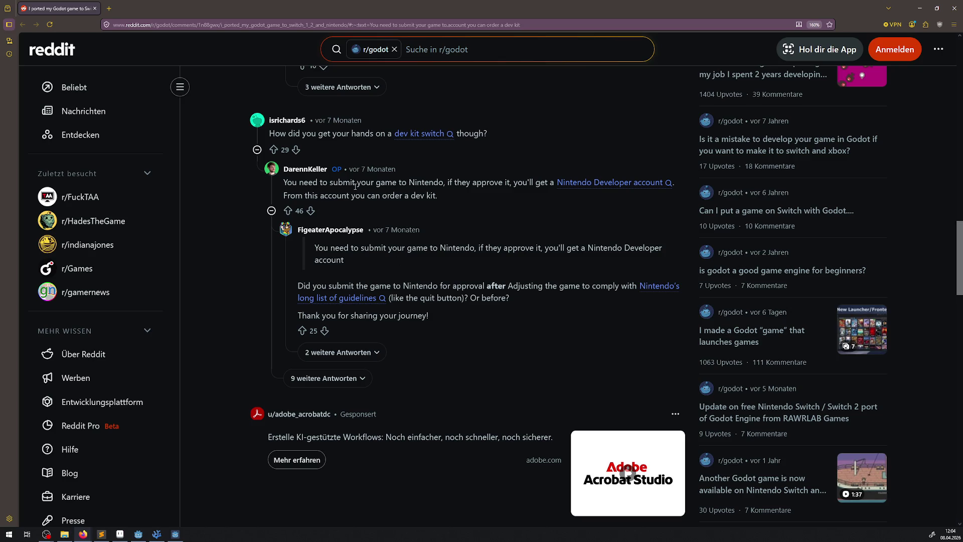
pyautogui.moveTo(371, 185); pyautogui.dragTo(464, 196)
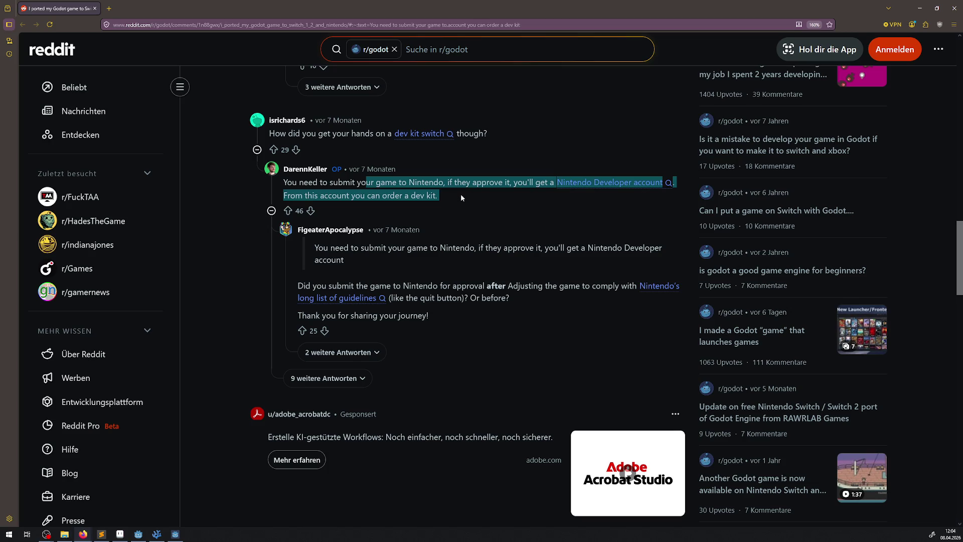
pyautogui.click(557, 195)
pyautogui.moveTo(616, 194); pyautogui.dragTo(500, 182)
pyautogui.click(465, 194)
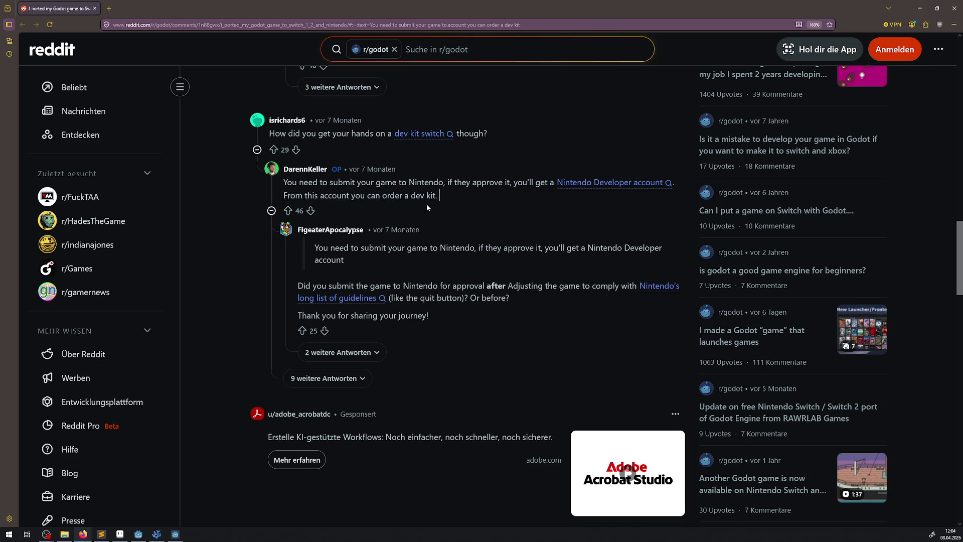
pyautogui.moveTo(332, 195); pyautogui.dragTo(469, 193)
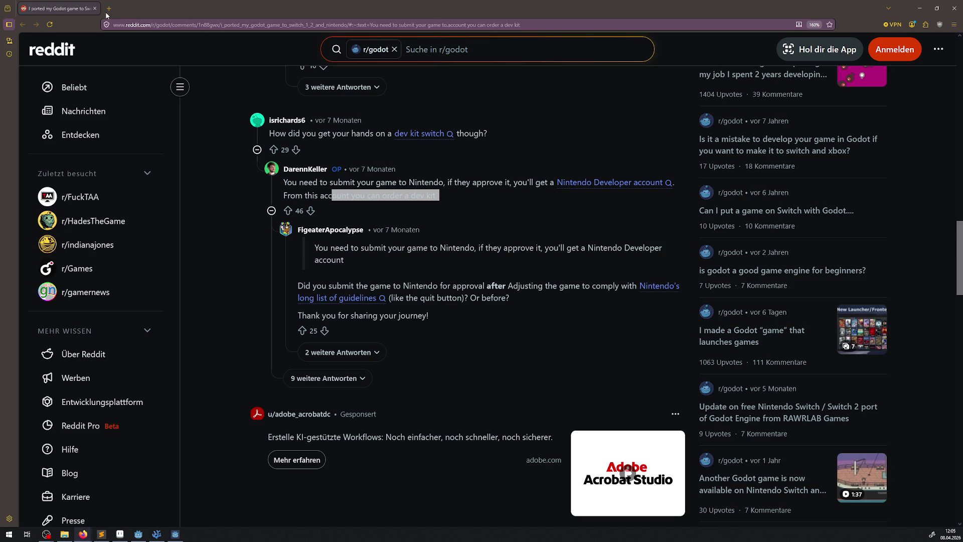
pyautogui.click(609, 183)
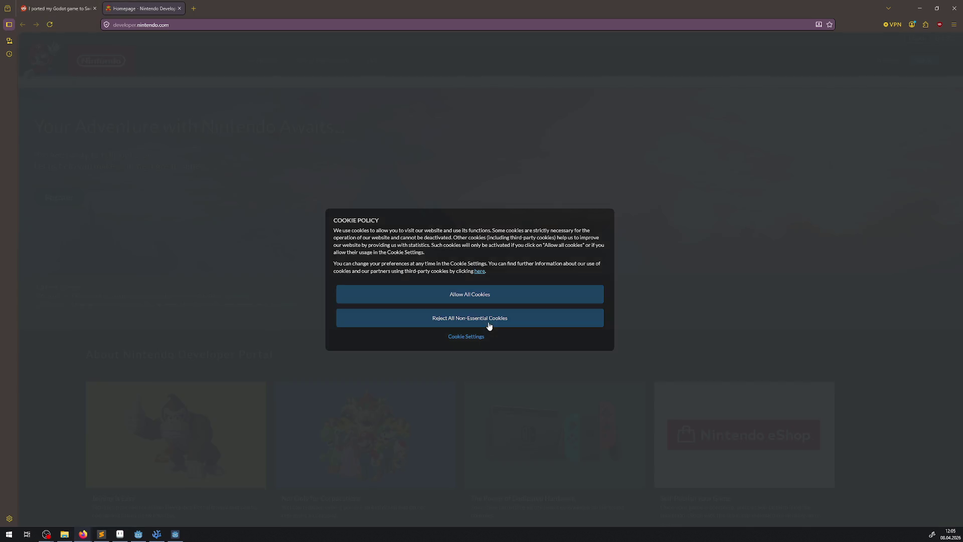
# Step: Reject non-essential cookies, browse the developer portal homepage, then close the browser
pyautogui.click(490, 324)
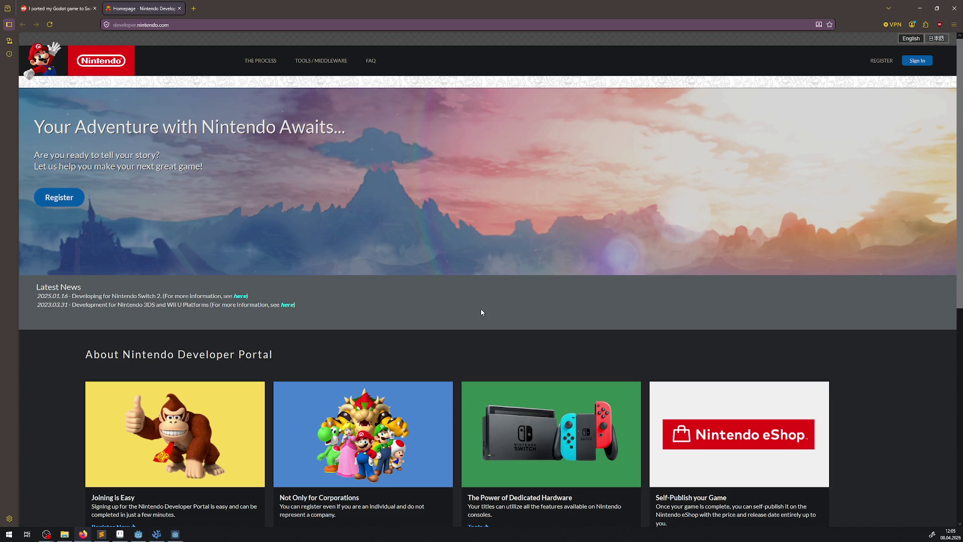
pyautogui.scroll(-4, 479, 307)
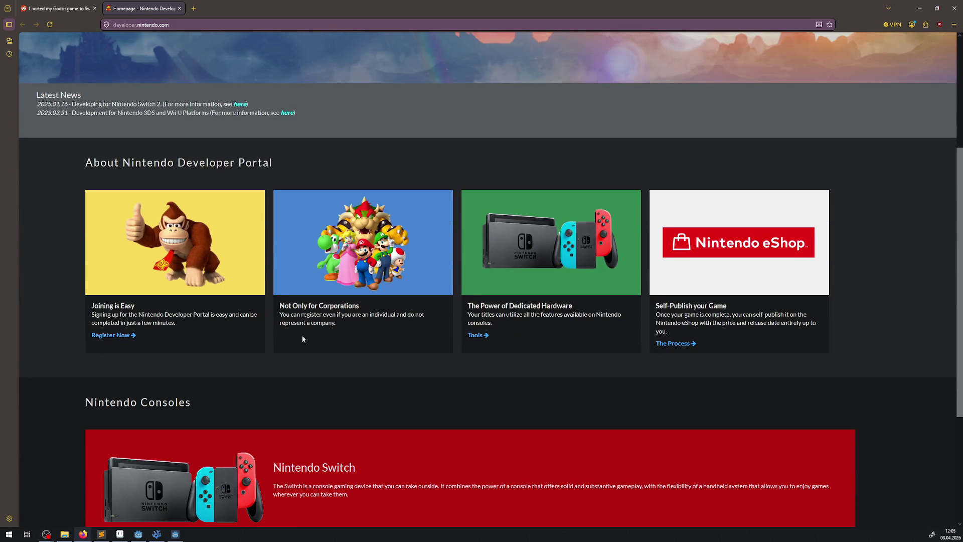
pyautogui.scroll(-3, 300, 338)
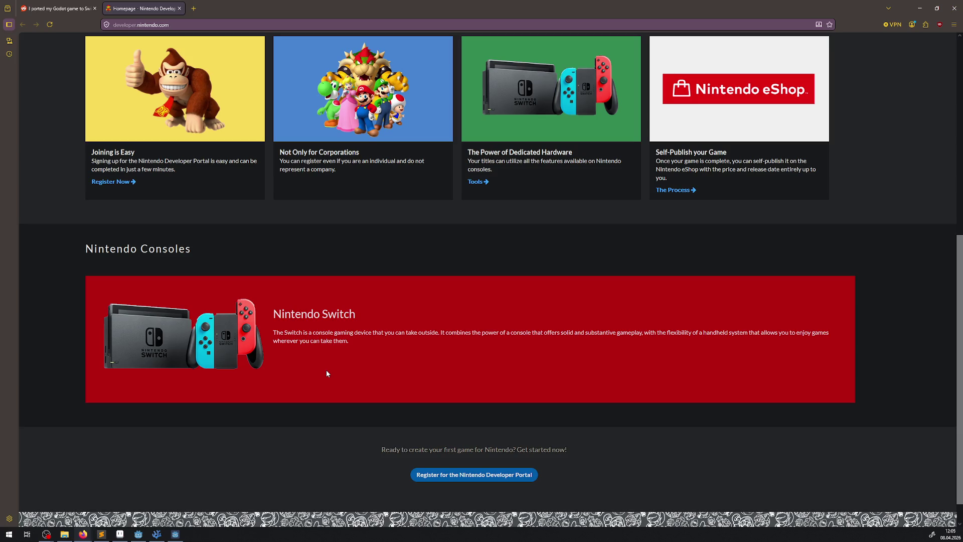
pyautogui.scroll(4, 326, 373)
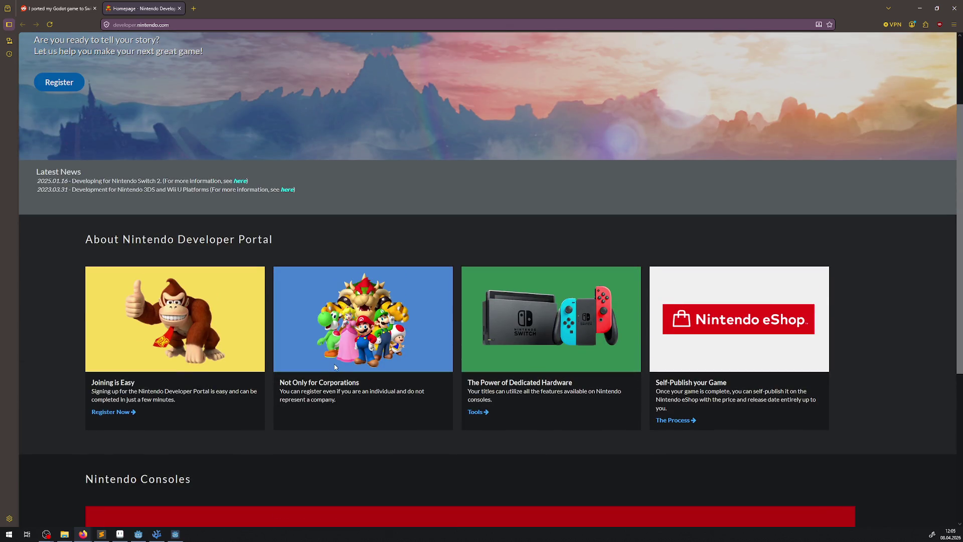
pyautogui.scroll(2, 335, 367)
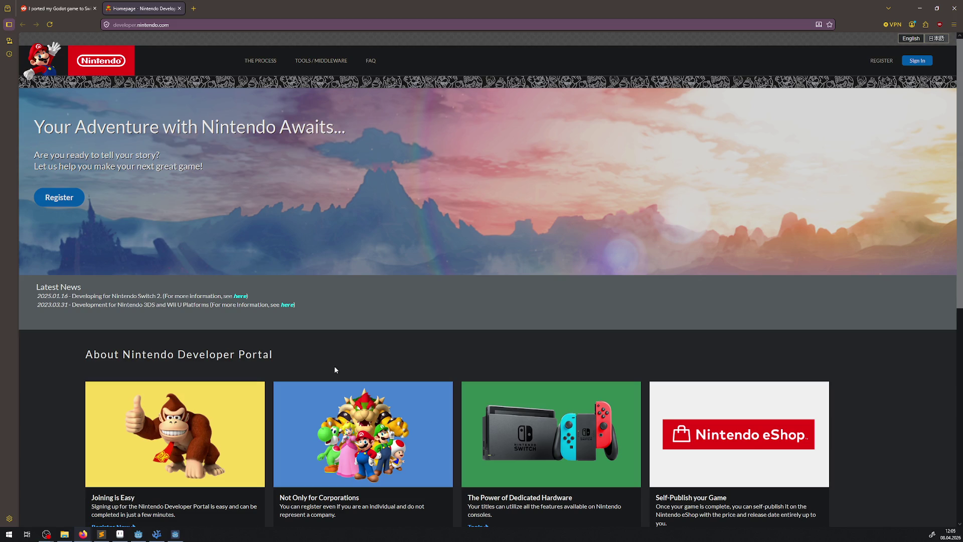
pyautogui.scroll(-3, 335, 370)
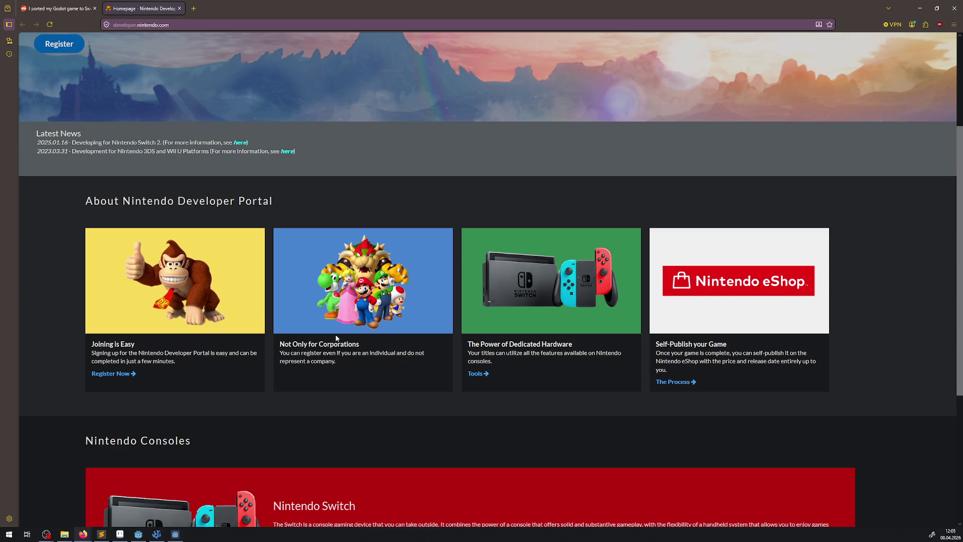
pyautogui.click(959, 14)
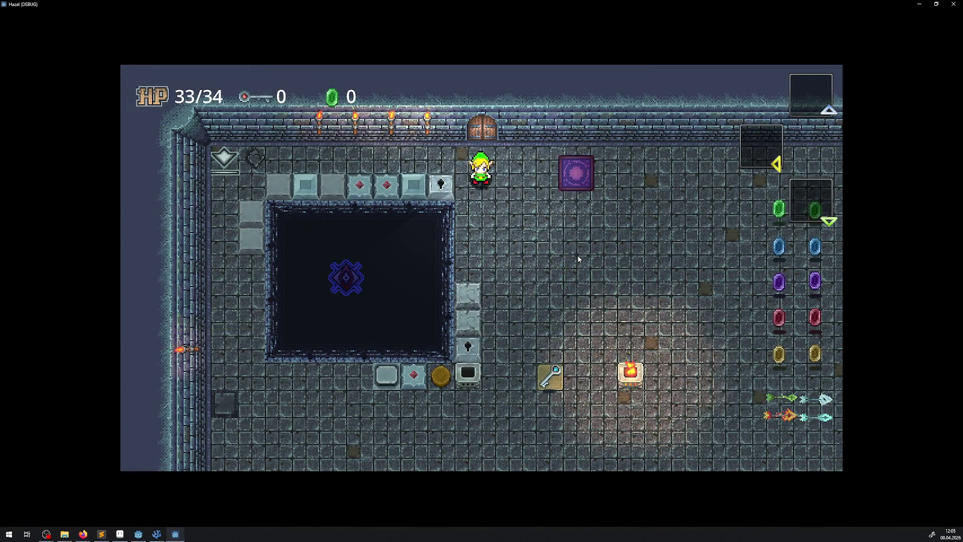
# Step: Walk the player down, right, up and left around the room to test camera following, then close the game
pyautogui.press('Down')
pyautogui.press('Down')
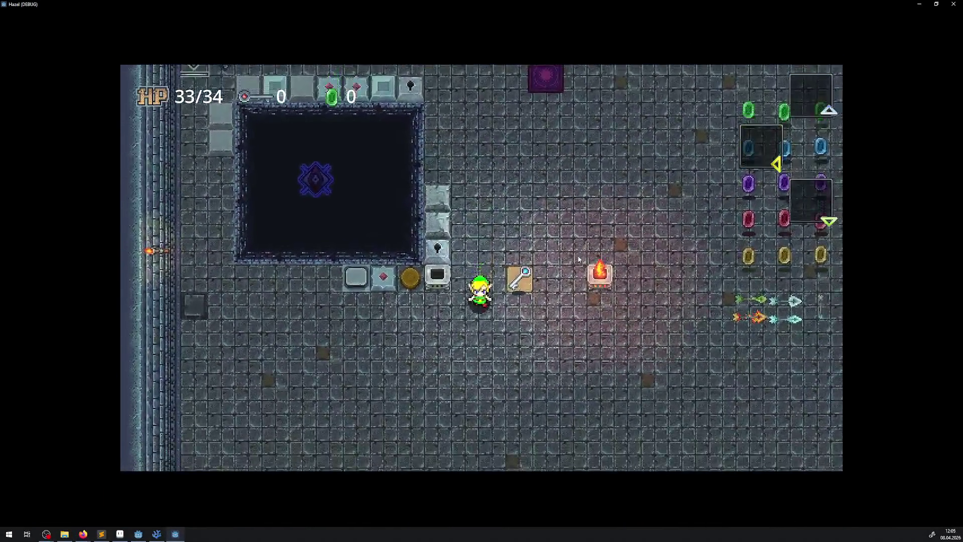
pyautogui.press('Right')
pyautogui.press('Up')
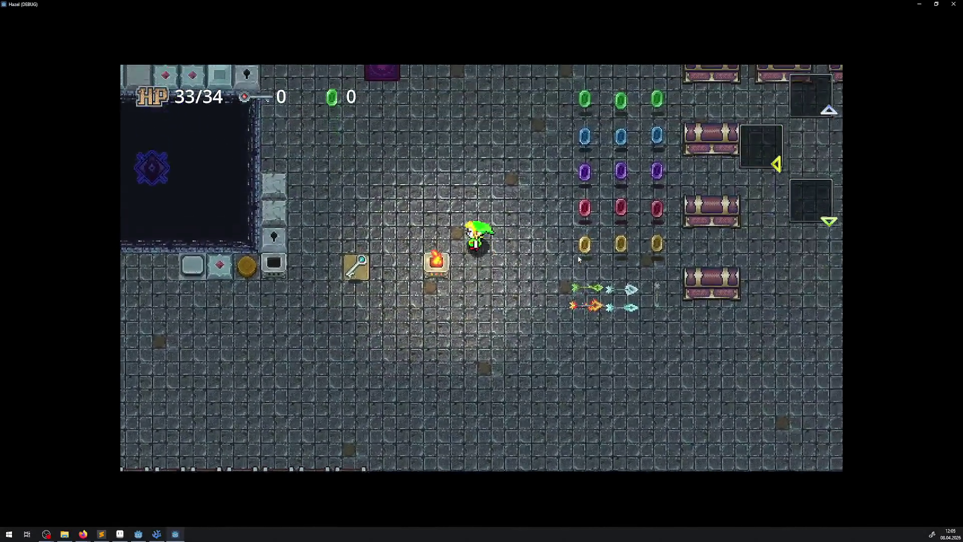
pyautogui.press('Left')
pyautogui.press('Left')
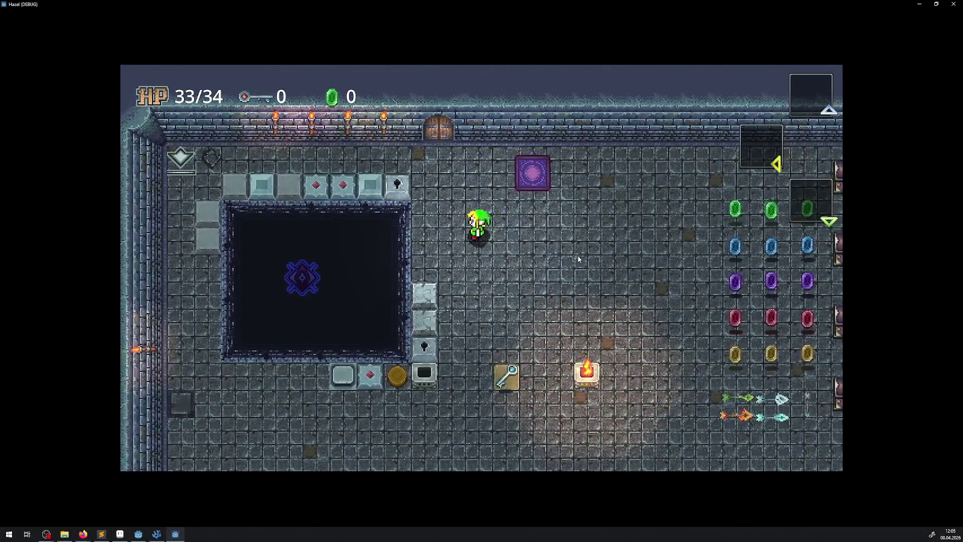
pyautogui.press('Right')
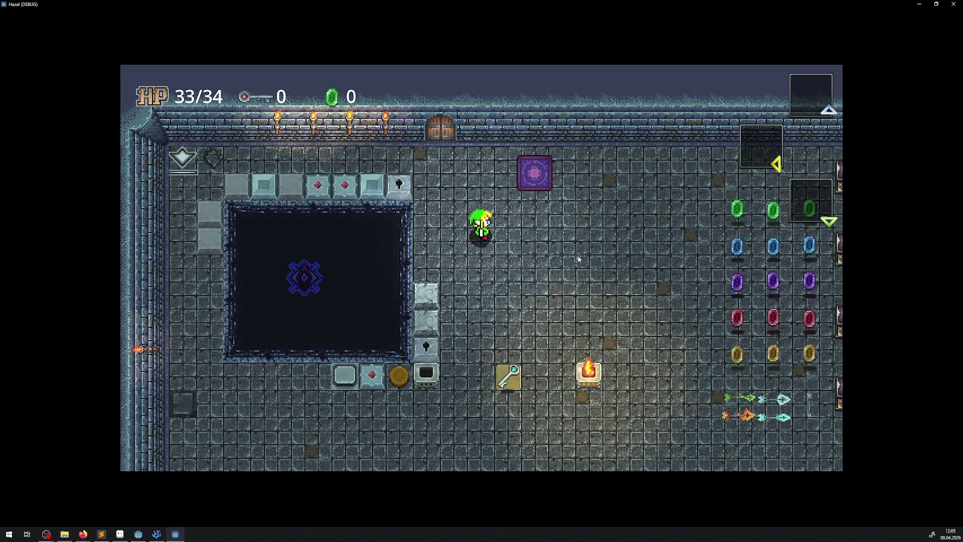
pyautogui.press('Up')
pyautogui.press('Left')
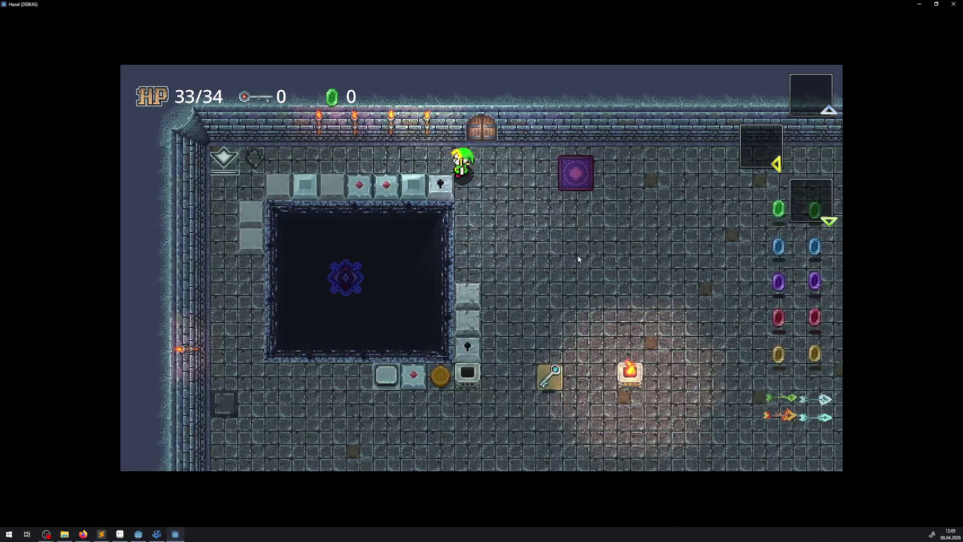
pyautogui.click(953, 4)
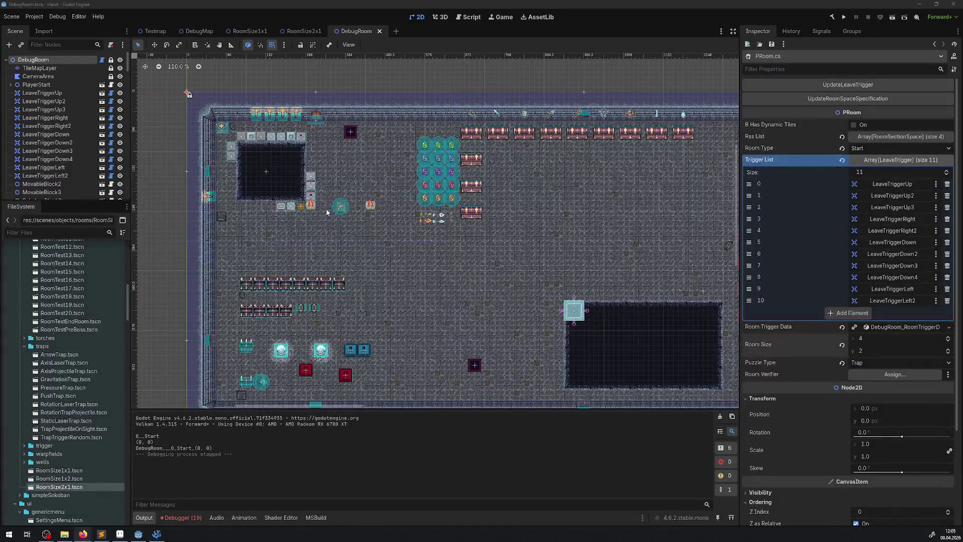
# Step: Select CameraArea and drag its polygon's top-left corner right and down
pyautogui.click(38, 76)
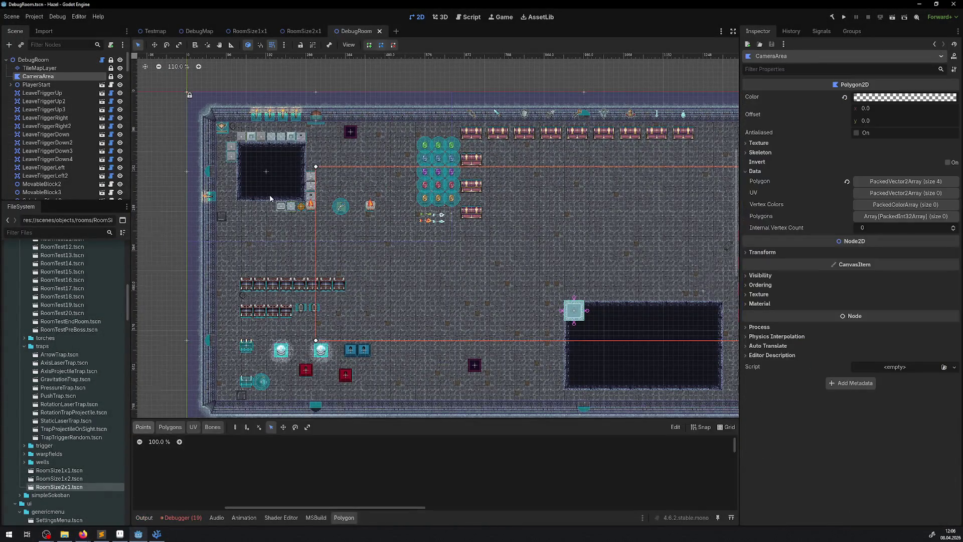
pyautogui.scroll(7, 291, 182)
pyautogui.moveTo(340, 153); pyautogui.dragTo(358, 153)
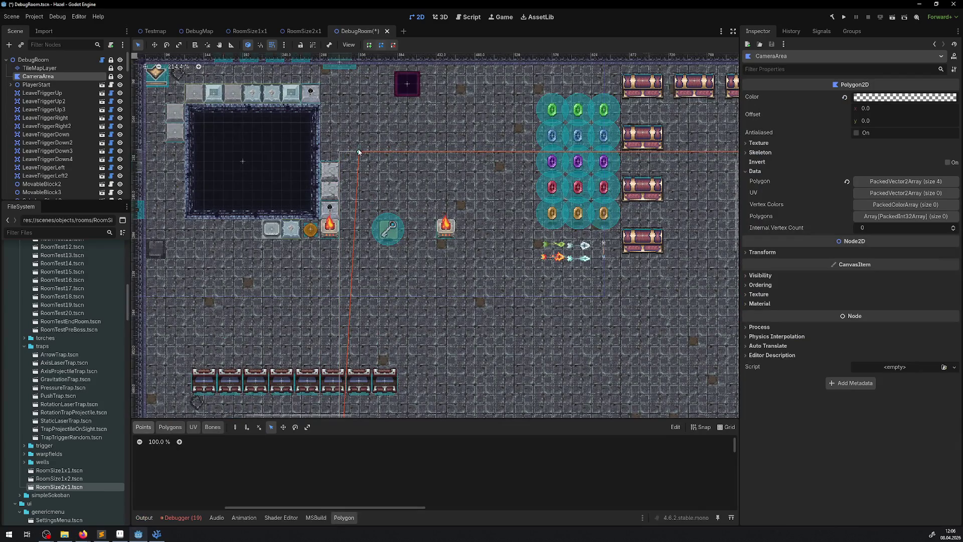
pyautogui.scroll(-6, 354, 236)
pyautogui.scroll(6, 354, 237)
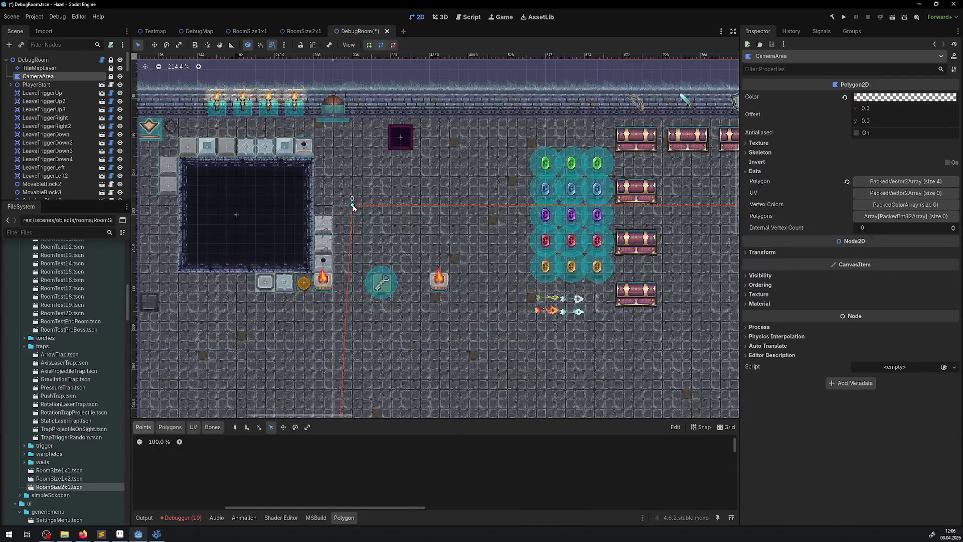
pyautogui.moveTo(352, 204); pyautogui.dragTo(353, 229)
# Step: Pull the CameraArea bottom-right corner up and left, save DebugRoom, and run the game
pyautogui.scroll(-6, 353, 229)
pyautogui.scroll(6, 341, 242)
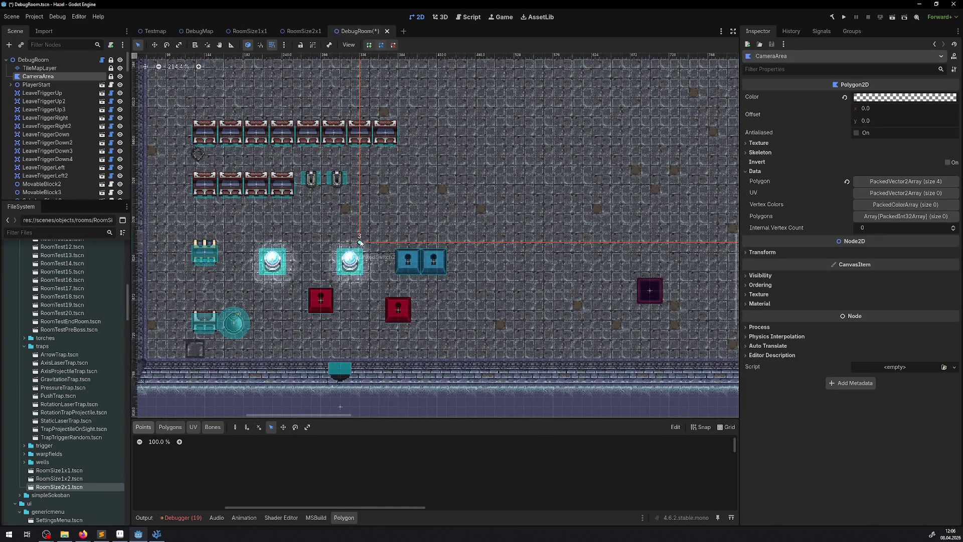
pyautogui.scroll(-6, 359, 226)
pyautogui.scroll(9, 450, 197)
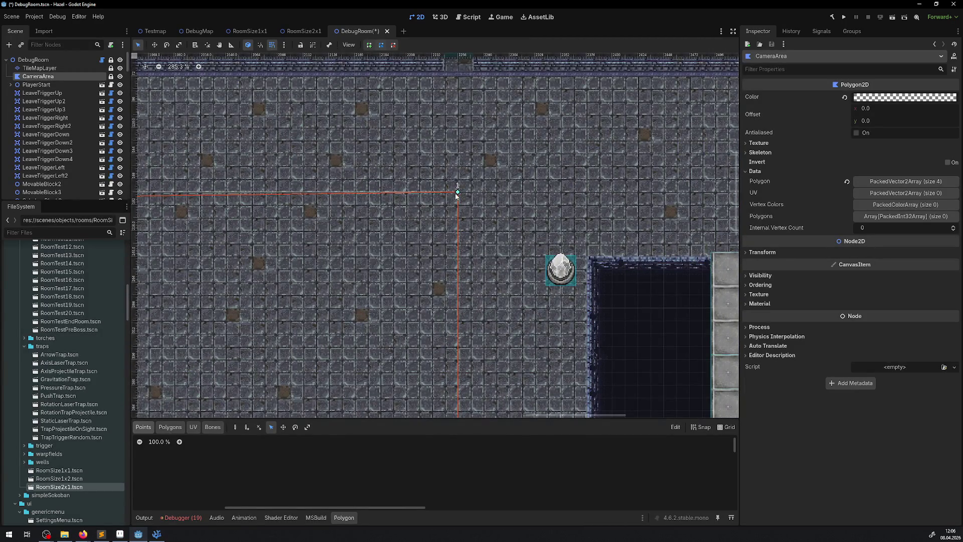
pyautogui.scroll(-3, 431, 217)
pyautogui.moveTo(422, 55); pyautogui.dragTo(422, 448)
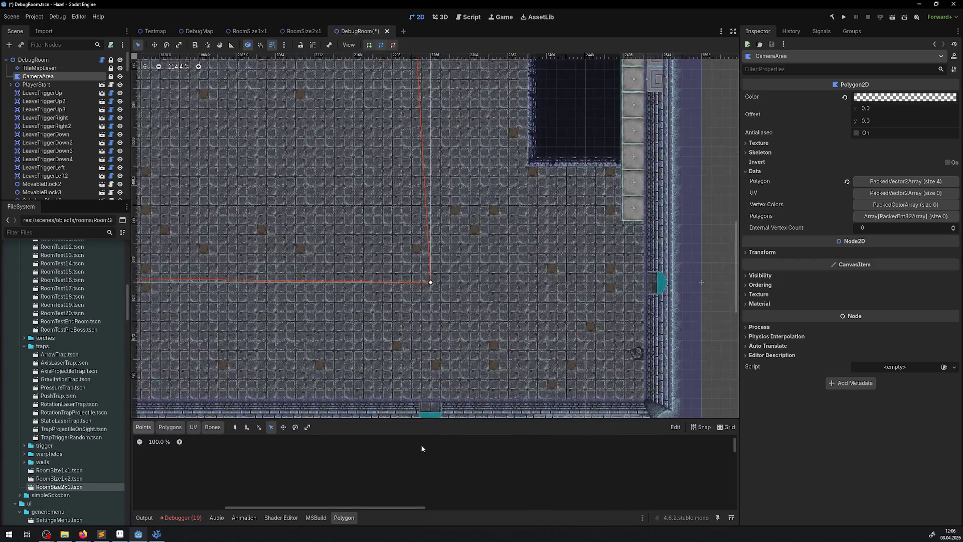
pyautogui.moveTo(431, 282); pyautogui.dragTo(411, 263)
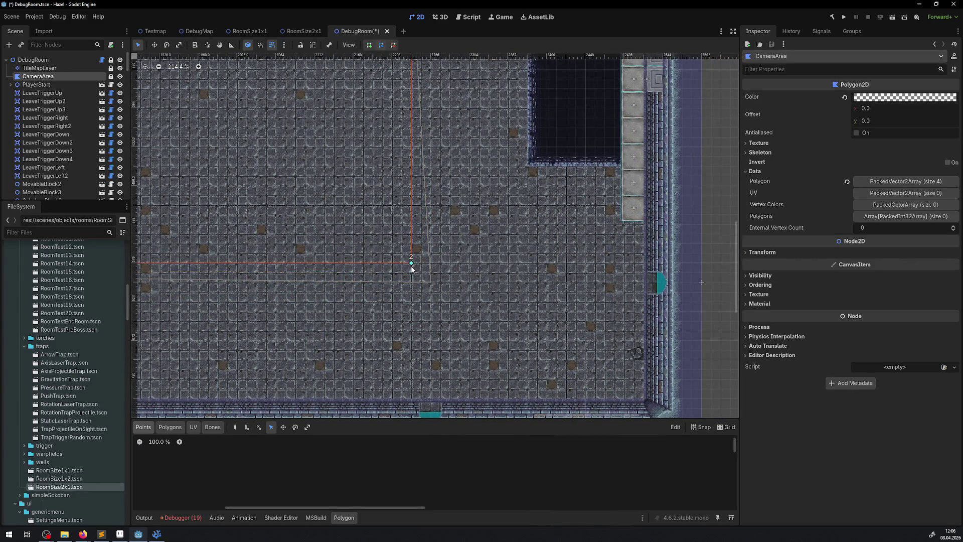
pyautogui.moveTo(293, 242); pyautogui.dragTo(352, 254)
pyautogui.hotkey('ctrl', 's')
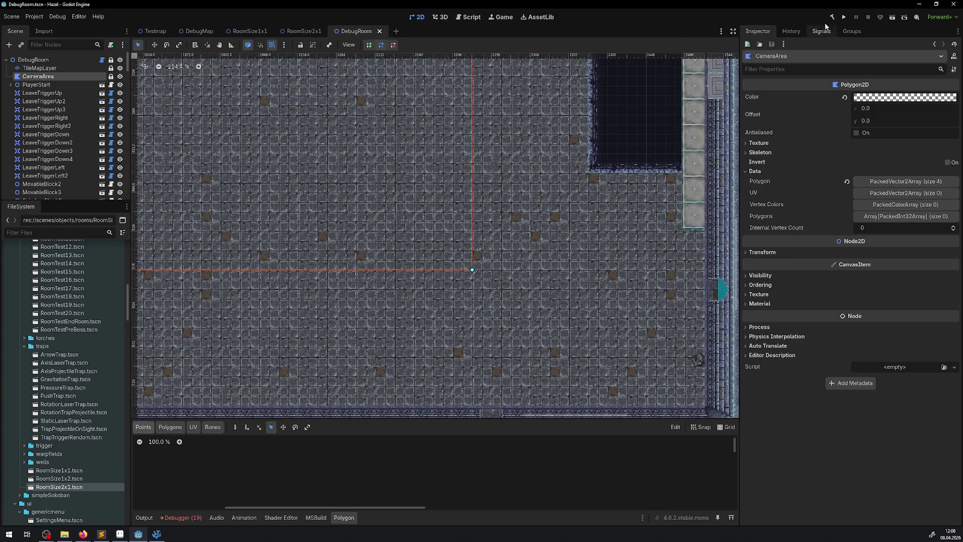
pyautogui.click(841, 17)
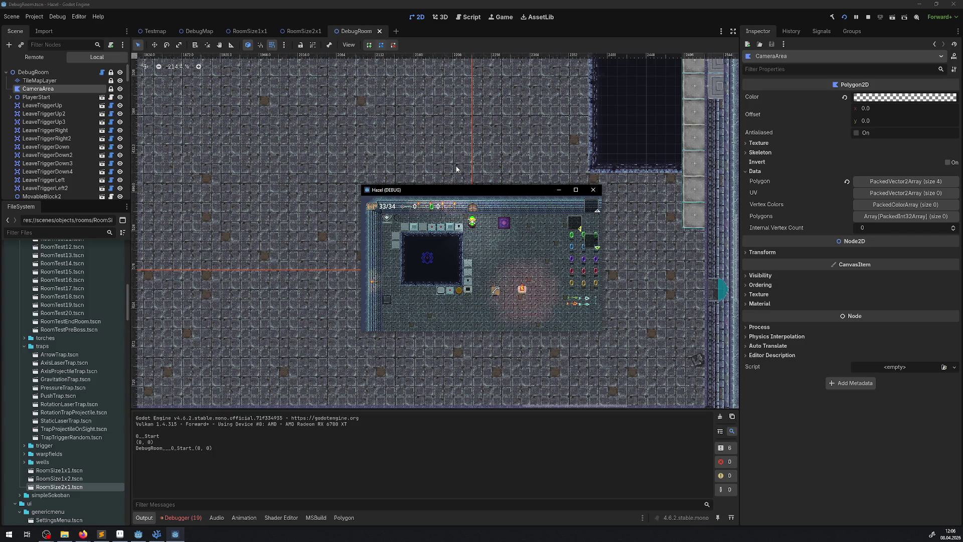
pyautogui.moveTo(460, 191); pyautogui.dragTo(337, 140)
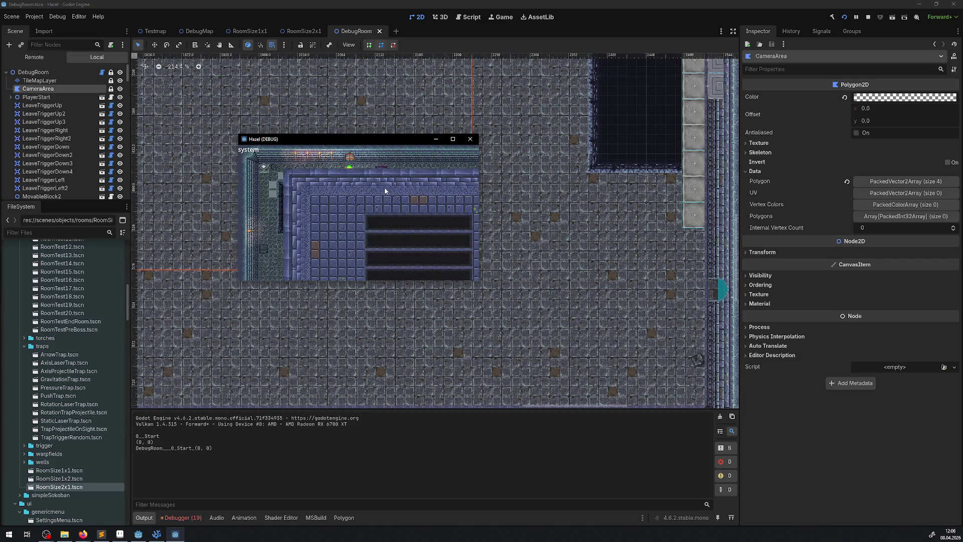
pyautogui.click(470, 139)
pyautogui.scroll(-5, 95, 369)
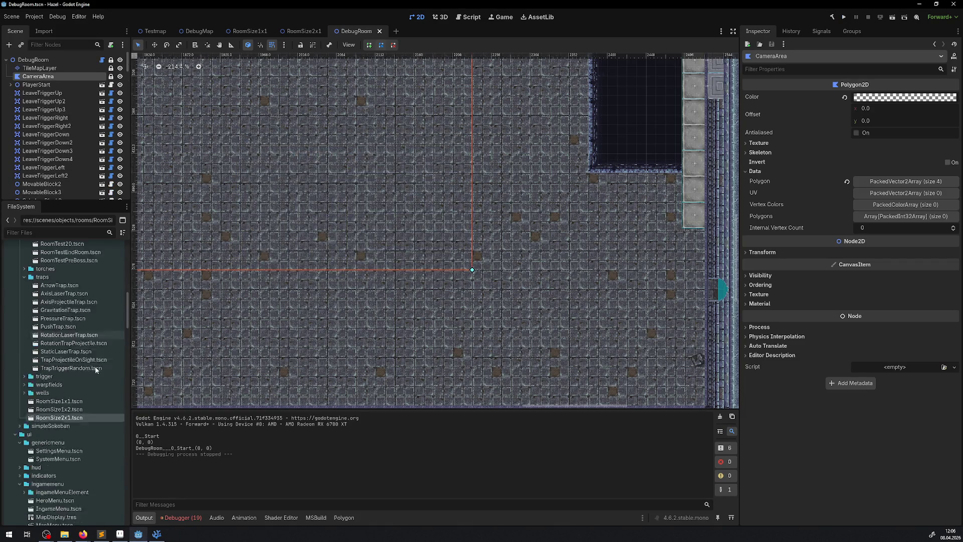
# Step: Open SystemMenu.tscn, make Quit Game, Back To Main Menu, Cancel Run and Settings visible, and save
pyautogui.scroll(-4, 98, 363)
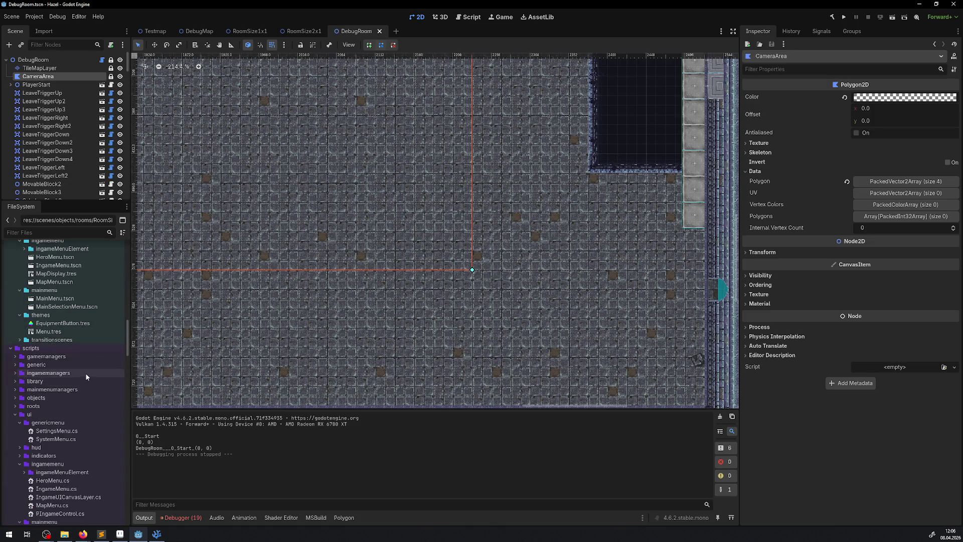
pyautogui.scroll(2, 85, 373)
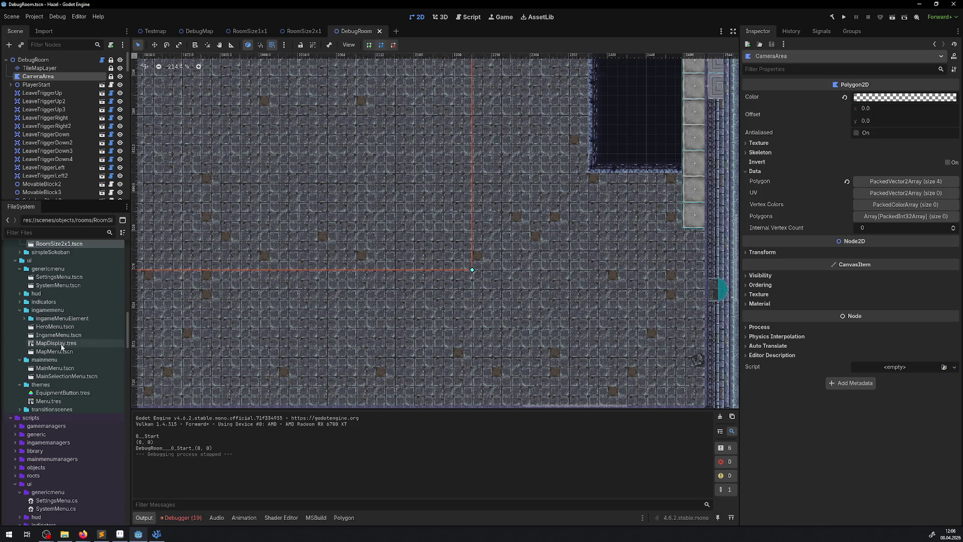
pyautogui.doubleClick(63, 277)
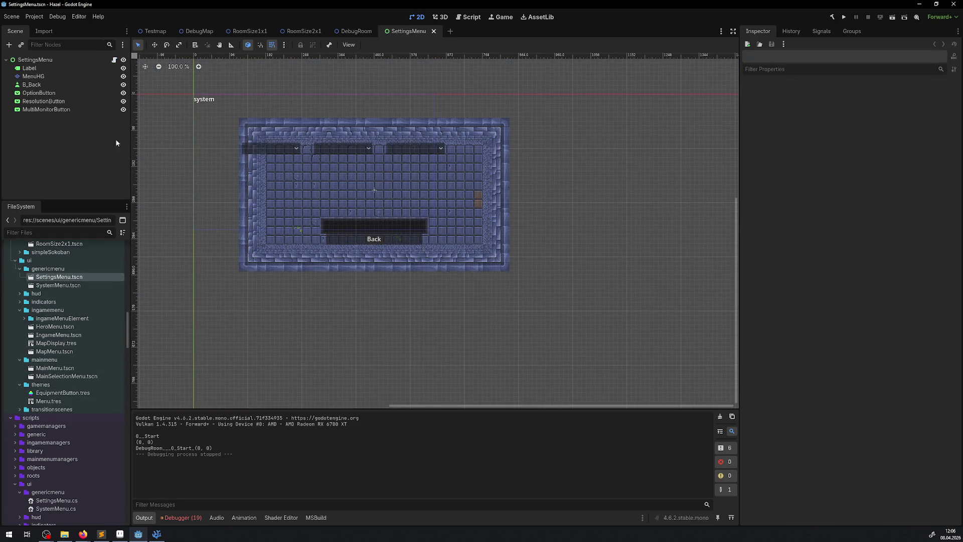
pyautogui.doubleClick(58, 285)
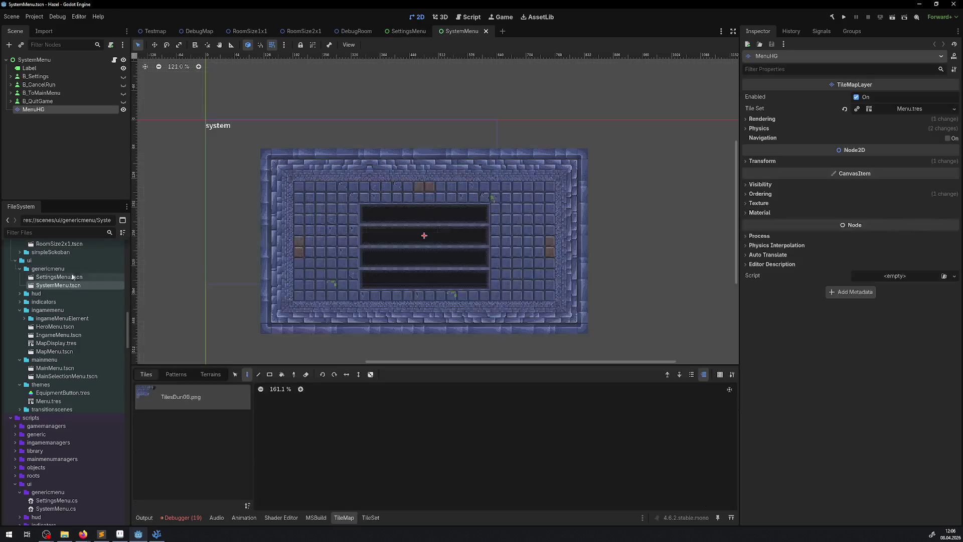
pyautogui.click(123, 101)
pyautogui.click(123, 93)
pyautogui.click(123, 84)
pyautogui.click(123, 77)
pyautogui.hotkey('ctrl', 's')
# Step: With the Move tool, shift the Settings button down about 42 px
pyautogui.scroll(4, 401, 224)
pyautogui.scroll(1, 426, 203)
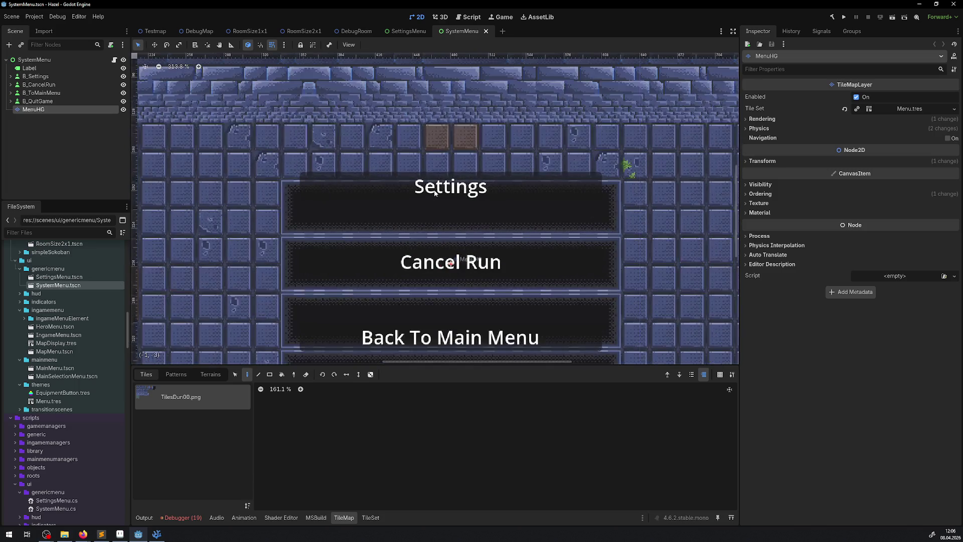
pyautogui.click(54, 74)
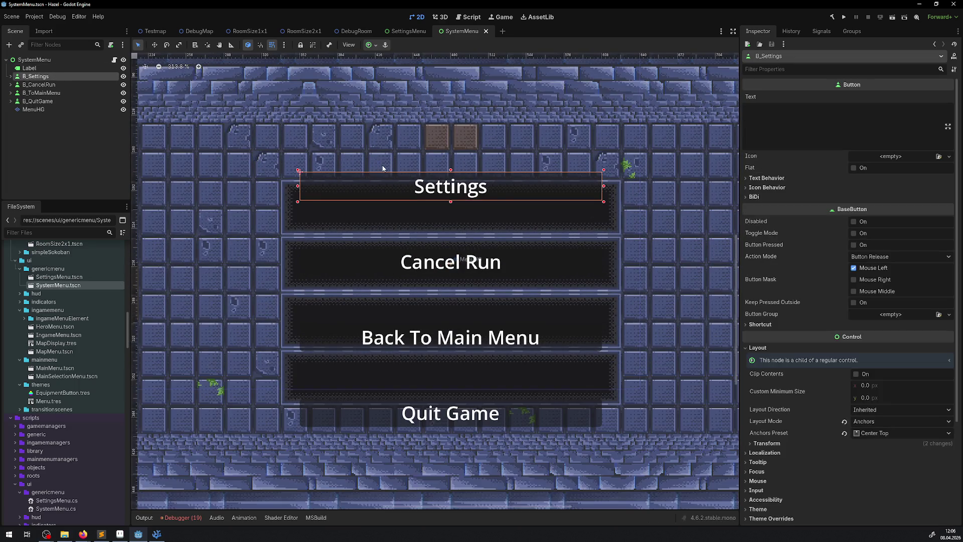
pyautogui.click(363, 208)
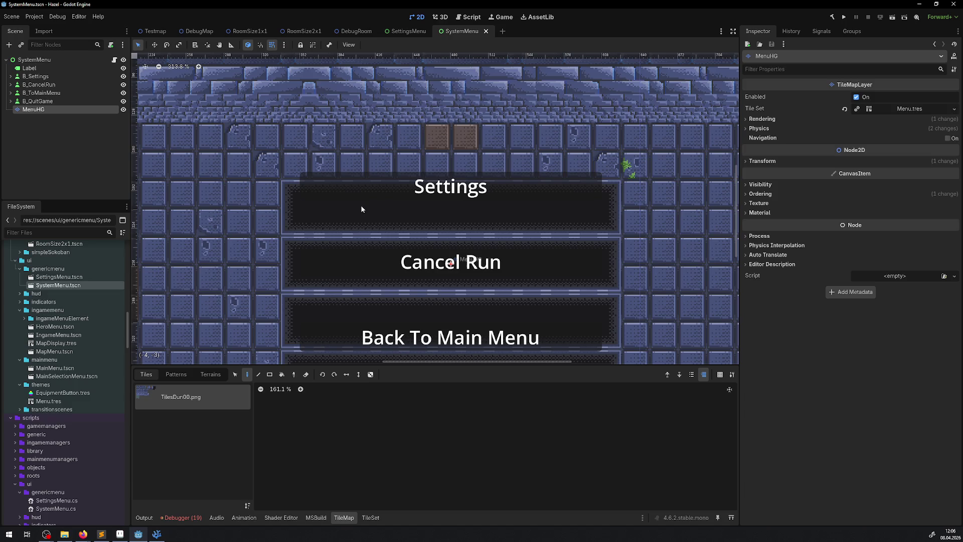
pyautogui.click(35, 76)
pyautogui.click(154, 44)
pyautogui.moveTo(357, 181); pyautogui.dragTo(356, 204)
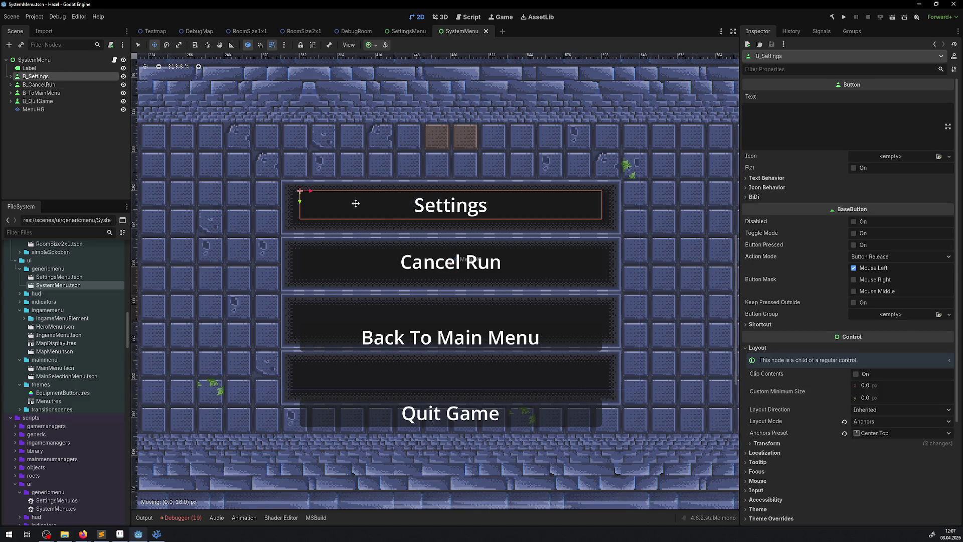
# Step: Move Back To Main Menu up 8 px and Quit Game up 32 px, then save the scene
pyautogui.click(39, 85)
pyautogui.click(40, 92)
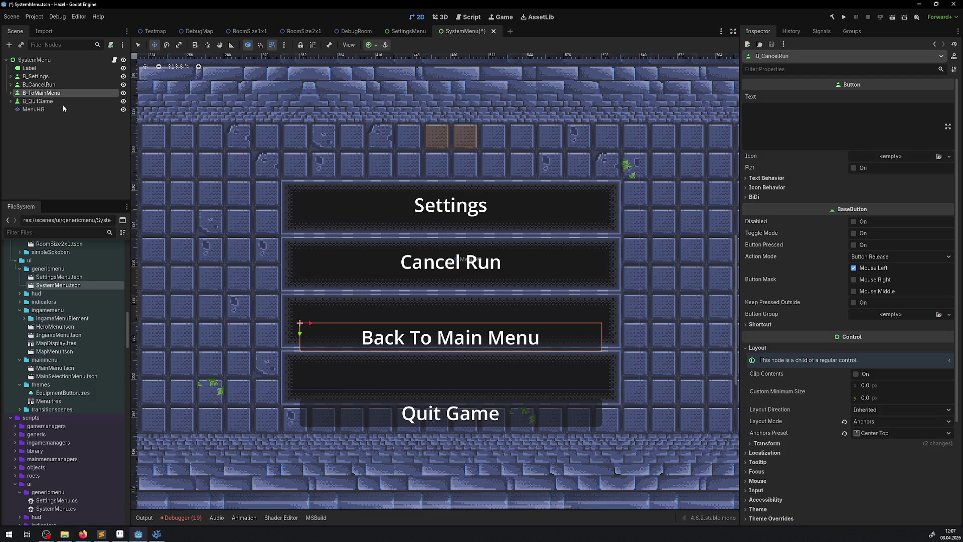
pyautogui.moveTo(332, 334); pyautogui.dragTo(333, 317)
pyautogui.click(37, 101)
pyautogui.moveTo(325, 420); pyautogui.dragTo(325, 384)
pyautogui.hotkey('ctrl', 's')
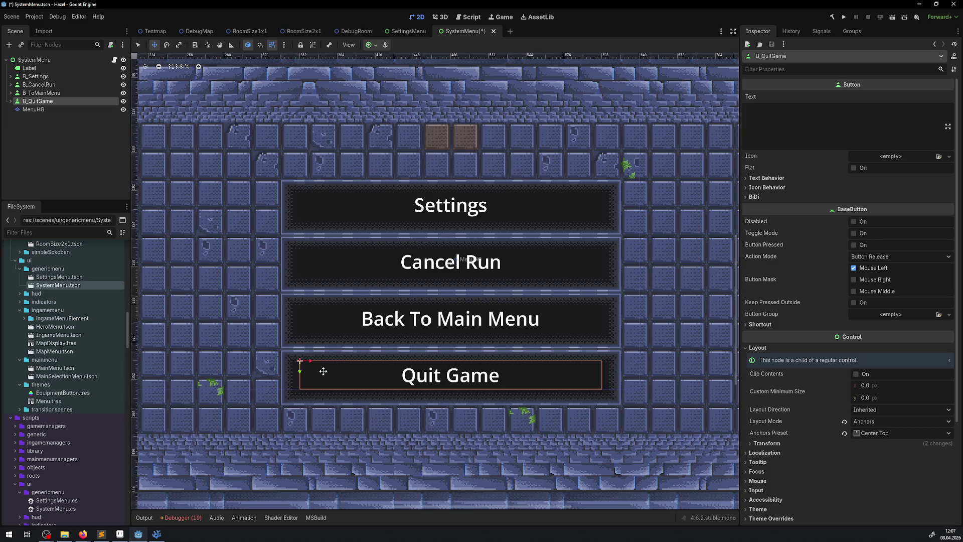
pyautogui.moveTo(401, 275); pyautogui.dragTo(340, 314)
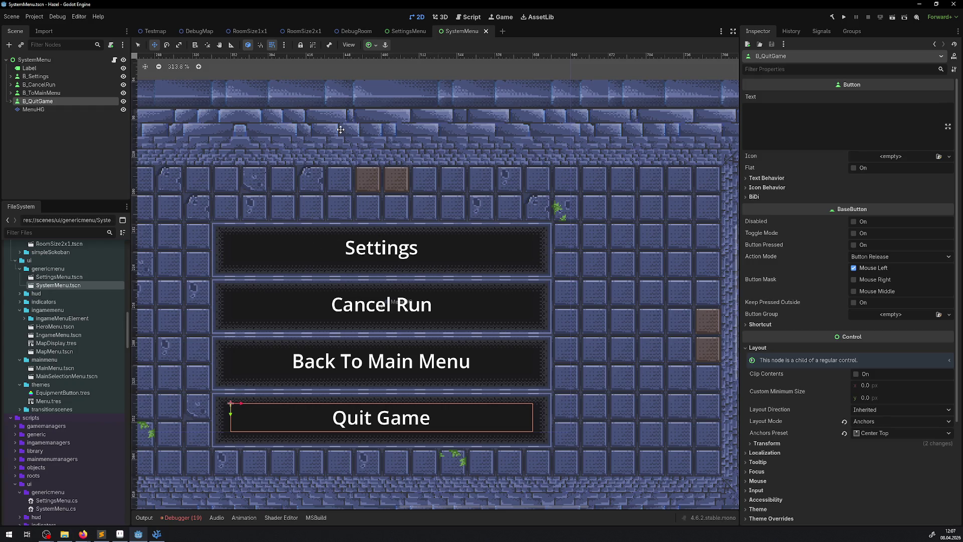
# Step: Check the RoomSize2x1 and RoomSize1x1 scenes, save, and go back to the DebugMap scene
pyautogui.click(300, 32)
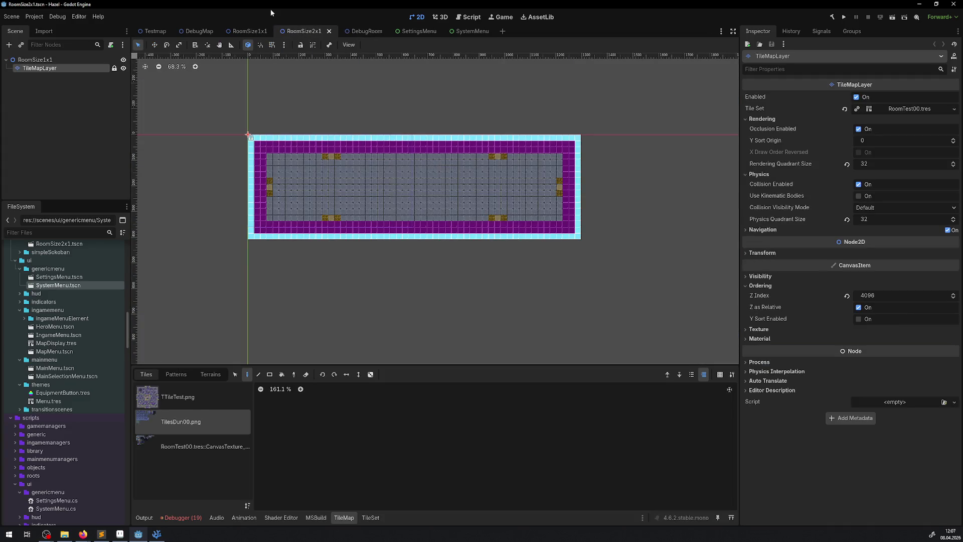
pyautogui.click(250, 31)
pyautogui.hotkey('ctrl', 's')
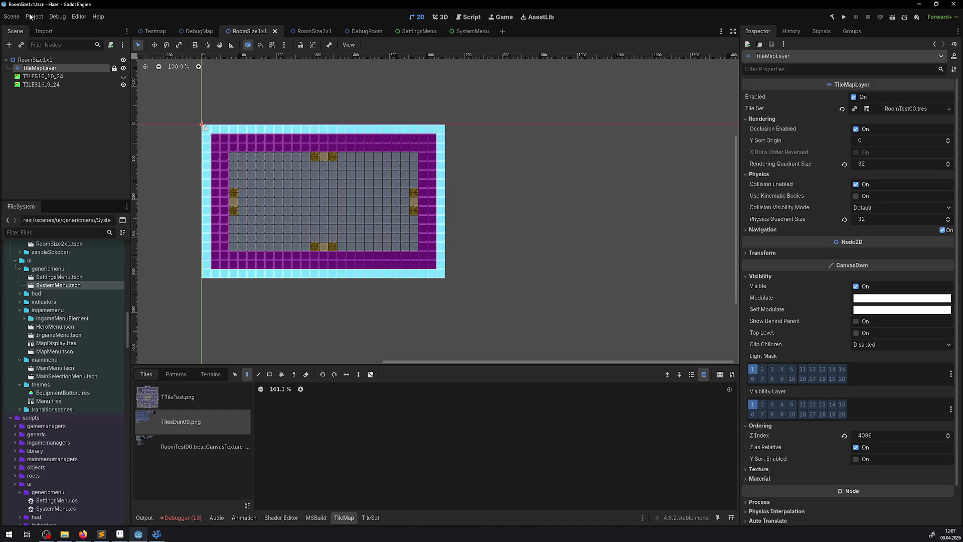
pyautogui.click(200, 31)
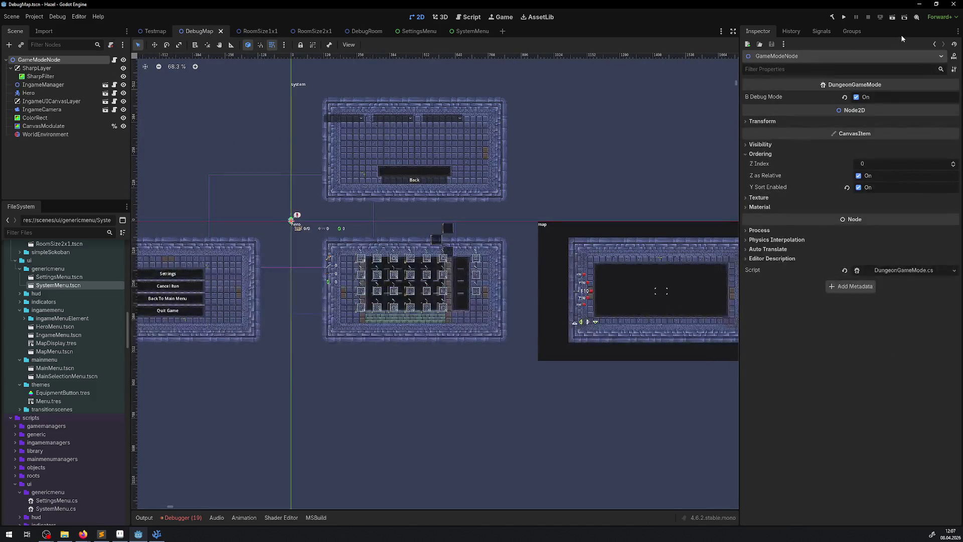
# Step: Run Hazel and pick 2560x1440 from the in-game Settings resolution list
pyautogui.click(844, 17)
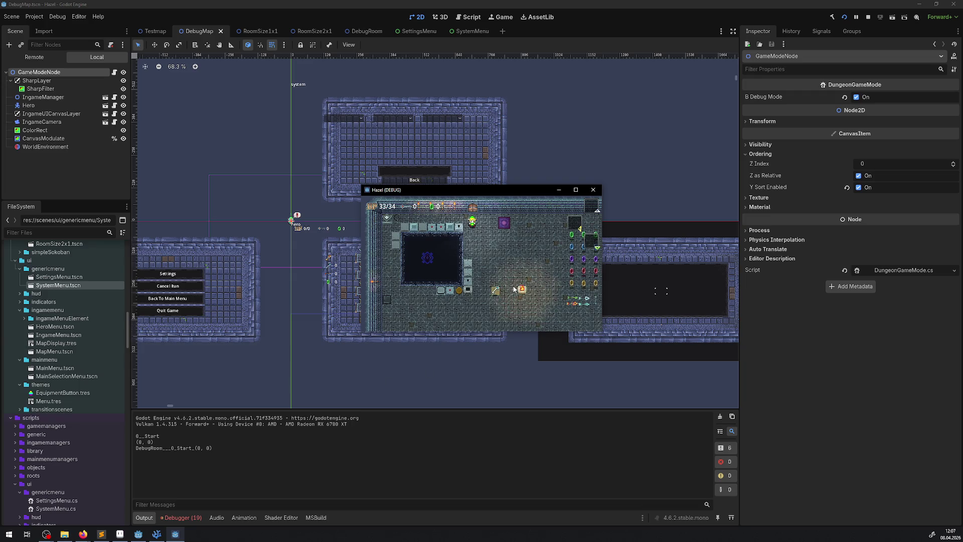
pyautogui.press('Tab')
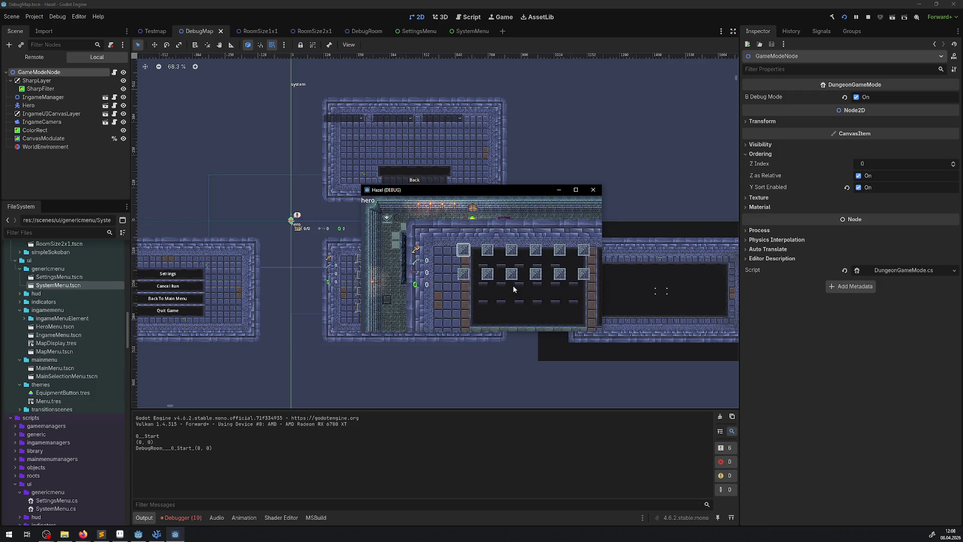
pyautogui.press('Tab')
pyautogui.press('Return')
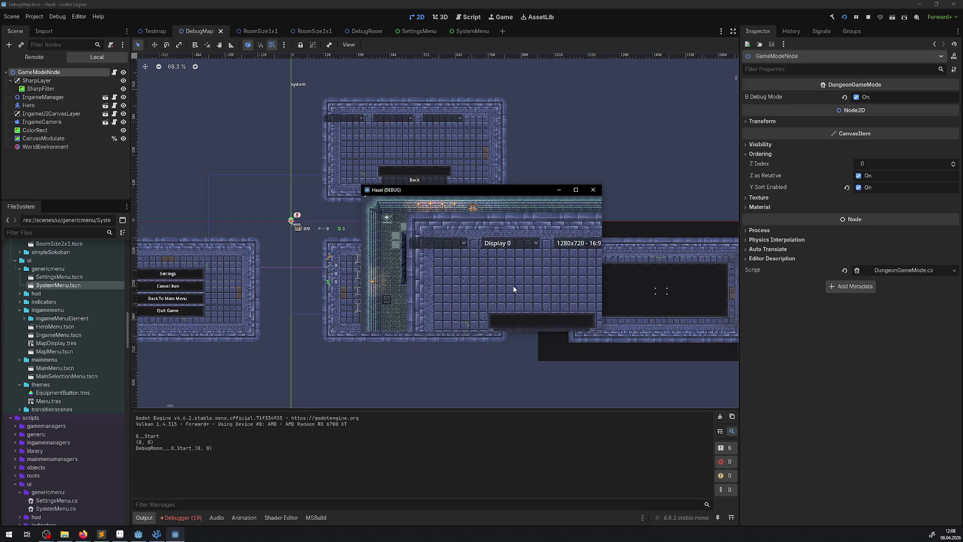
pyautogui.press('Return')
pyautogui.press('Down')
pyautogui.press('Down')
pyautogui.press('Return')
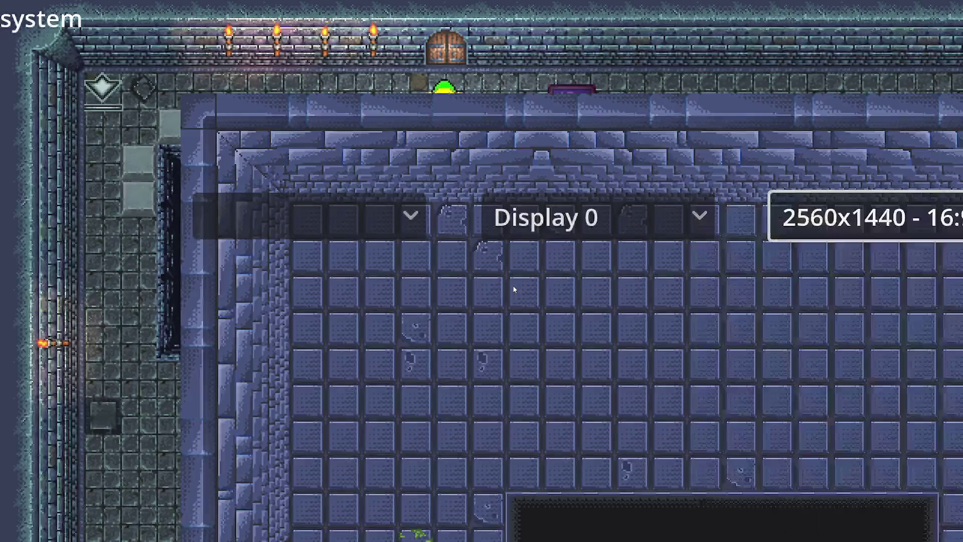
# Step: Back out of Settings, close the system menu, and walk the hero right, down, left and up
pyautogui.press('Down')
pyautogui.press('Down')
pyautogui.press('Return')
pyautogui.press('Escape')
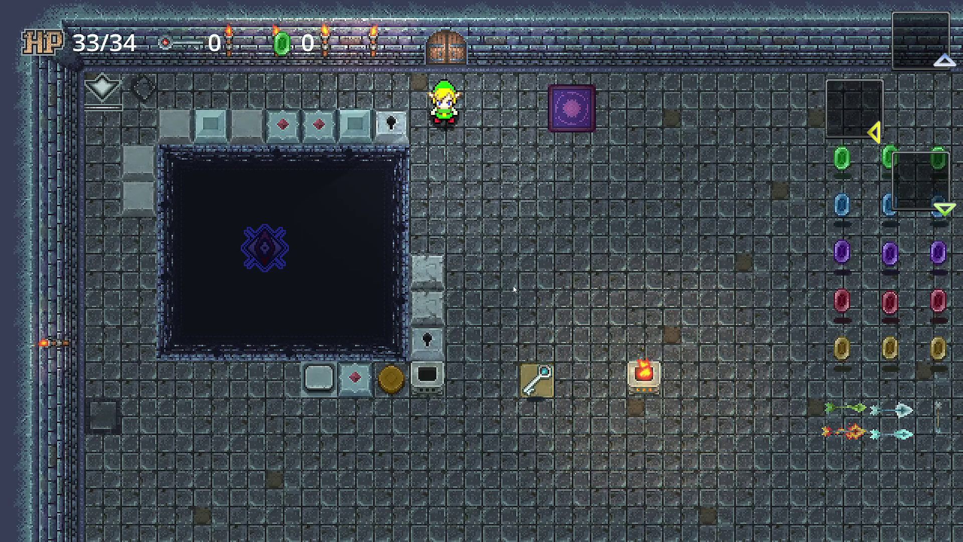
pyautogui.press('Right')
pyautogui.press('Down')
pyautogui.press('Left')
pyautogui.press('Up')
# Step: Keep walking the hero around the room toward the key, along the top wall, and below the door
pyautogui.press('Right')
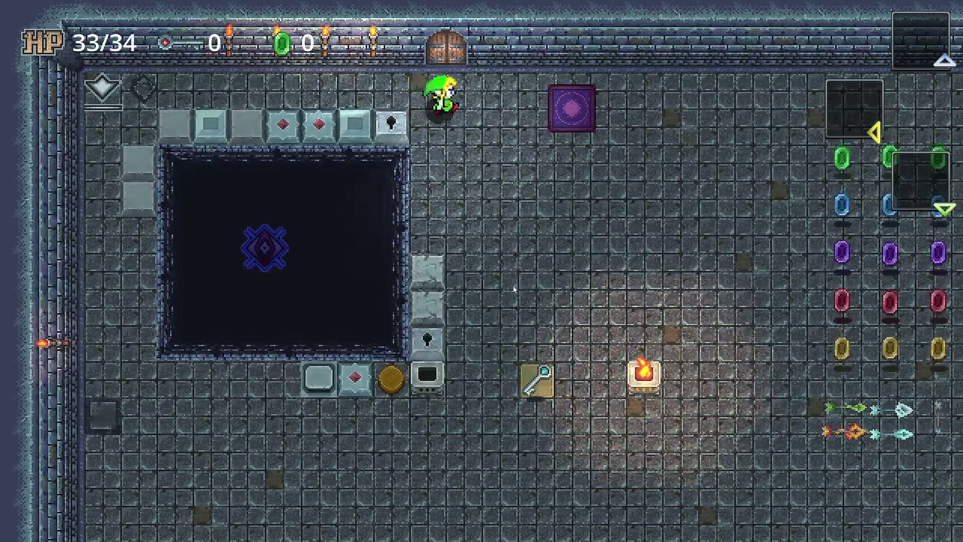
pyautogui.press('Down')
pyautogui.press('Up')
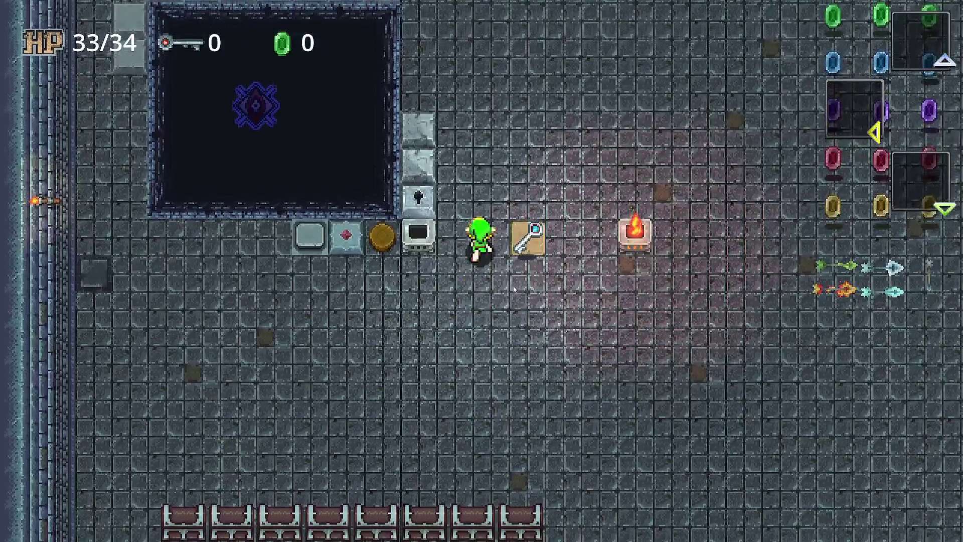
pyautogui.press('Left')
pyautogui.press('Left')
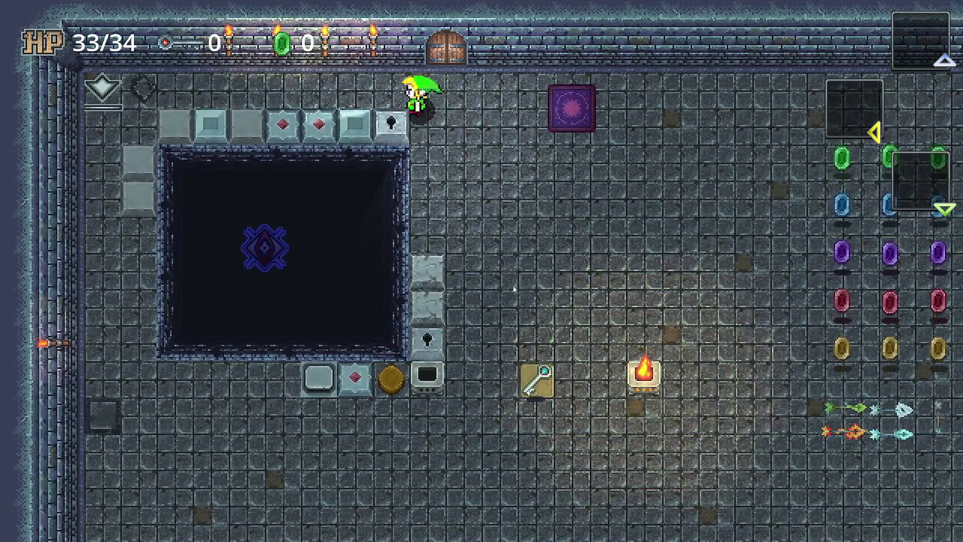
pyautogui.press('Right')
pyautogui.press('Down')
pyautogui.press('Up')
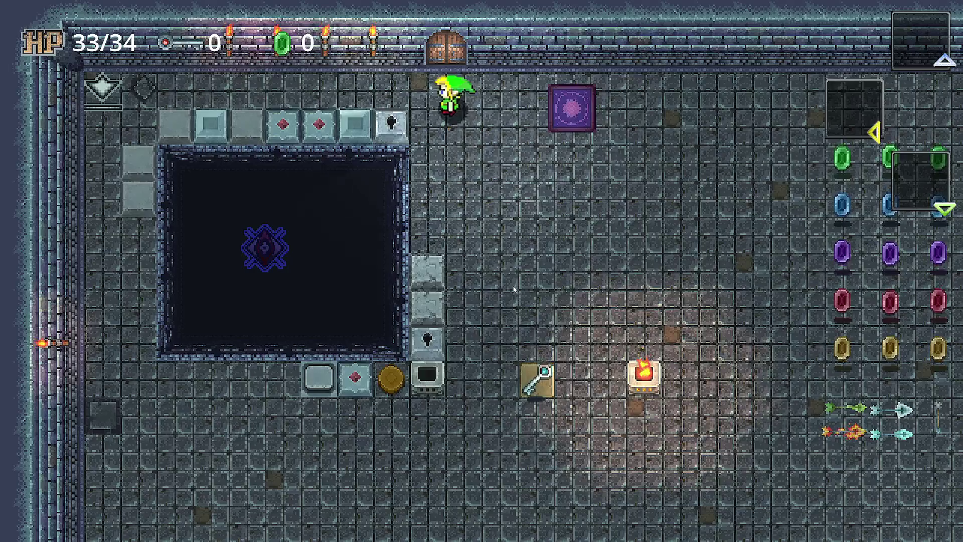
pyautogui.press('Left')
pyautogui.press('Right')
pyautogui.press('Down')
pyautogui.press('Down')
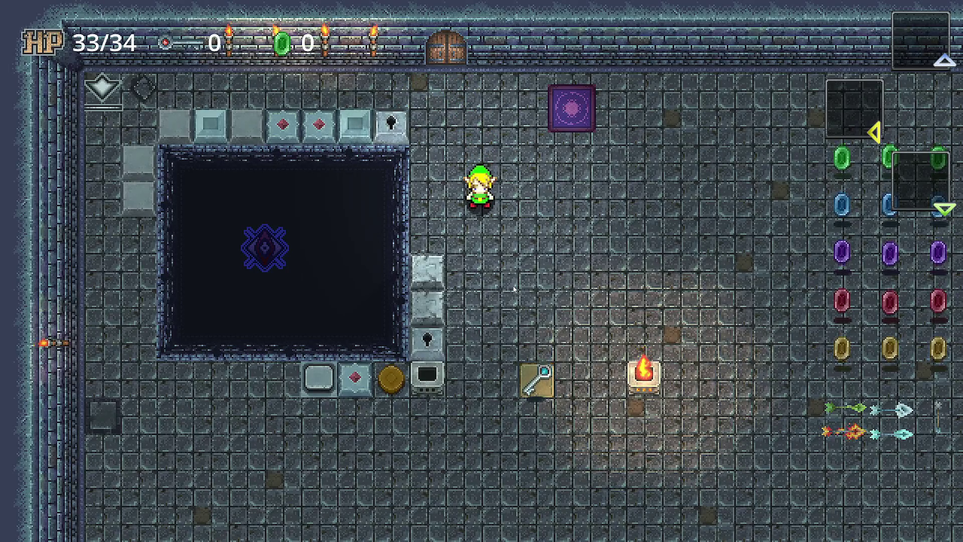
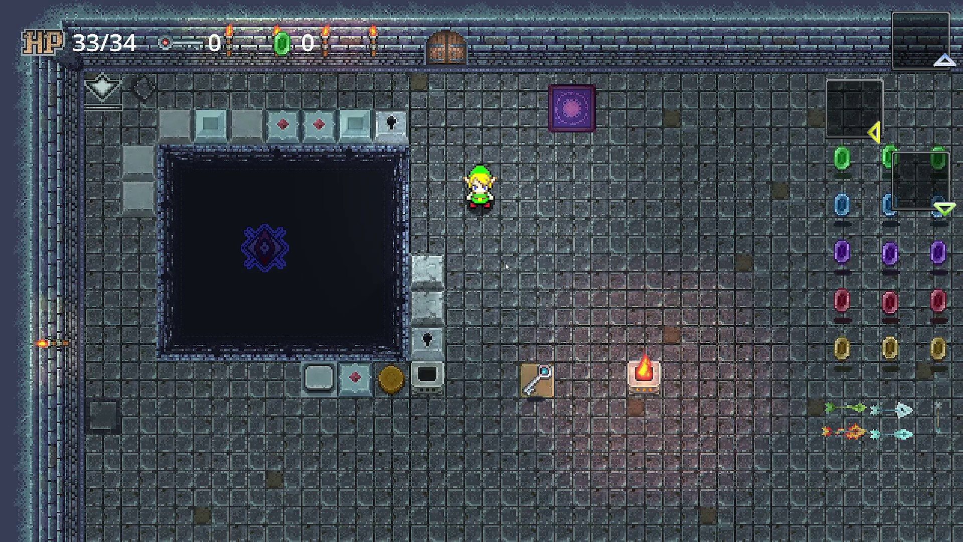
# Step: Walk the hero up-left toward the keyhole block and back down by the block column, then stop with F8
pyautogui.press('Up')
pyautogui.press('Left')
pyautogui.press('Down')
pyautogui.press('Right')
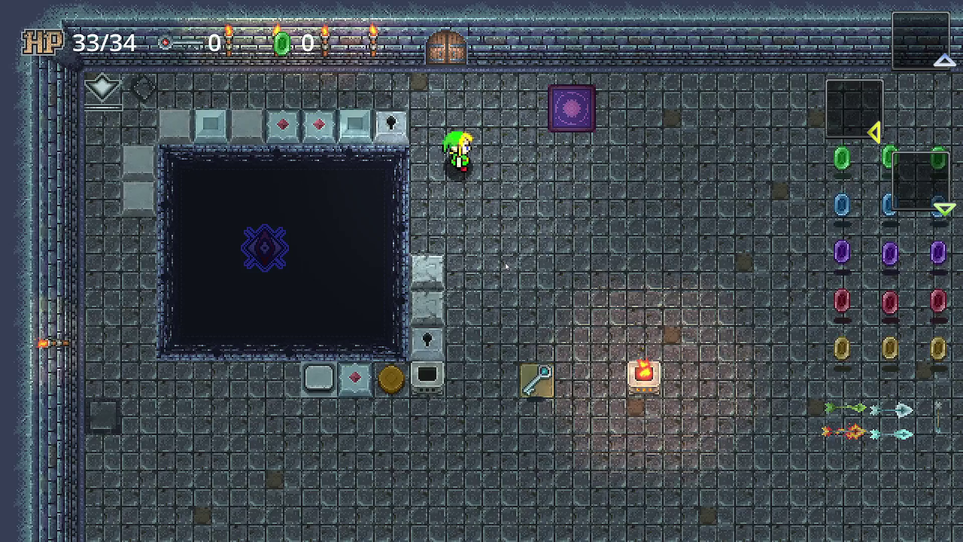
pyautogui.press('Right')
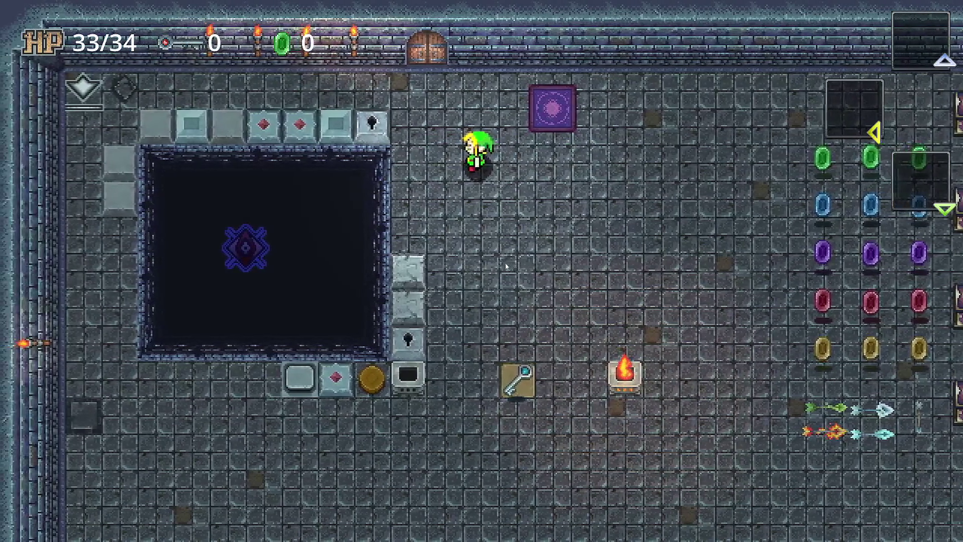
pyautogui.press('Left')
pyautogui.press('Left')
pyautogui.press('Down')
pyautogui.press('Down')
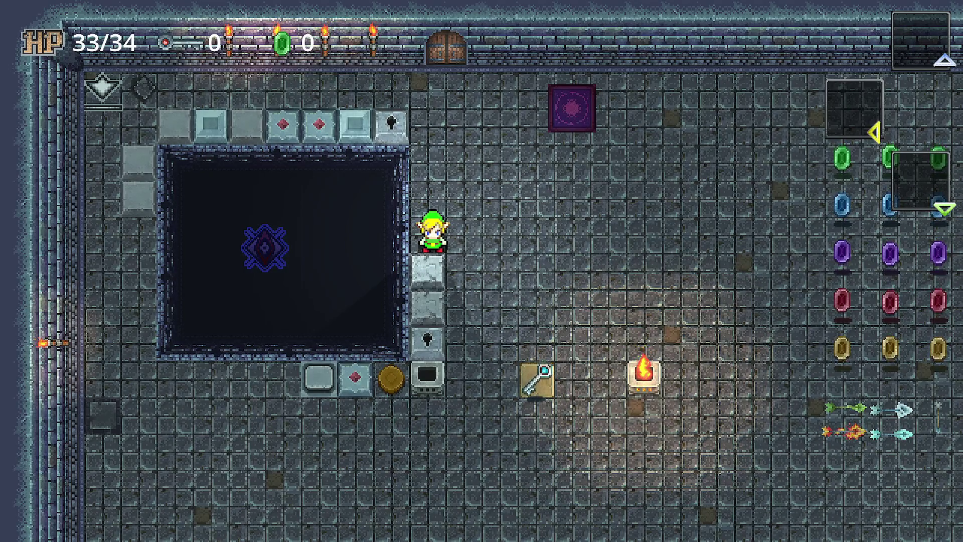
pyautogui.press('F8')
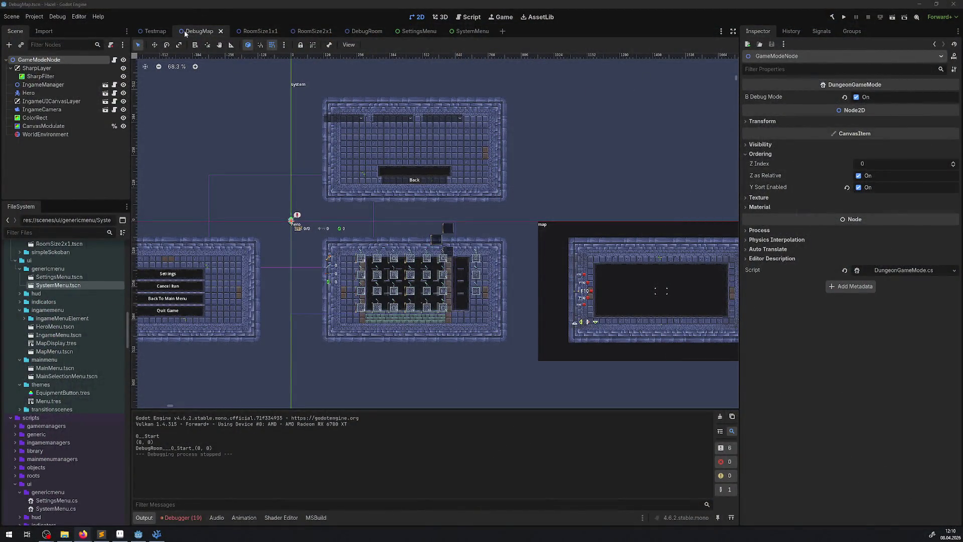
# Step: Set the Hero's Transform scale to 1, save DebugMap, and run the game enlarged to fill the screen
pyautogui.click(29, 93)
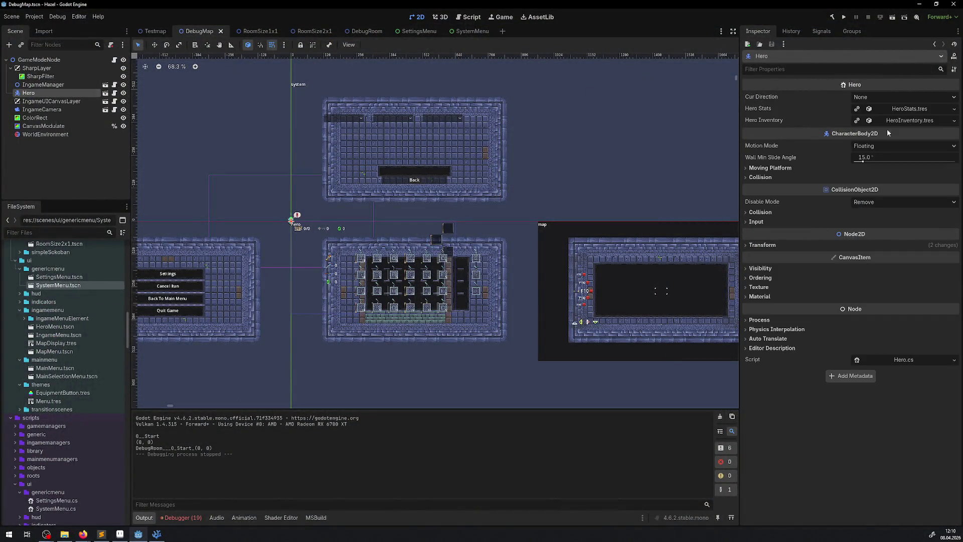
pyautogui.click(777, 245)
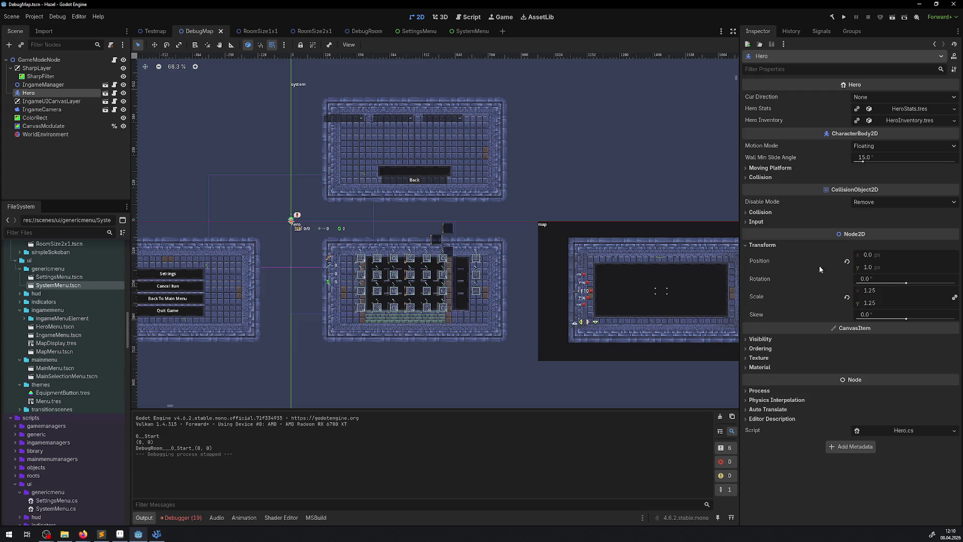
pyautogui.click(891, 296)
pyautogui.write('1')
pyautogui.press('Return')
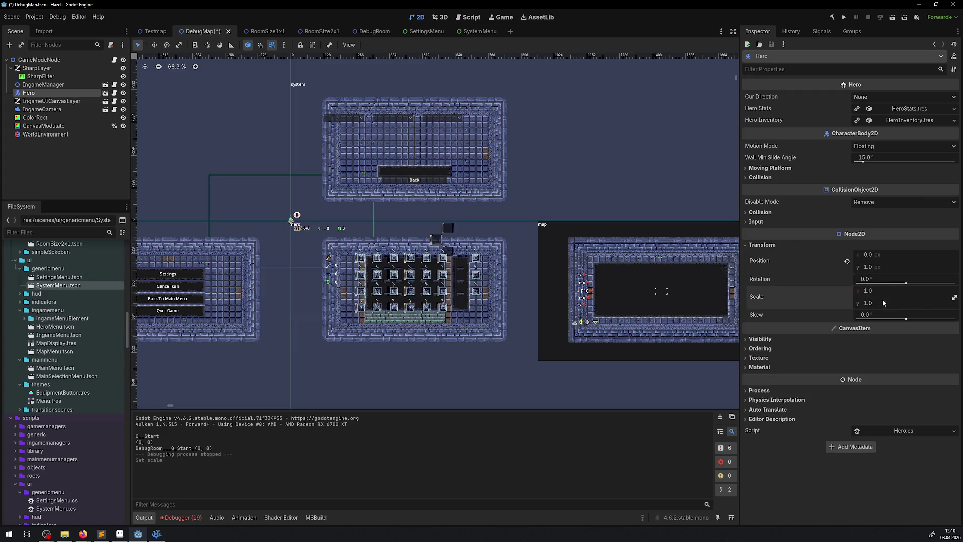
pyautogui.hotkey('ctrl', 's')
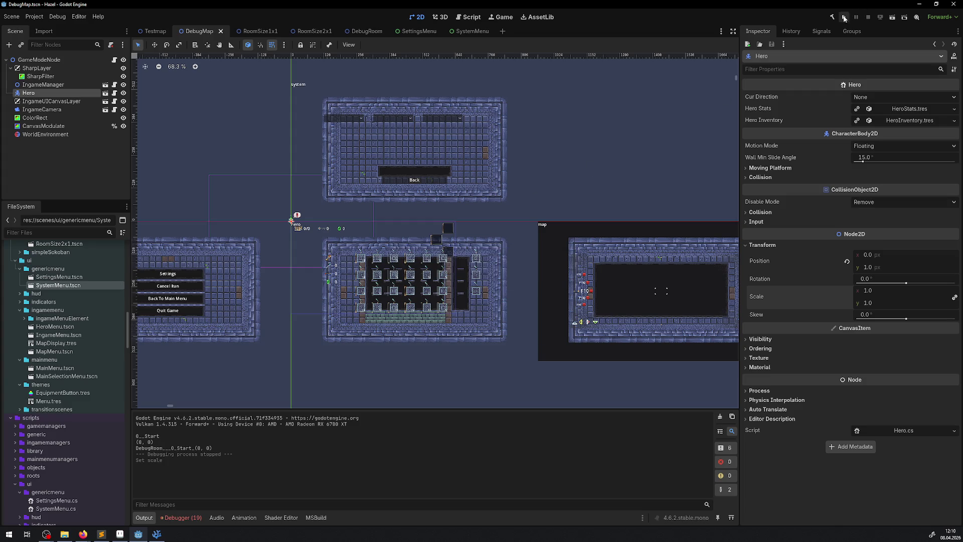
pyautogui.click(844, 17)
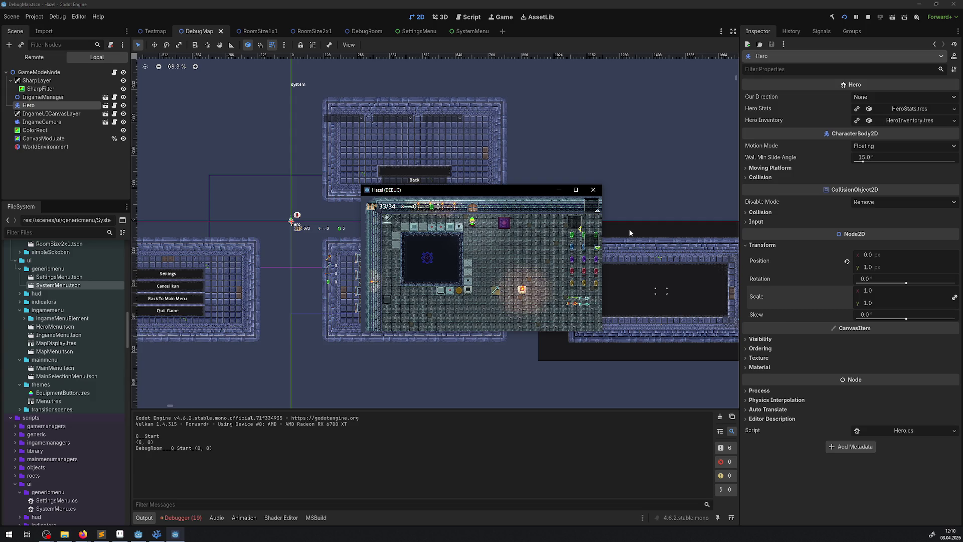
pyautogui.click(577, 191)
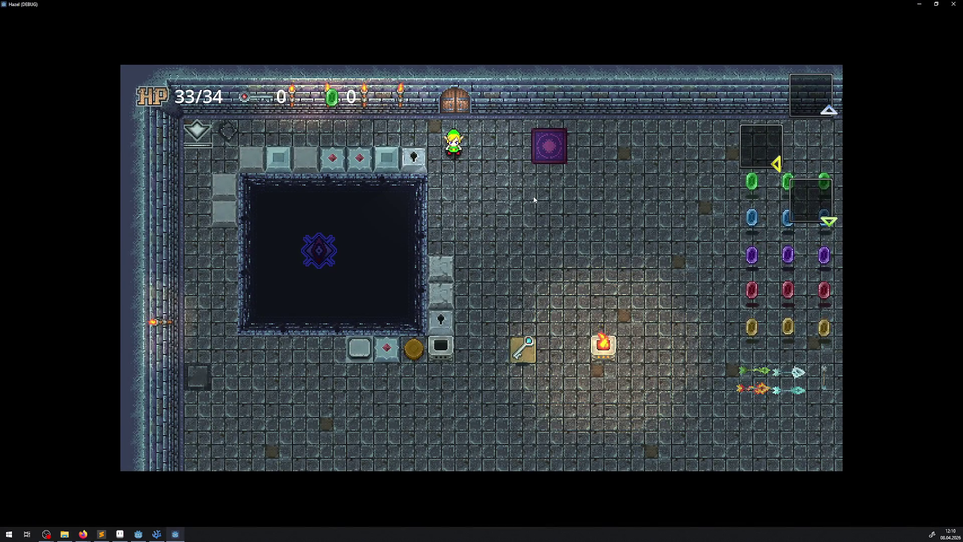
# Step: Walk the hero down the pit's right edge onto the key, then toward the brazier, and close the game
pyautogui.press('Left')
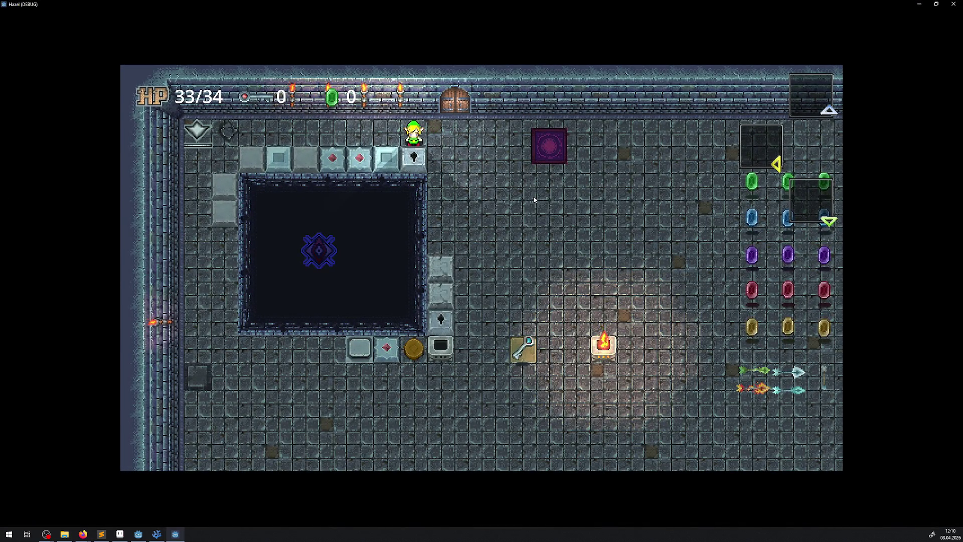
pyautogui.press('Right')
pyautogui.press('Left')
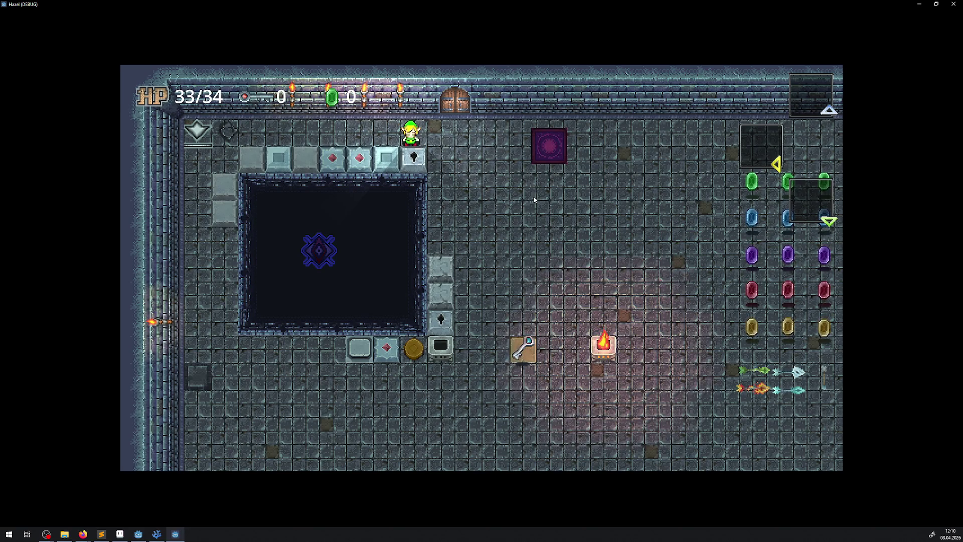
pyautogui.press('Right')
pyautogui.press('Down')
pyautogui.press('Right')
pyautogui.press('Down')
pyautogui.press('Right')
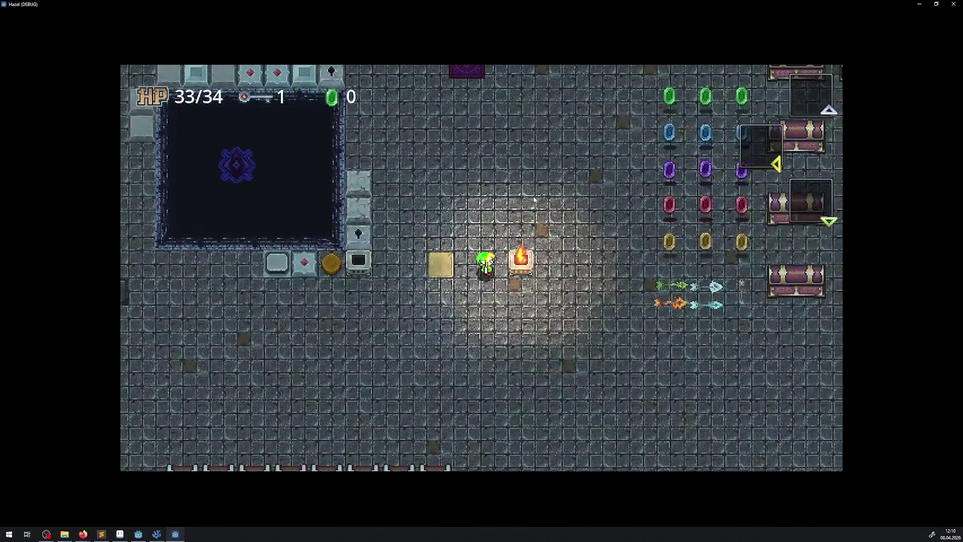
pyautogui.click(955, 7)
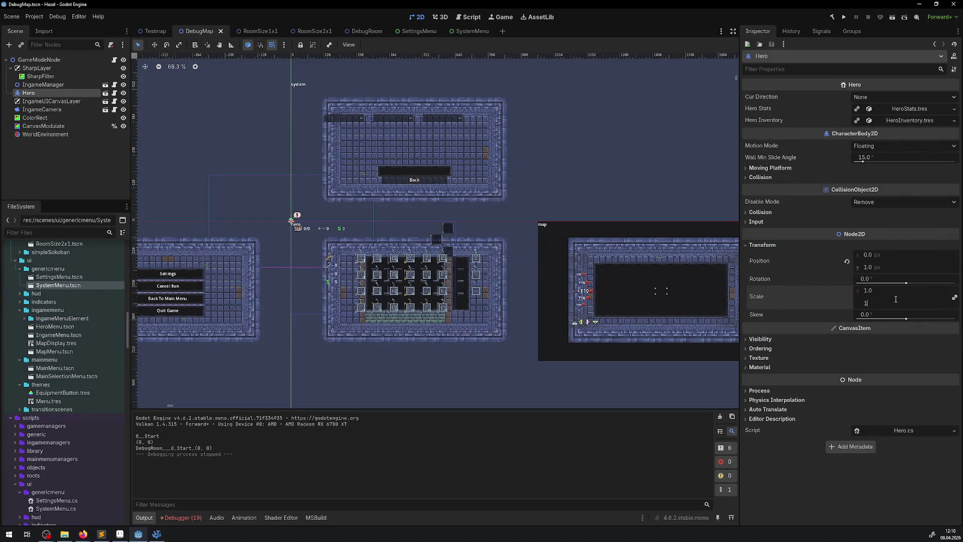
# Step: Commit a Hero scale of 1.125, save DebugMap, and run the project again
pyautogui.press('Return')
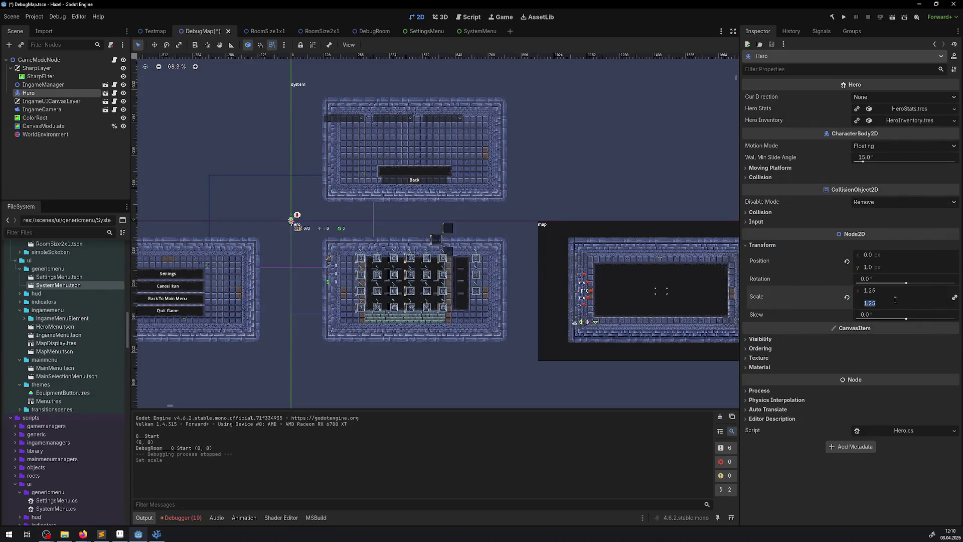
pyautogui.write('1.125')
pyautogui.hotkey('ctrl', 's')
pyautogui.click(843, 19)
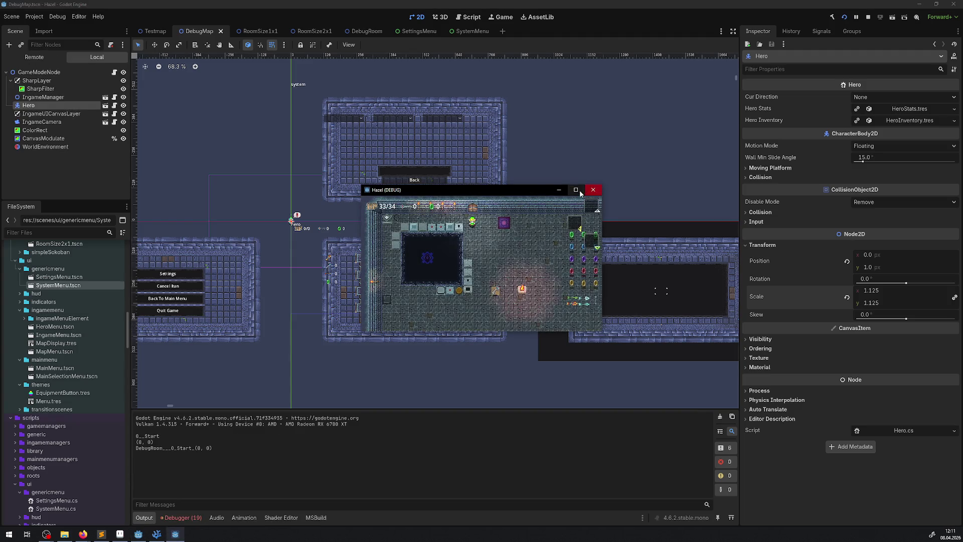
# Step: Walk the 1.125-scale hero down past the pit and onto the key
pyautogui.press('Down')
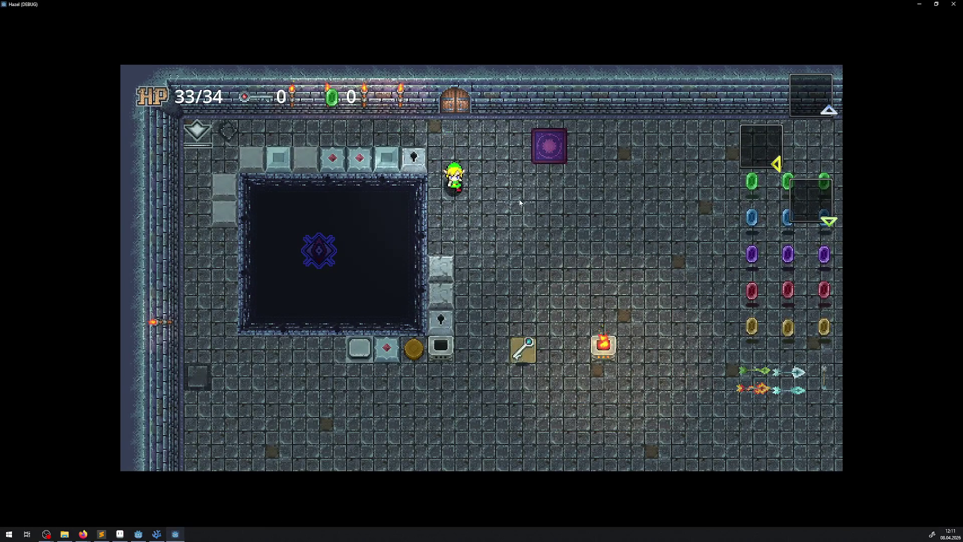
pyautogui.press('Left')
pyautogui.press('Down')
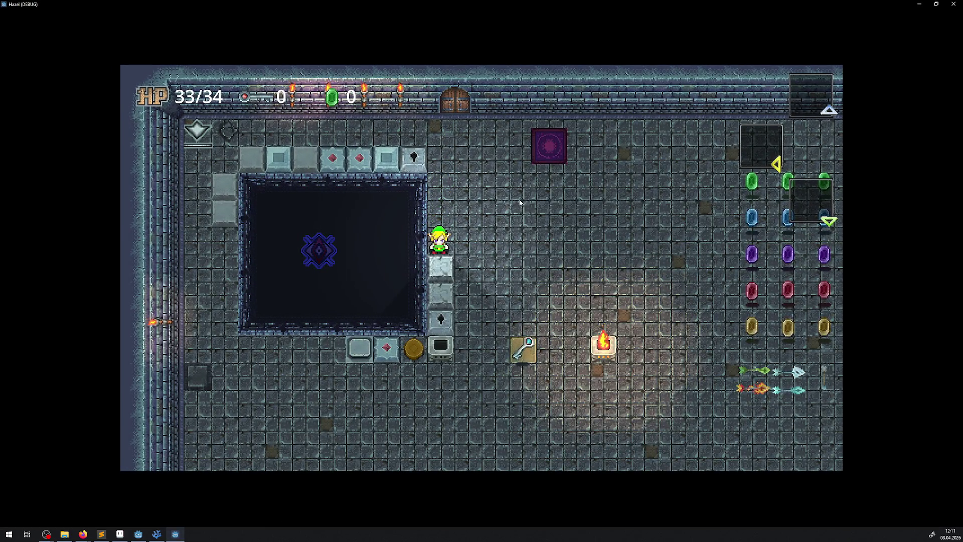
pyautogui.press('Right')
pyautogui.press('Down')
pyautogui.press('Right')
pyautogui.press('Up')
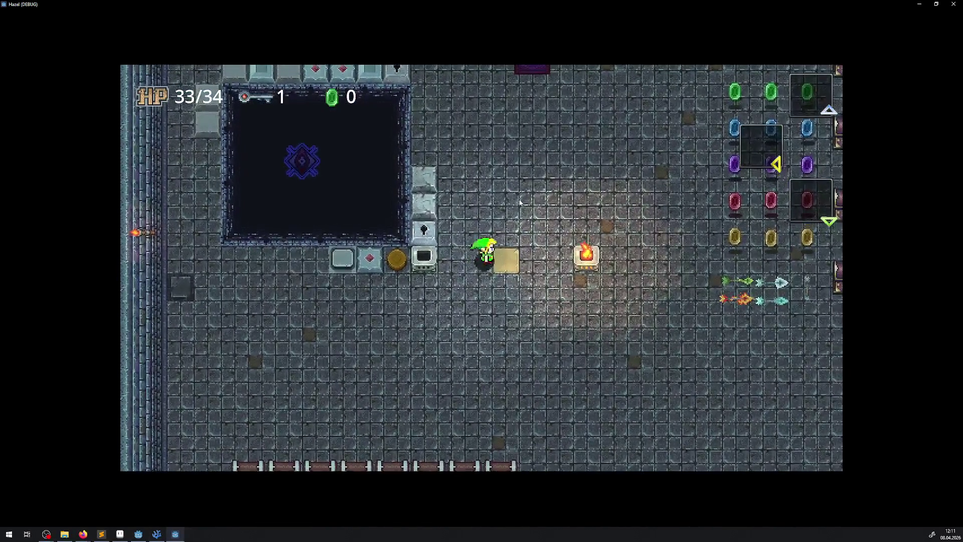
# Step: Walk the hero right and up to the top wall, then quit the game with Alt+F4
pyautogui.press('Right')
pyautogui.press('Up')
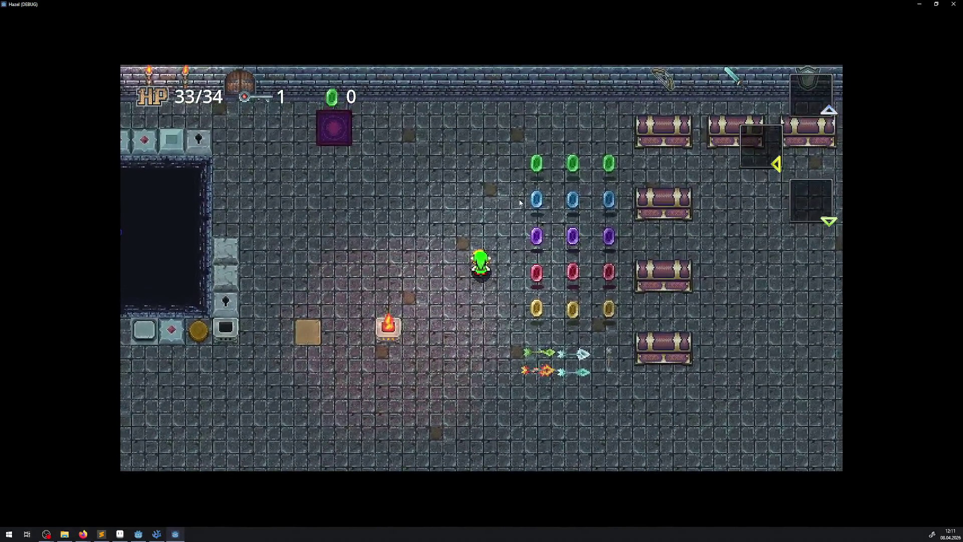
pyautogui.press('Up')
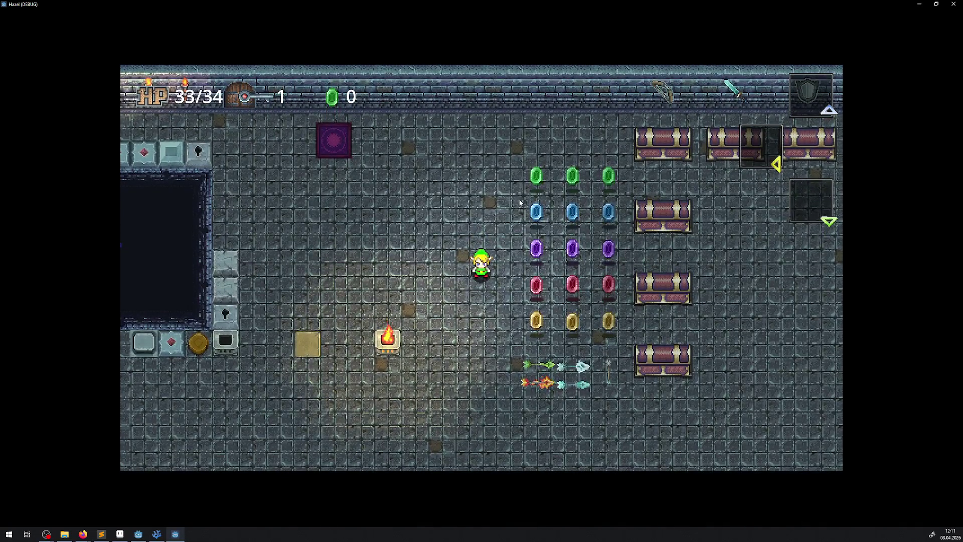
pyautogui.press('Up')
pyautogui.press('Left')
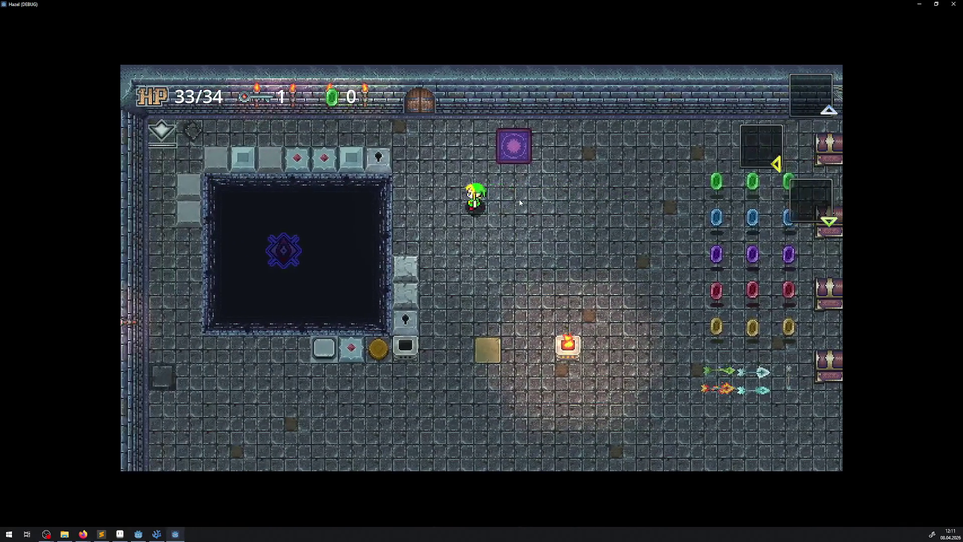
pyautogui.hotkey('alt', 'F4')
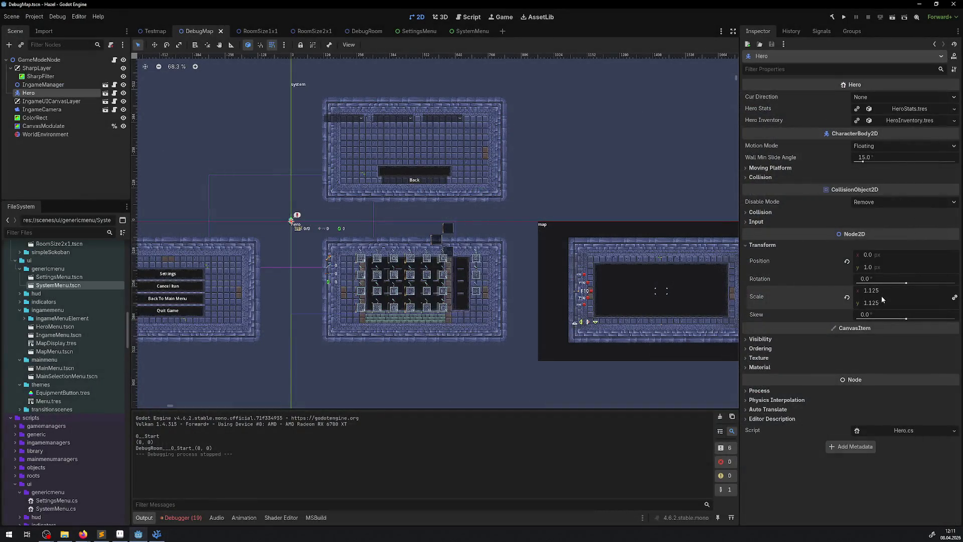
pyautogui.write('1.15')
# Step: Commit a Hero scale of 1.15 and run the game with it
pyautogui.press('Return')
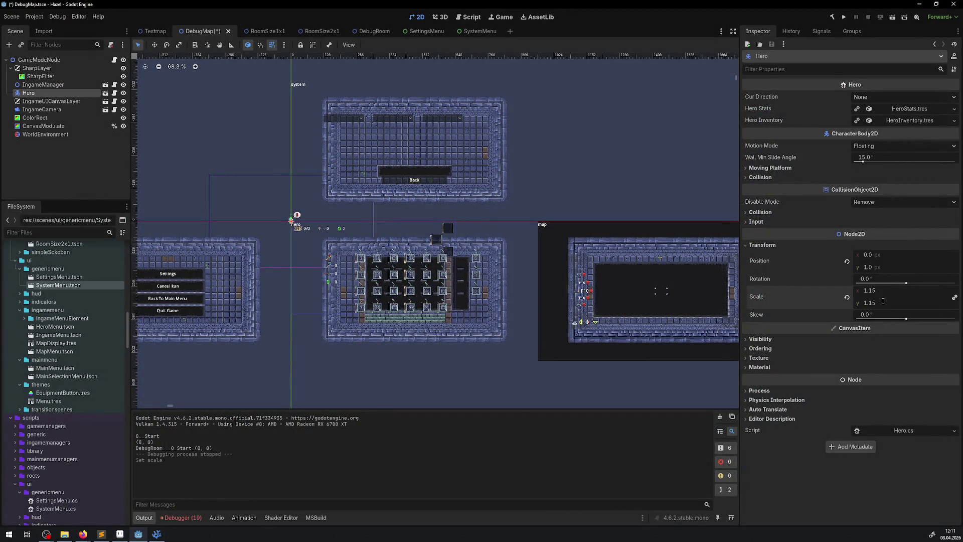
pyautogui.click(844, 16)
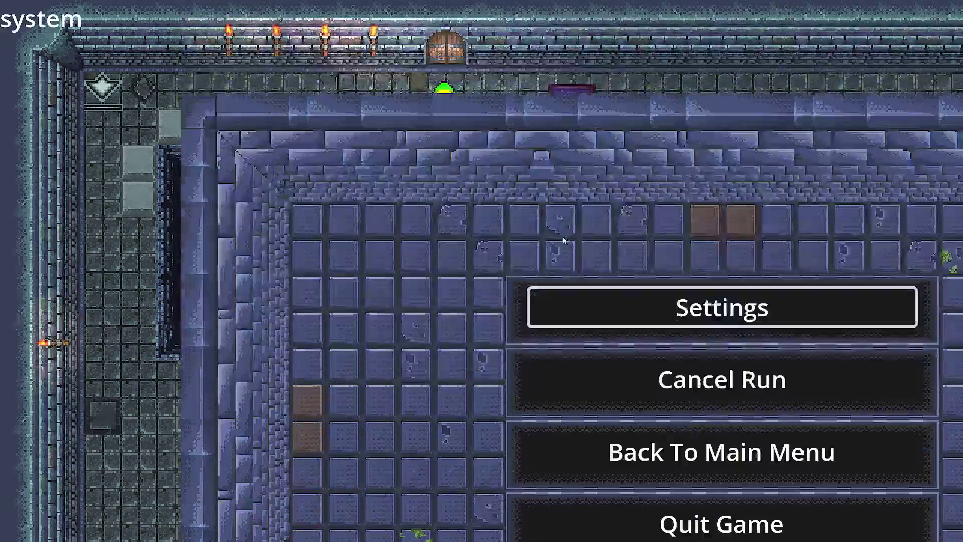
# Step: Resume play and walk the hero down along the pit's wall
pyautogui.press('Escape')
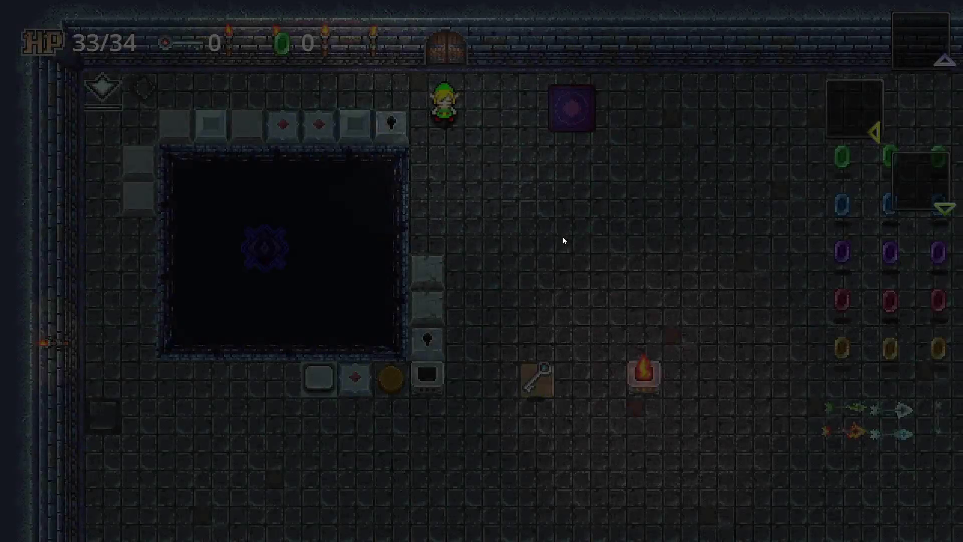
pyautogui.press('Down')
pyautogui.press('Down')
pyautogui.press('Down')
pyautogui.press('Left')
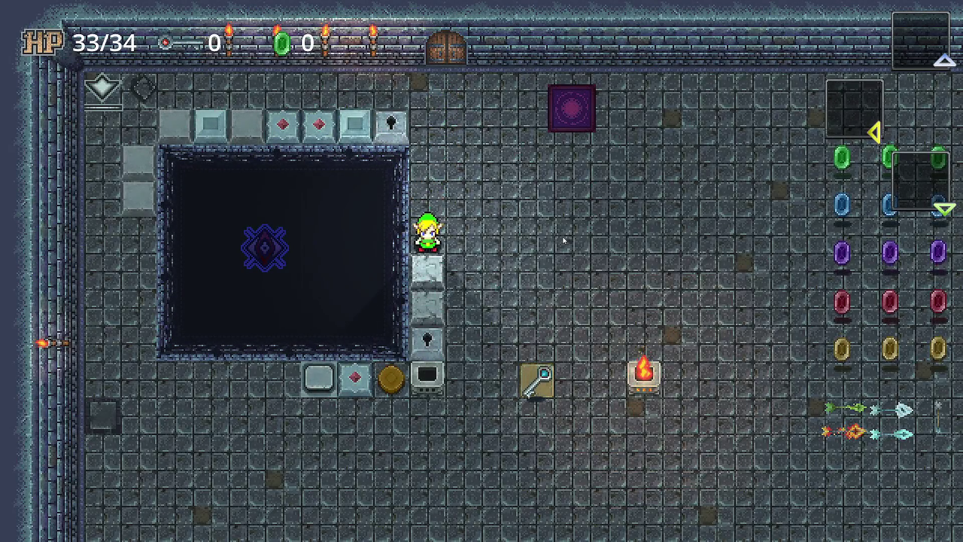
pyautogui.press('Right')
pyautogui.press('Down')
pyautogui.press('Left')
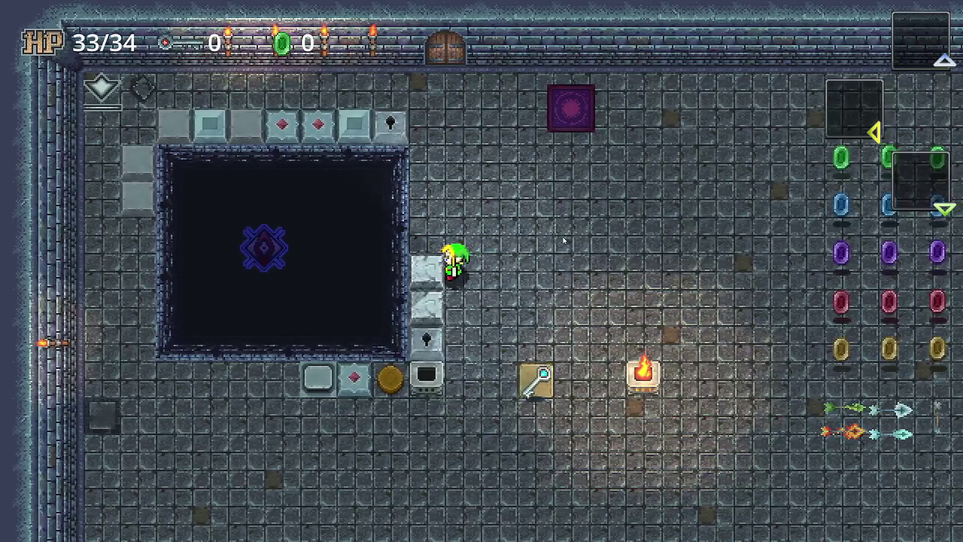
pyautogui.press('Down')
pyautogui.press('Right')
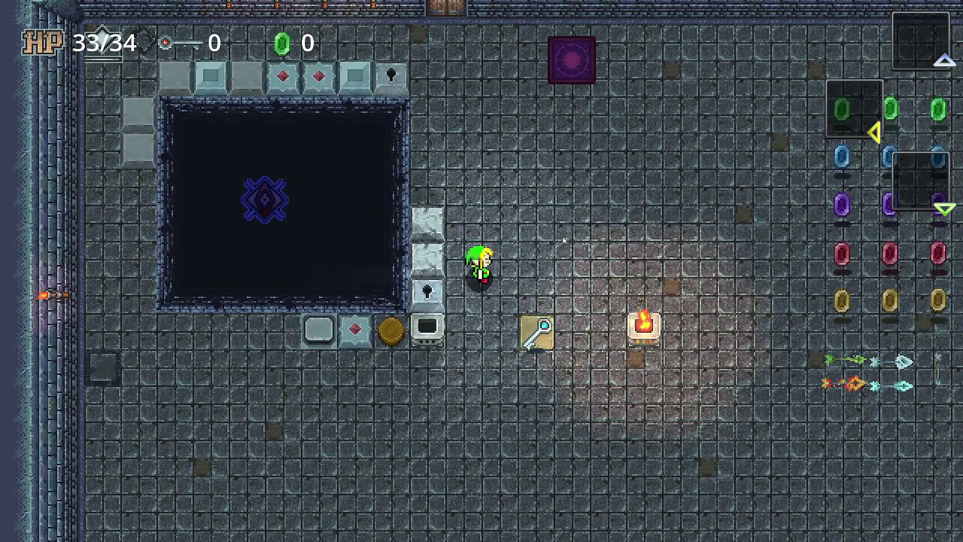
pyautogui.press('Down')
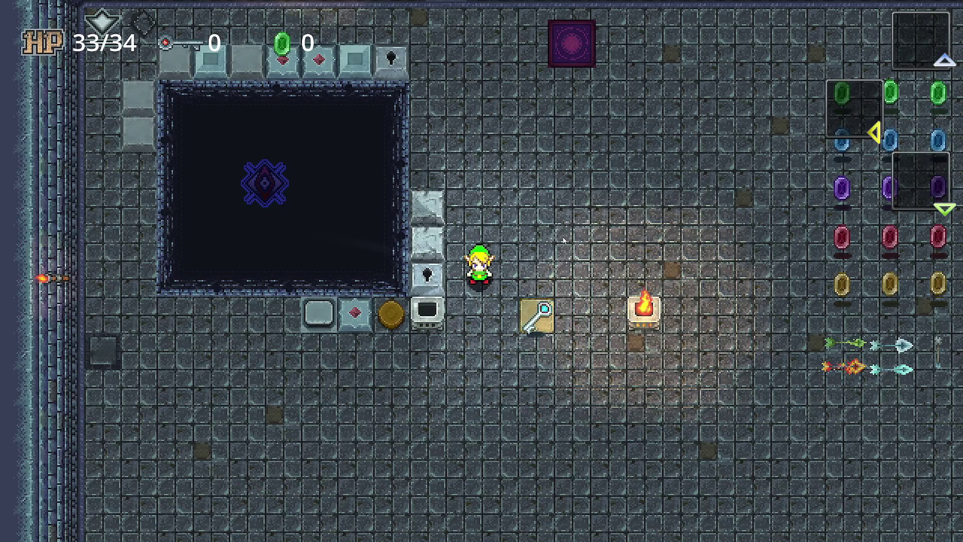
# Step: Walk the hero across the room toward the rupees, then south and back north to test camera following
pyautogui.press('Up')
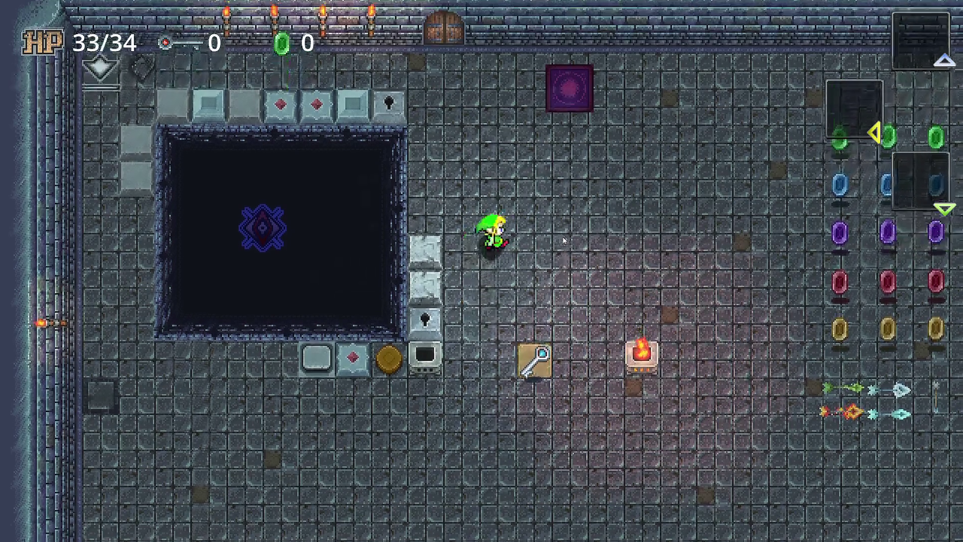
pyautogui.press('Right')
pyautogui.press('Up')
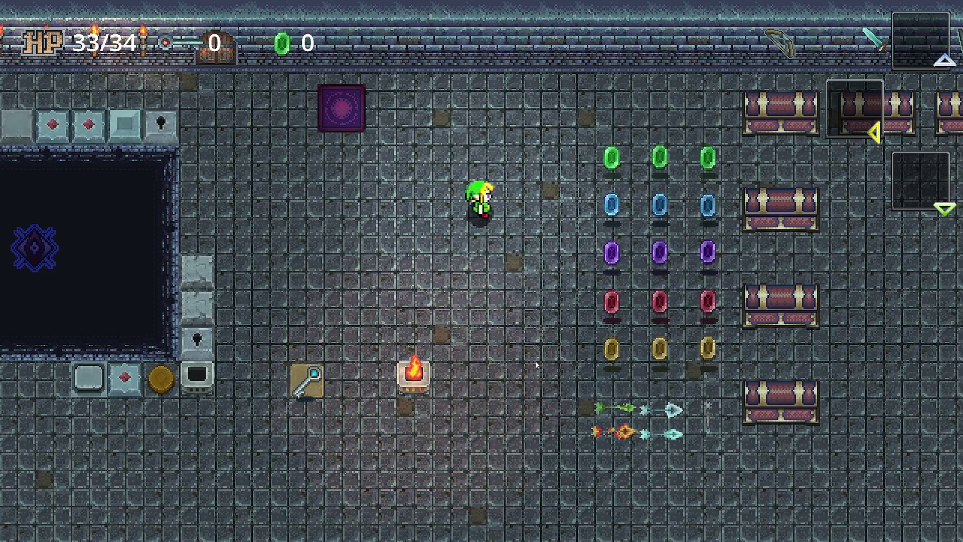
pyautogui.press('Down')
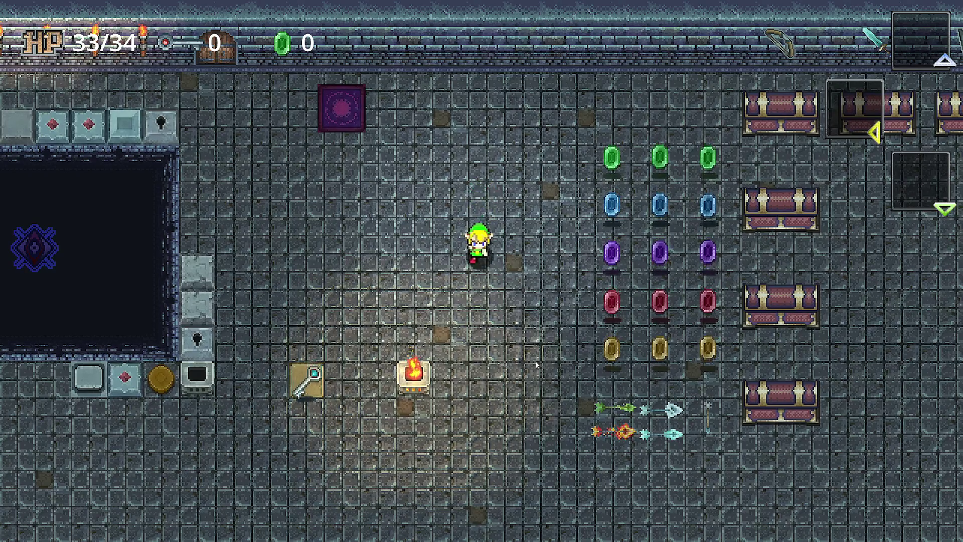
pyautogui.press('Down')
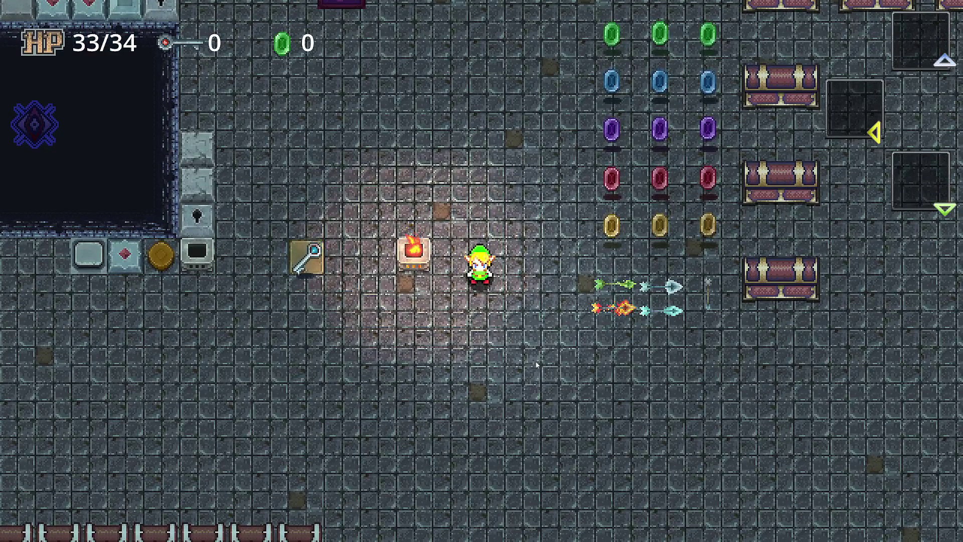
pyautogui.press('Up')
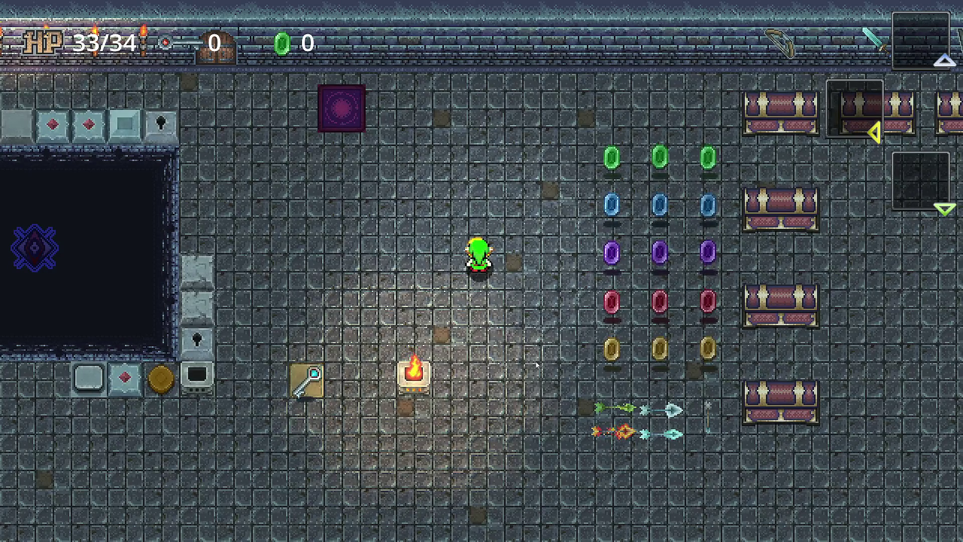
pyautogui.press('Up')
pyautogui.press('Right')
pyautogui.press('Down')
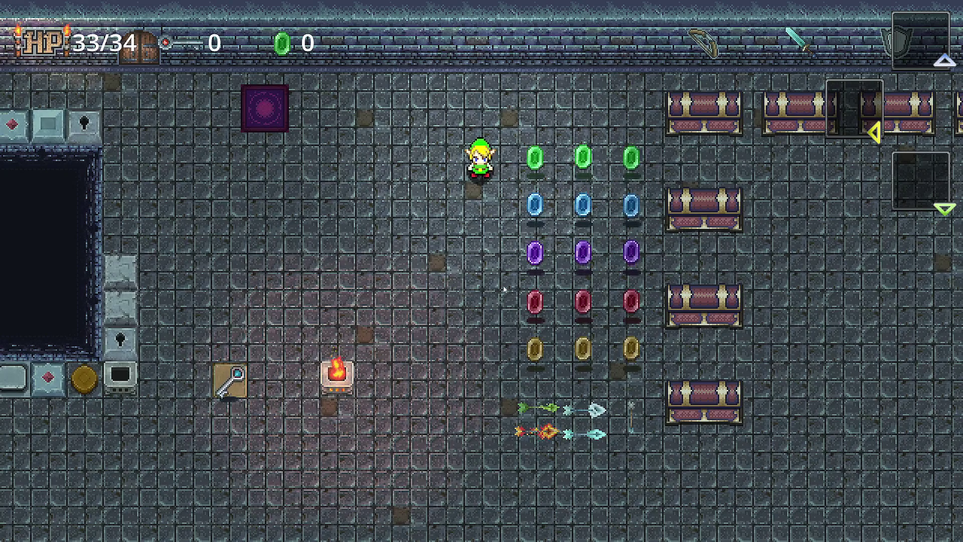
# Step: Walk the hero left to the top wall, down beside the pit's corner, and right across the room
pyautogui.press('Left')
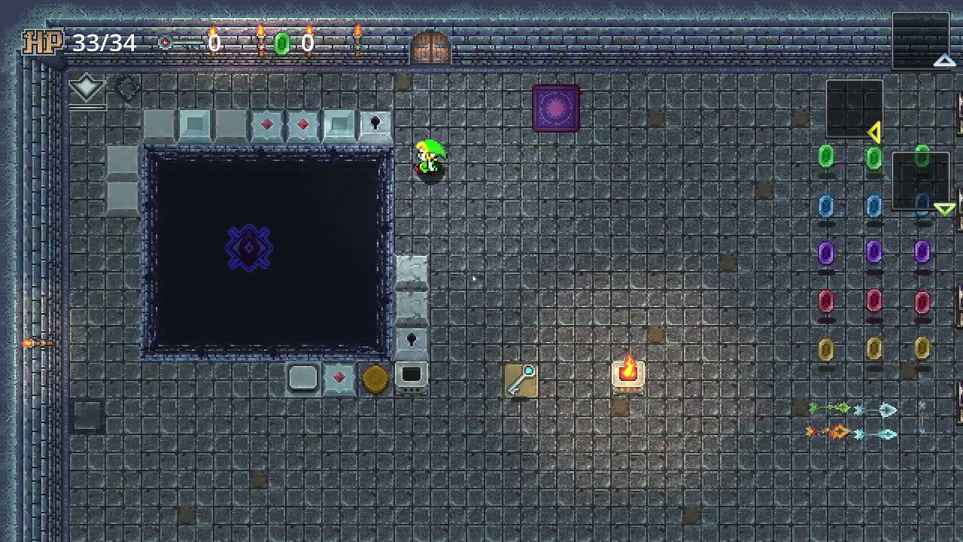
pyautogui.press('Up')
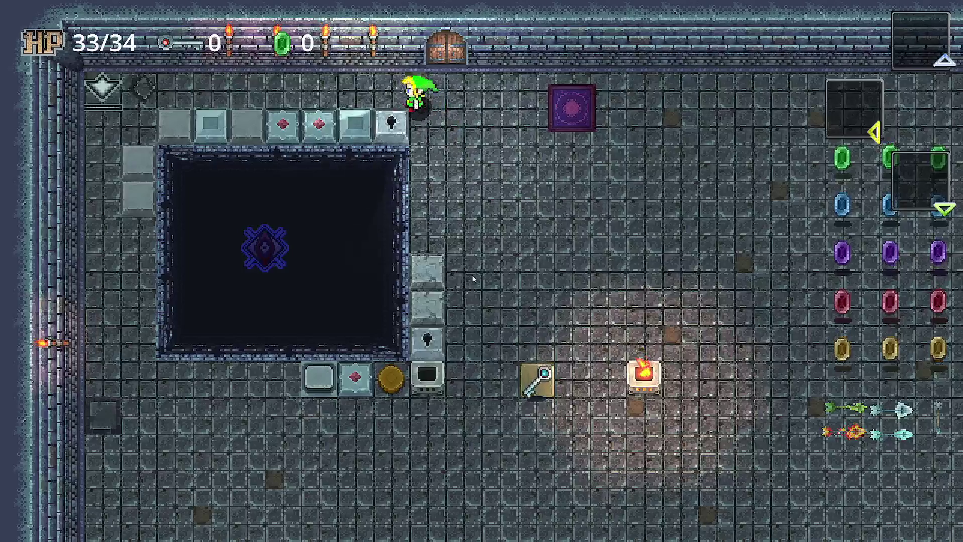
pyautogui.press('Right')
pyautogui.press('Down')
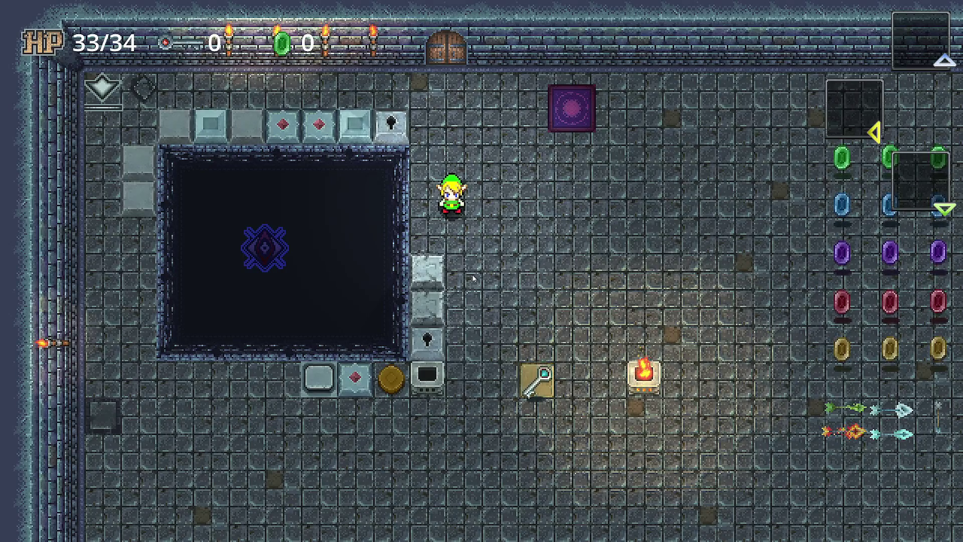
pyautogui.press('Right')
pyautogui.press('Down')
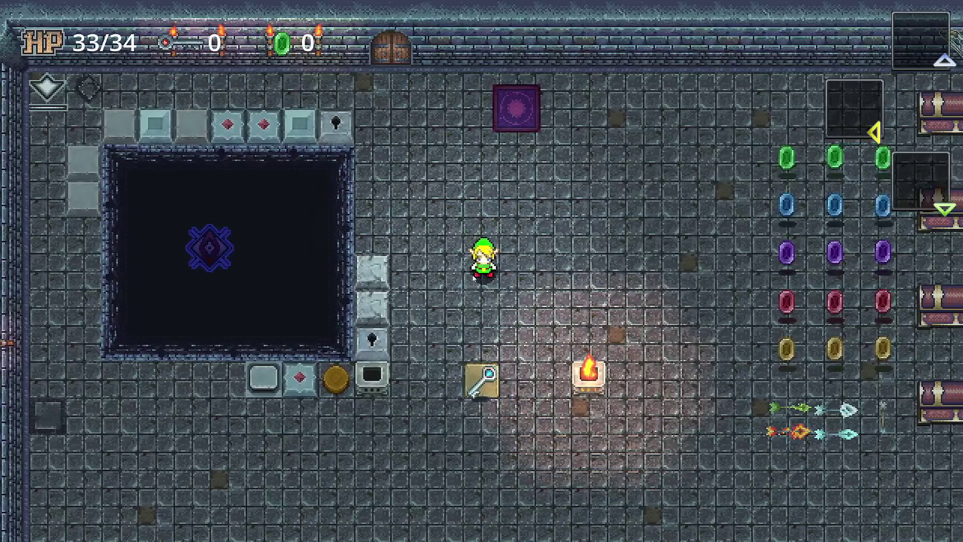
pyautogui.press('Right')
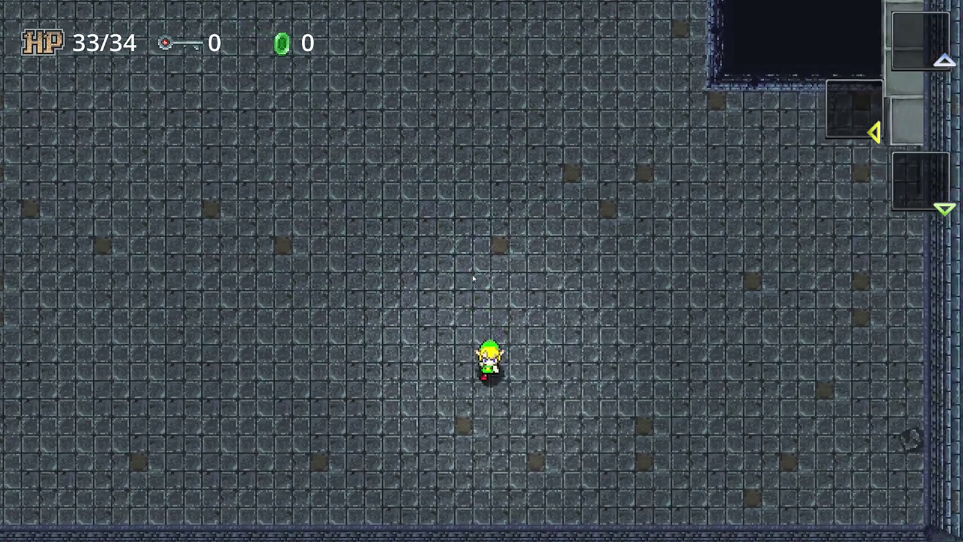
# Step: Walk Link up beside the pit and strike the crystal switch to toggle the blocks
pyautogui.press('Up')
pyautogui.press('Right')
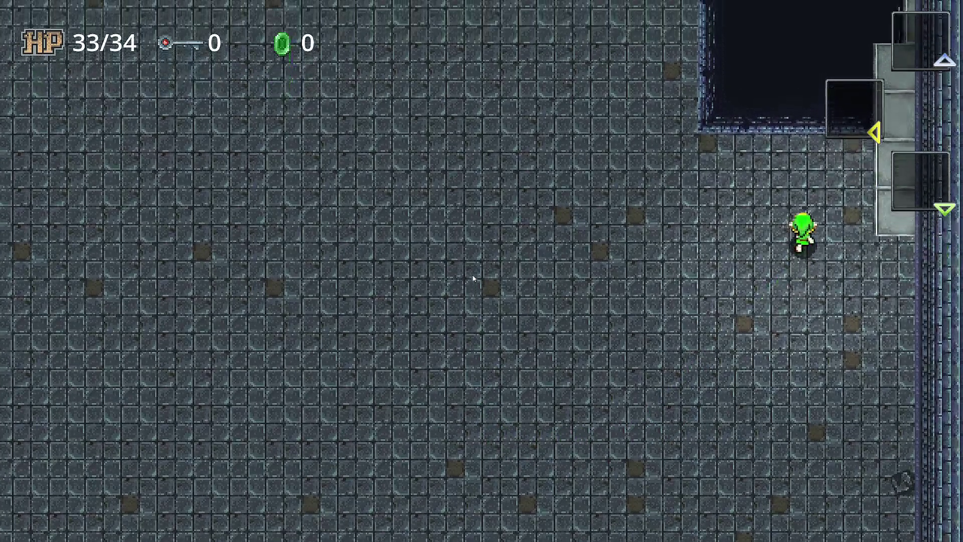
pyautogui.press('Left')
pyautogui.press('Up')
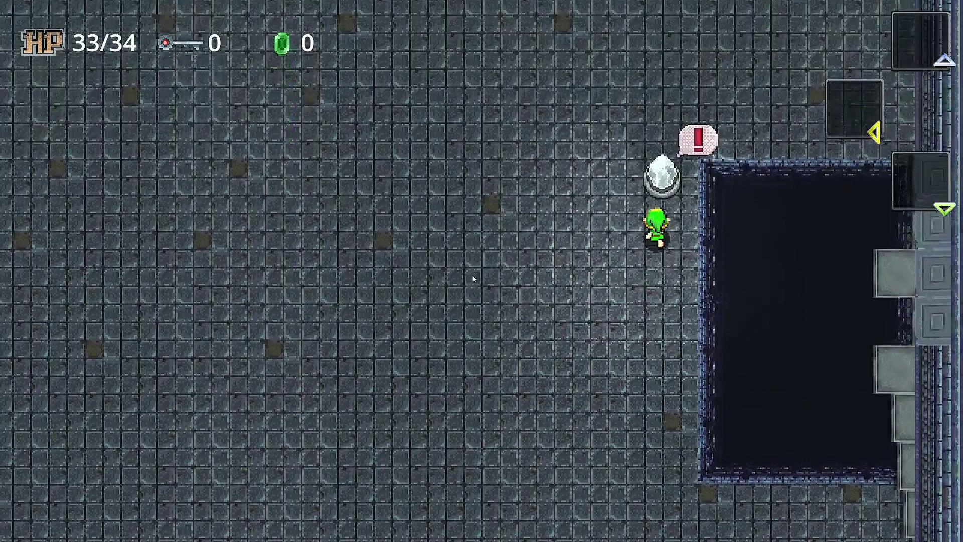
pyautogui.press('Left')
pyautogui.press('Right')
pyautogui.press('space')
pyautogui.press('Up')
pyautogui.press('Up')
pyautogui.press('Right')
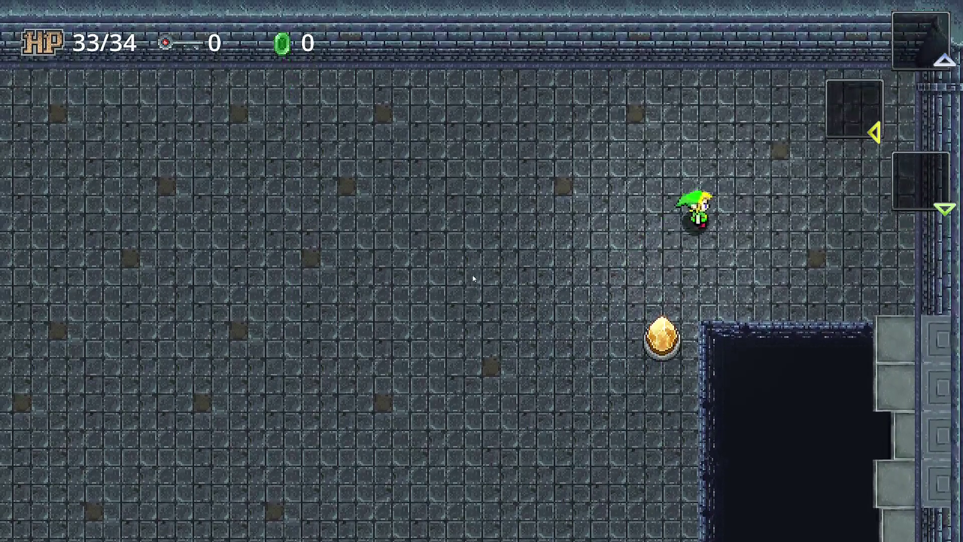
# Step: Walk Link across the room into the right-side doorway, then left into the next area
pyautogui.press('Left')
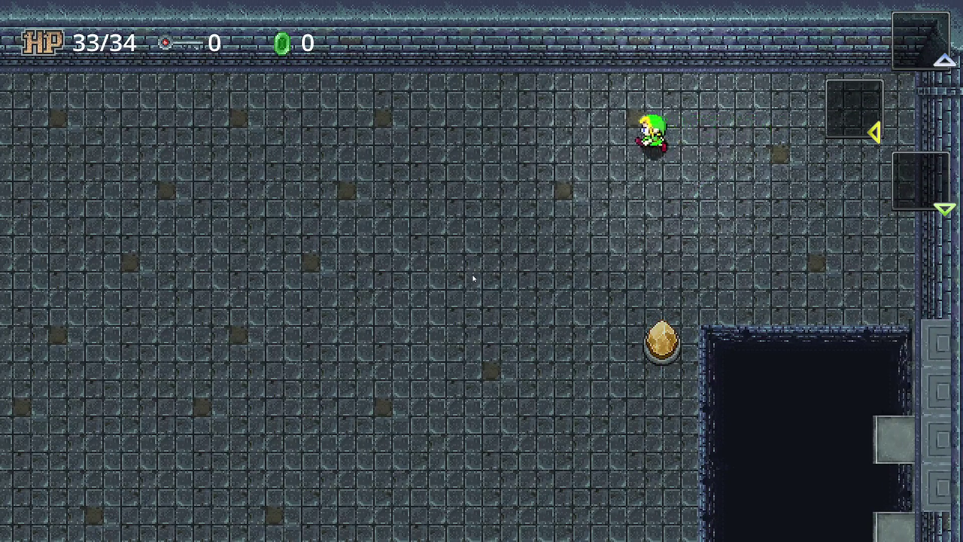
pyautogui.press('Down')
pyautogui.press('Right')
pyautogui.press('Right')
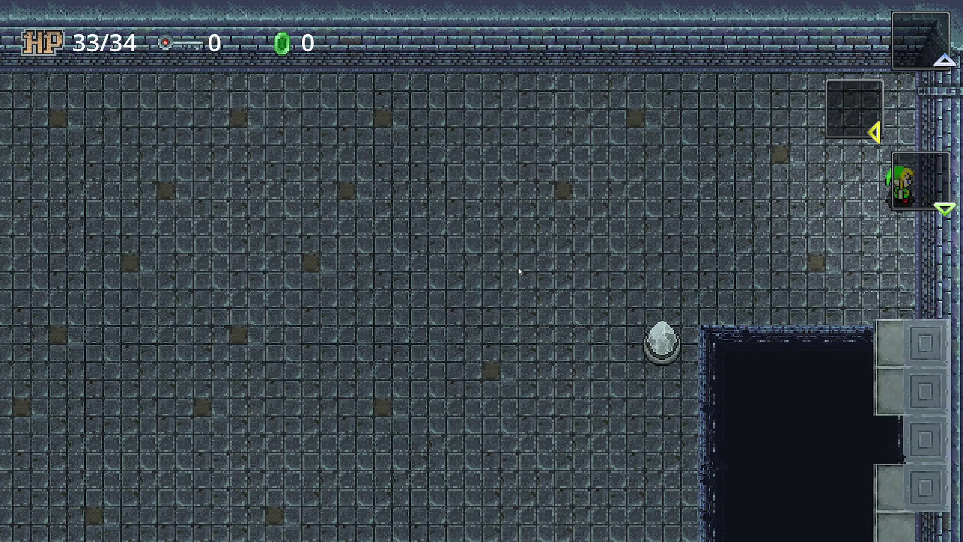
pyautogui.press('Right')
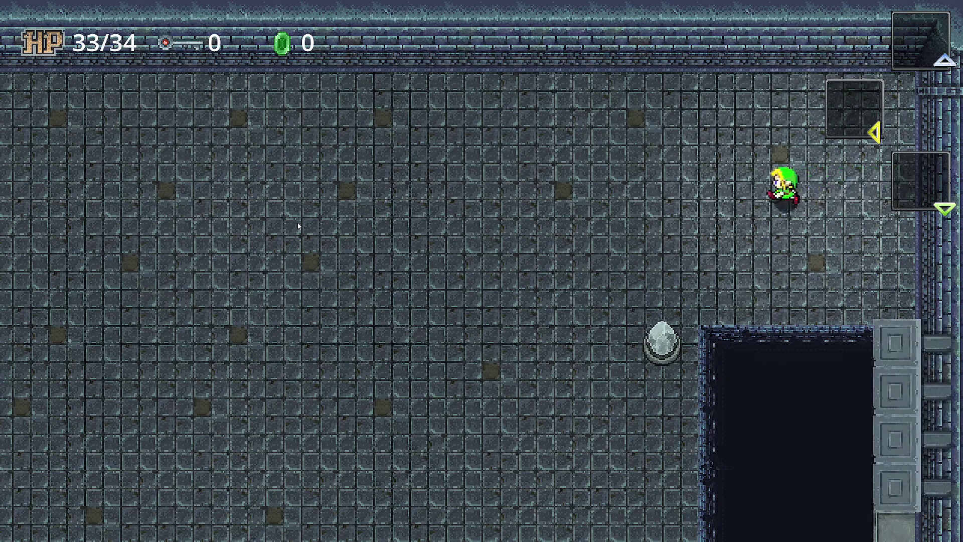
pyautogui.press('Left')
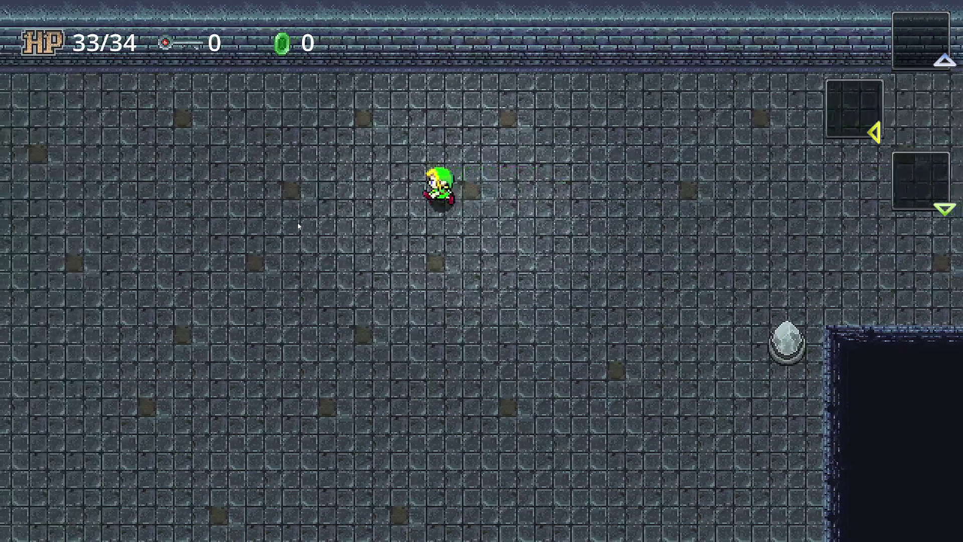
pyautogui.press('Left')
pyautogui.press('Left')
pyautogui.press('Left')
pyautogui.press('Left')
pyautogui.press('Left')
# Step: Collect the rupees and pick up the key, ending at the west wall
pyautogui.press('Up')
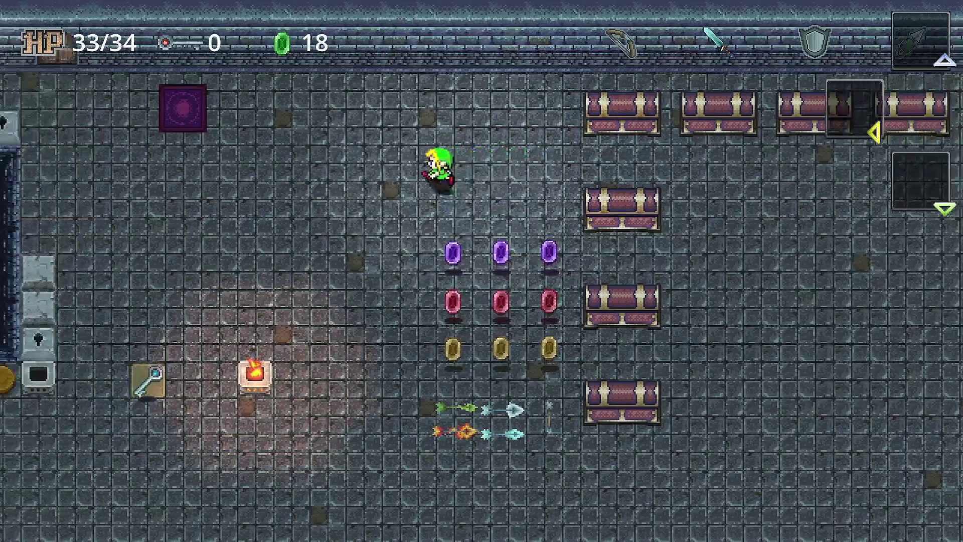
pyautogui.press('Left')
pyautogui.press('Down')
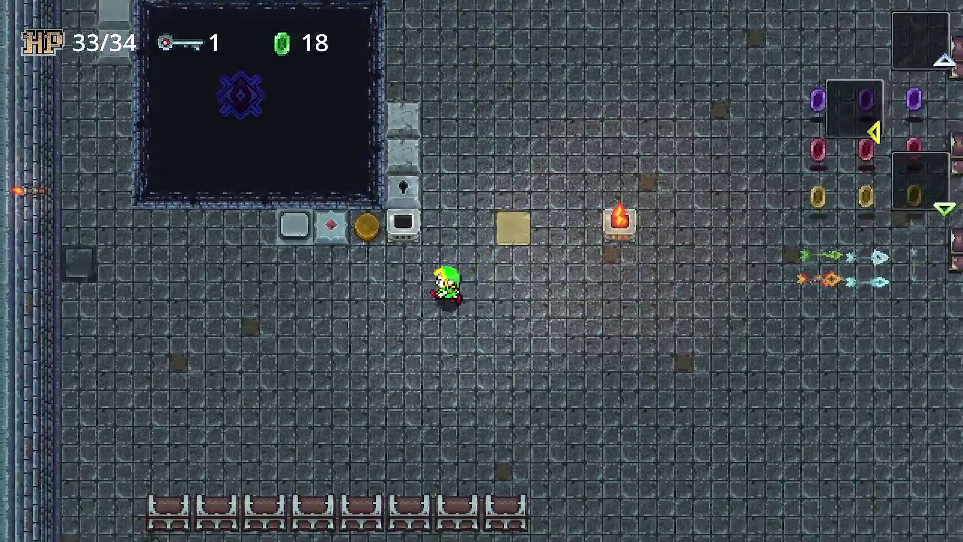
pyautogui.press('Left')
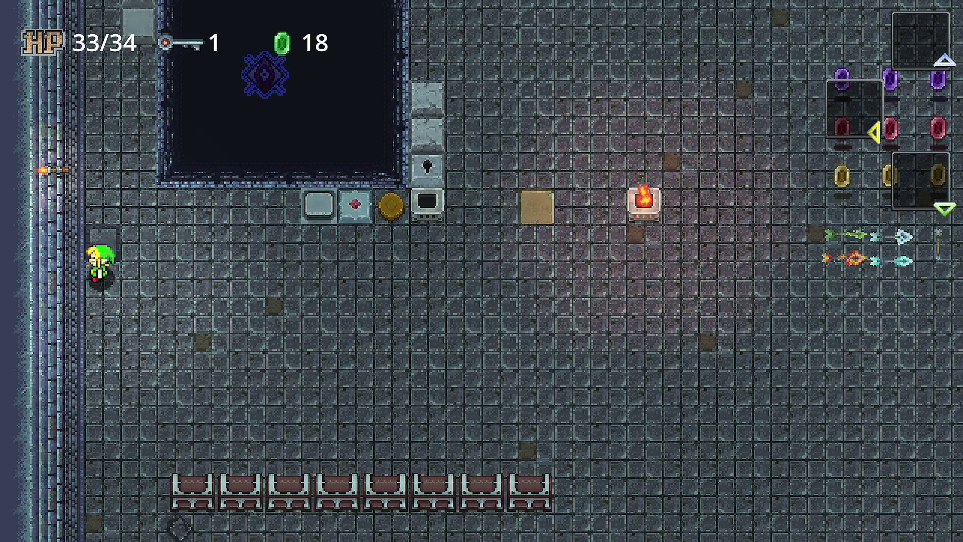
# Step: Walk Link right past the brazier and up the room toward the top wall
pyautogui.press('Down')
pyautogui.press('Right')
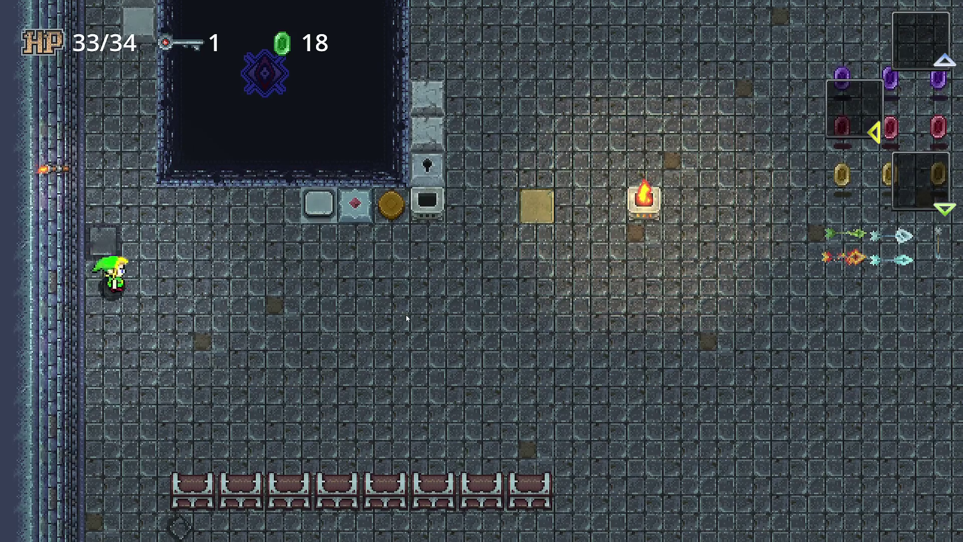
pyautogui.press('Up')
pyautogui.press('Right')
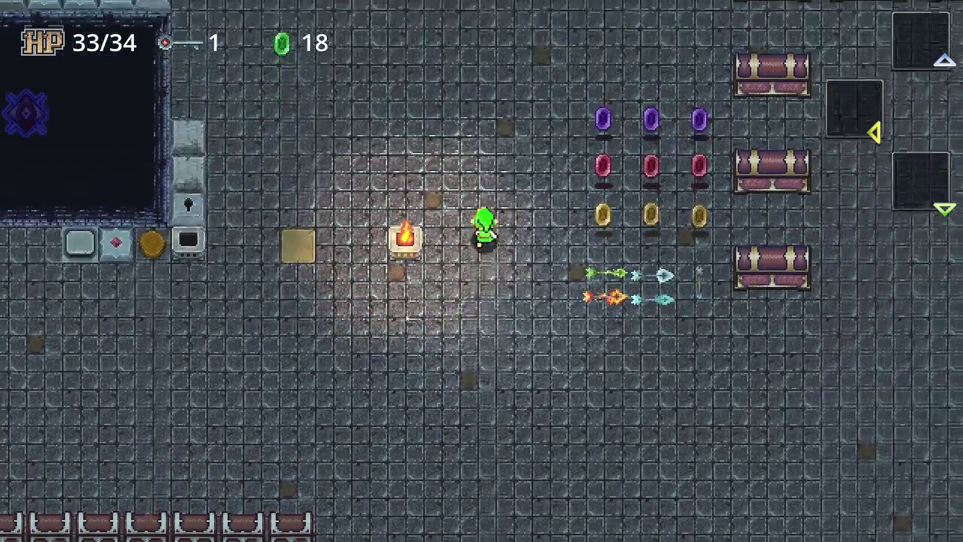
pyautogui.press('Up')
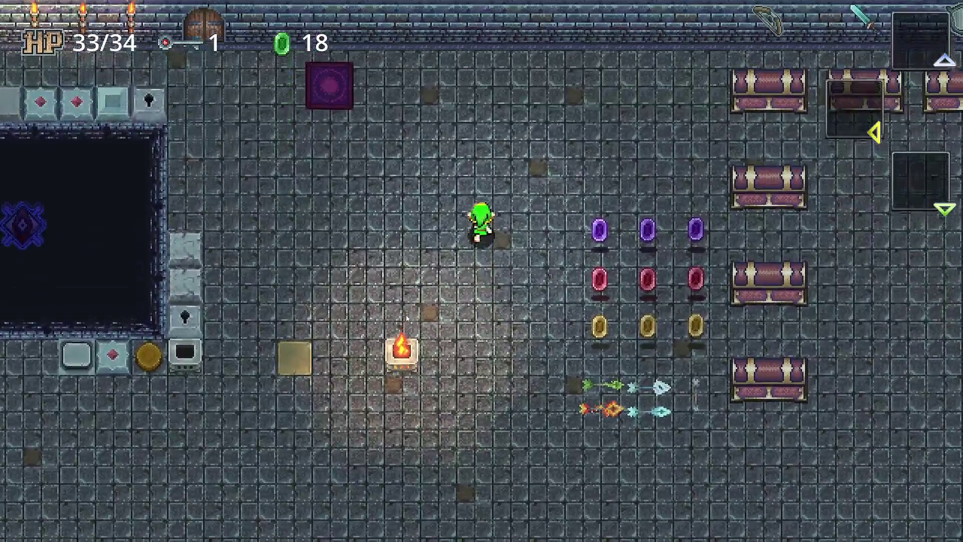
pyautogui.press('Right')
pyautogui.press('Left')
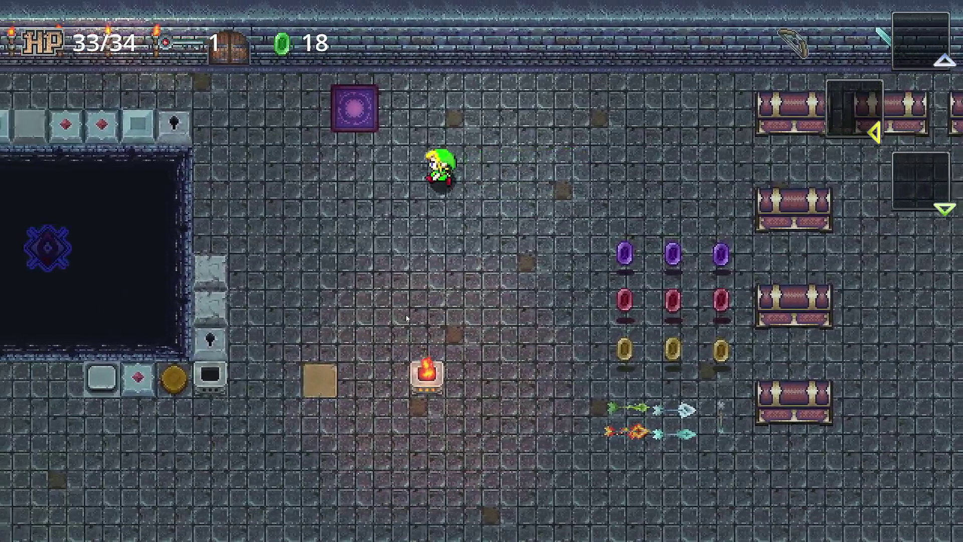
pyautogui.press('Left')
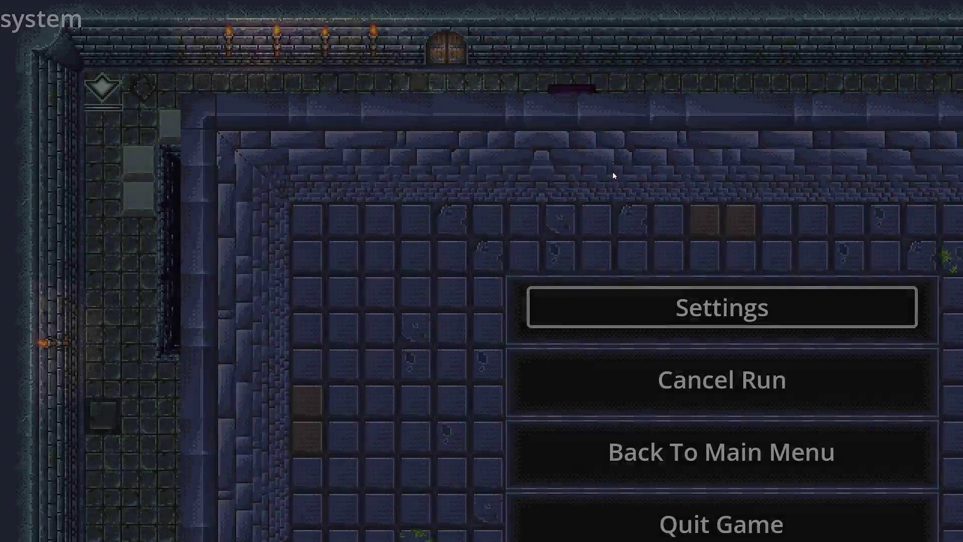
# Step: Quit the game from its system menu and show the 19 tile errors in the Debugger
pyautogui.press('Down')
pyautogui.press('Down')
pyautogui.press('Down')
pyautogui.press('Return')
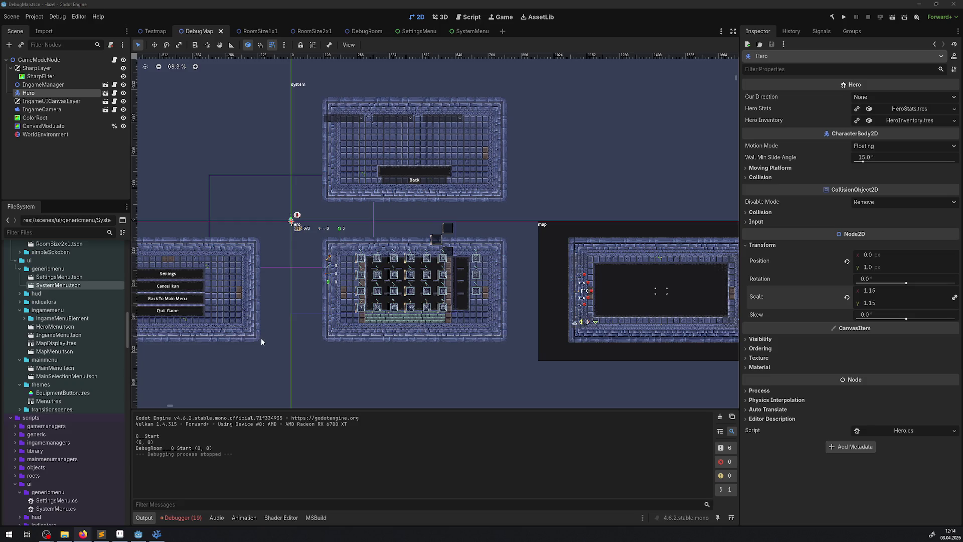
pyautogui.click(179, 517)
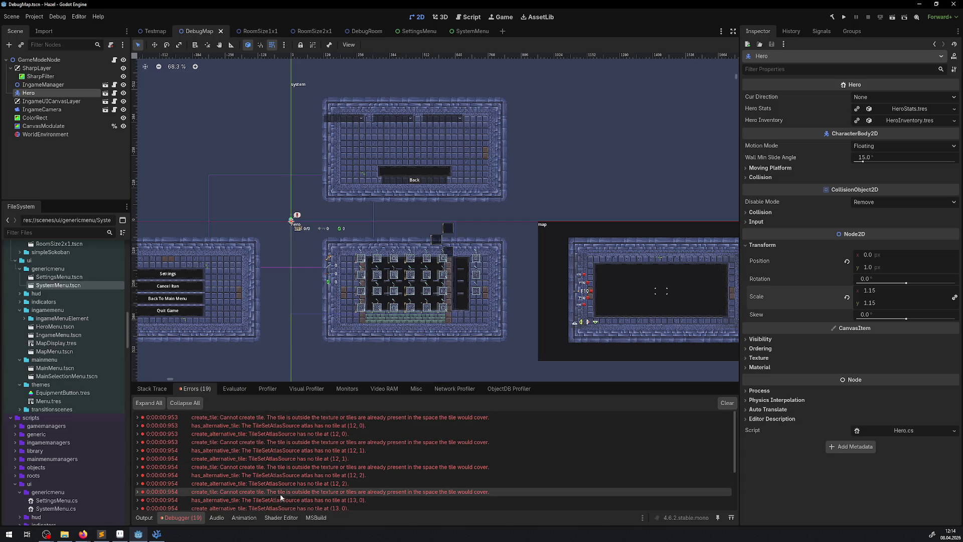
# Step: Check ConstLib.cs in VSCodium, then return to the Godot editor
pyautogui.moveTo(283, 477)
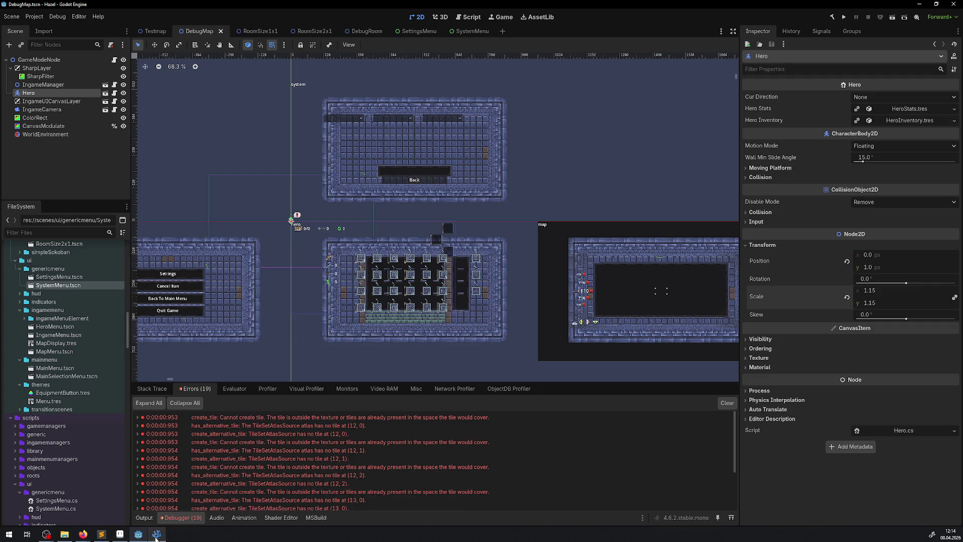
pyautogui.moveTo(158, 536)
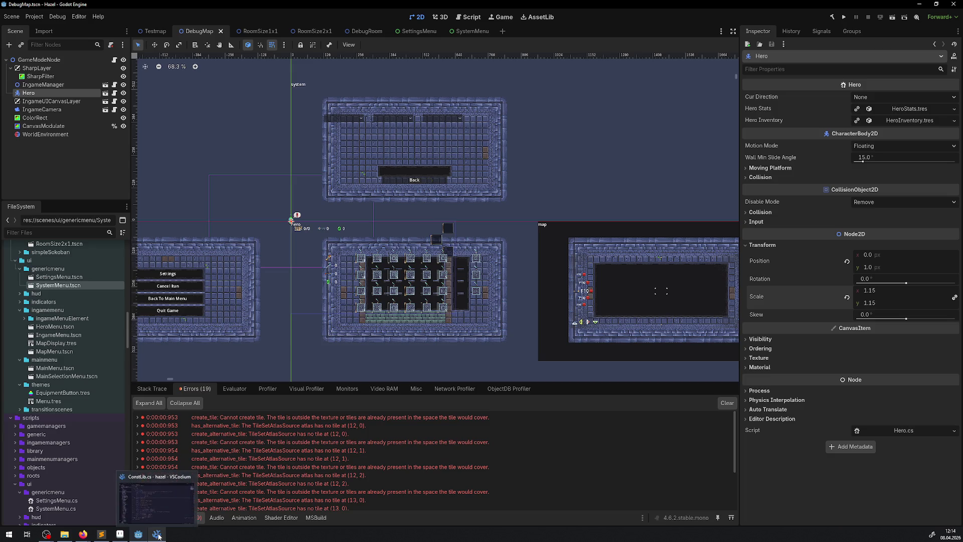
pyautogui.click(158, 535)
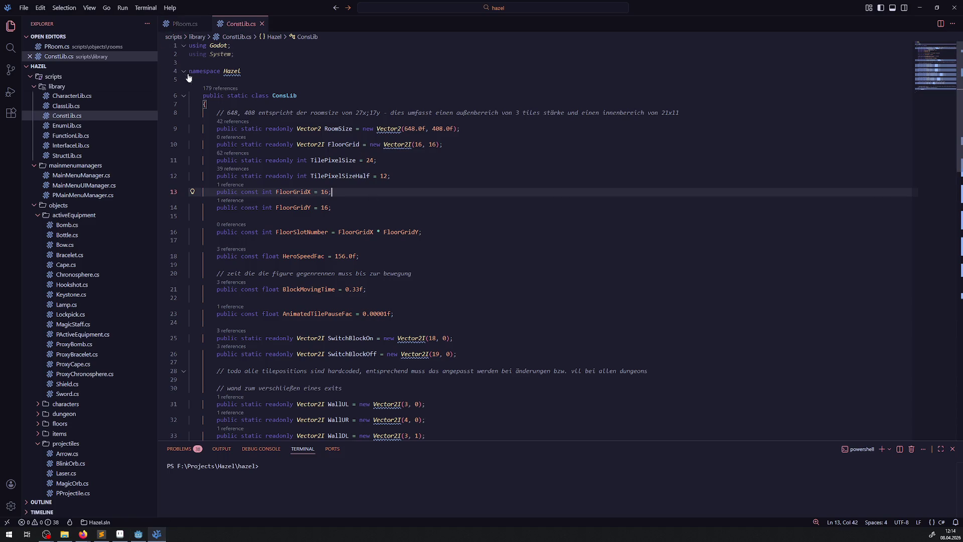
pyautogui.click(140, 535)
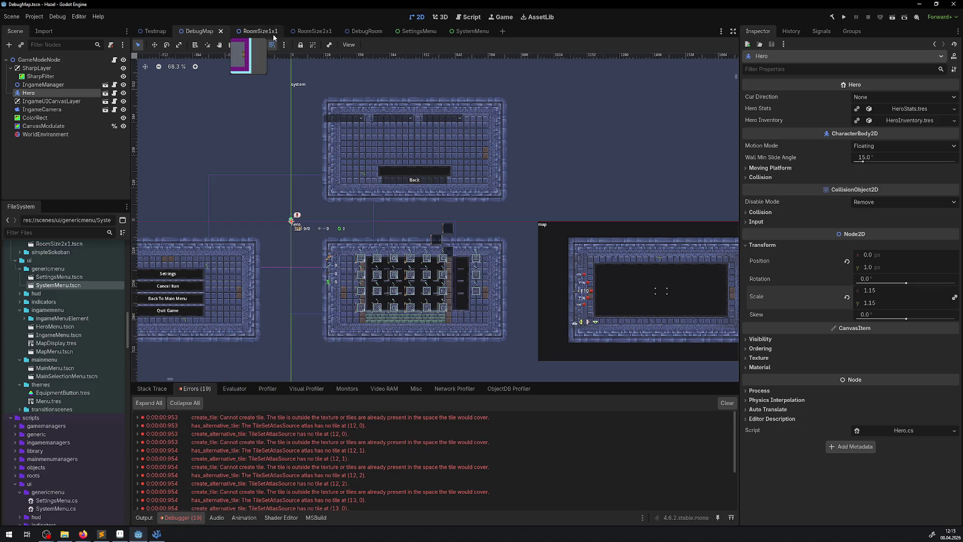
# Step: Close the RoomSize1x1 and RoomSize2x1 scenes and switch to the DebugRoom scene
pyautogui.click(278, 32)
pyautogui.click(275, 31)
pyautogui.click(278, 32)
pyautogui.click(279, 32)
pyautogui.click(278, 33)
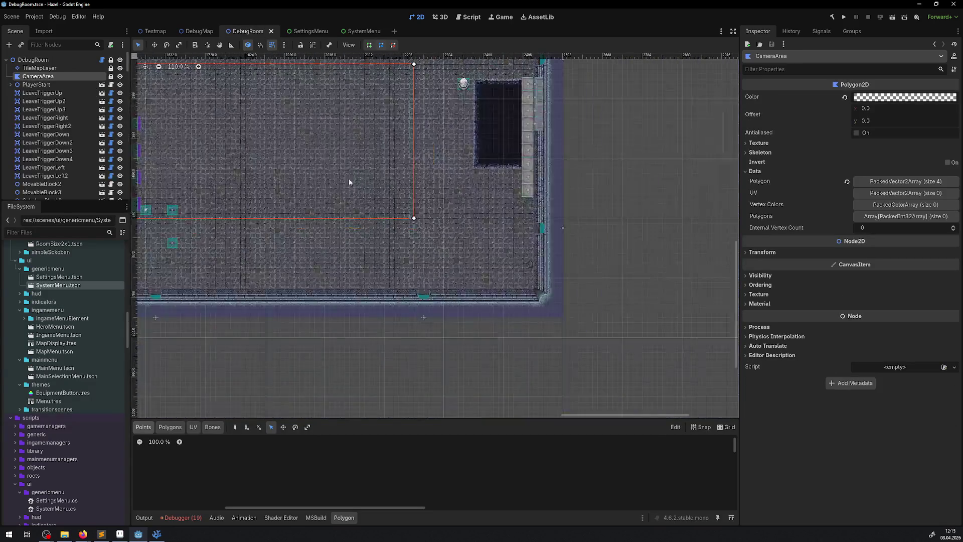
pyautogui.scroll(-3, 676, 183)
pyautogui.hscroll(-5, 372, 236)
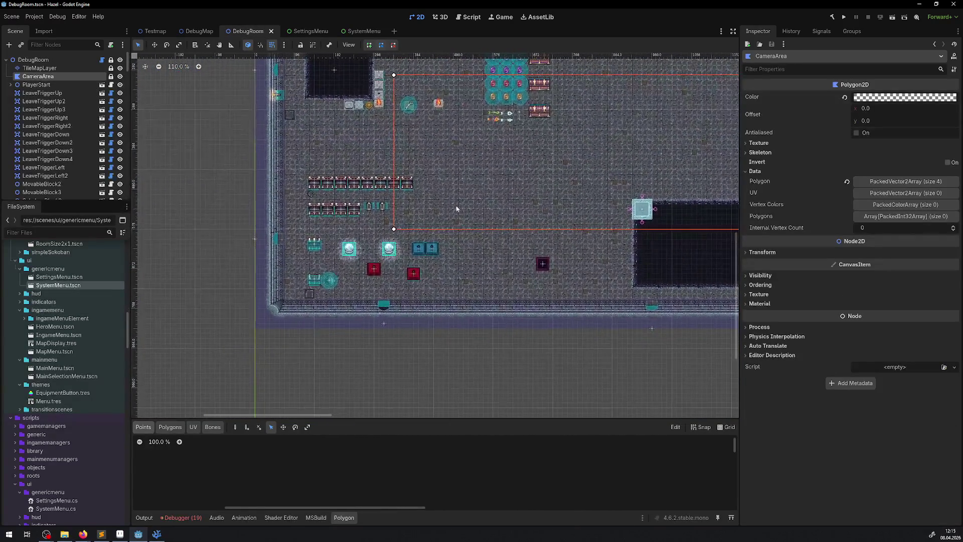
pyautogui.scroll(6, 372, 236)
pyautogui.scroll(2, 372, 236)
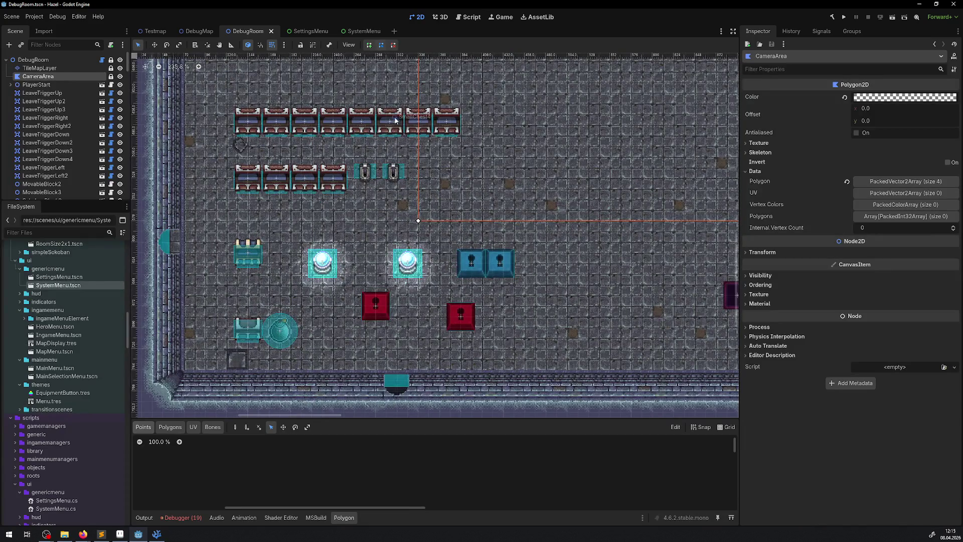
pyautogui.scroll(10, 395, 114)
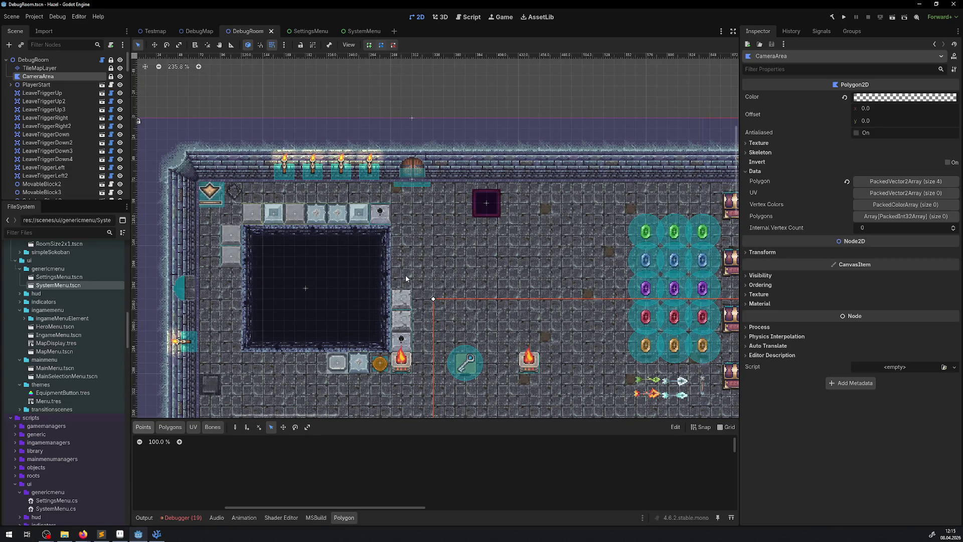
# Step: Test-run the game from DebugRoom, then stop it
pyautogui.click(844, 16)
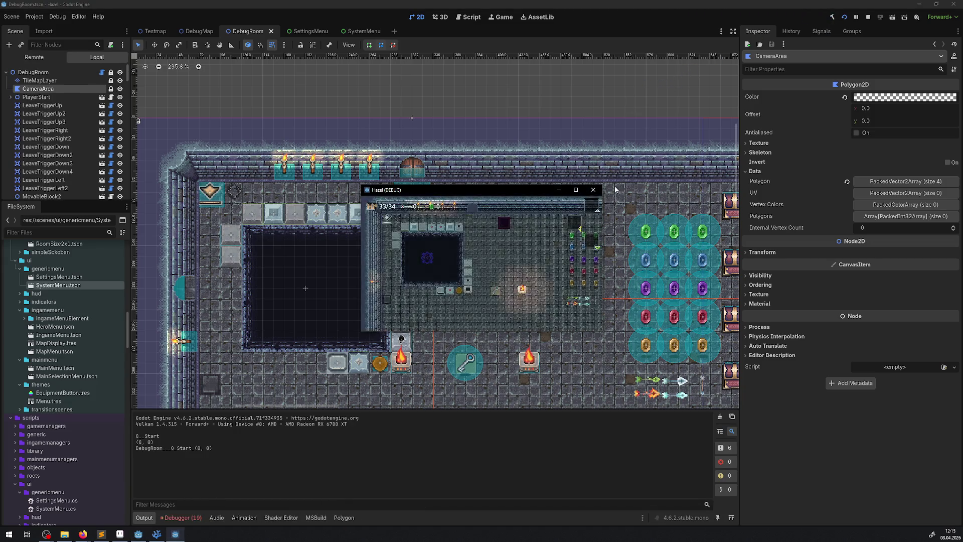
pyautogui.click(593, 190)
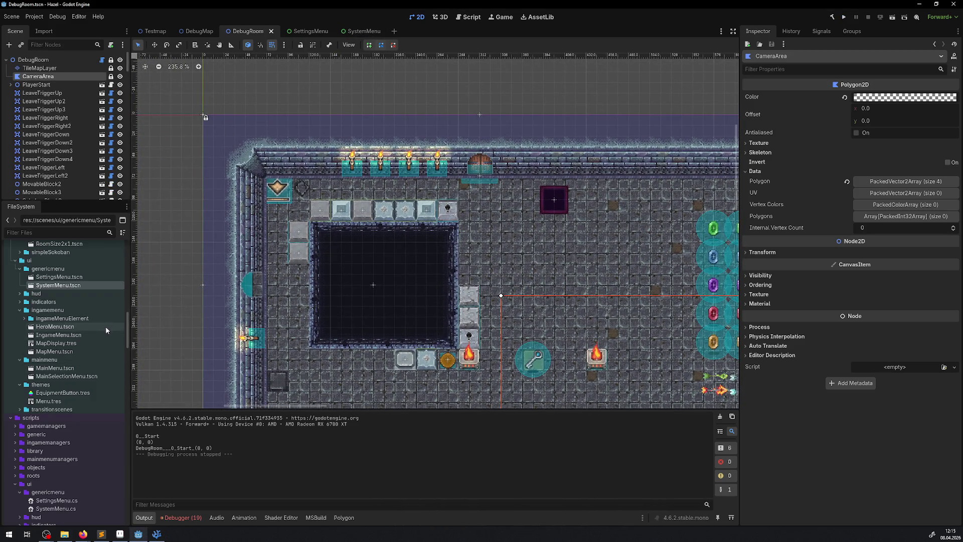
pyautogui.scroll(10, 88, 371)
pyautogui.scroll(5, 85, 374)
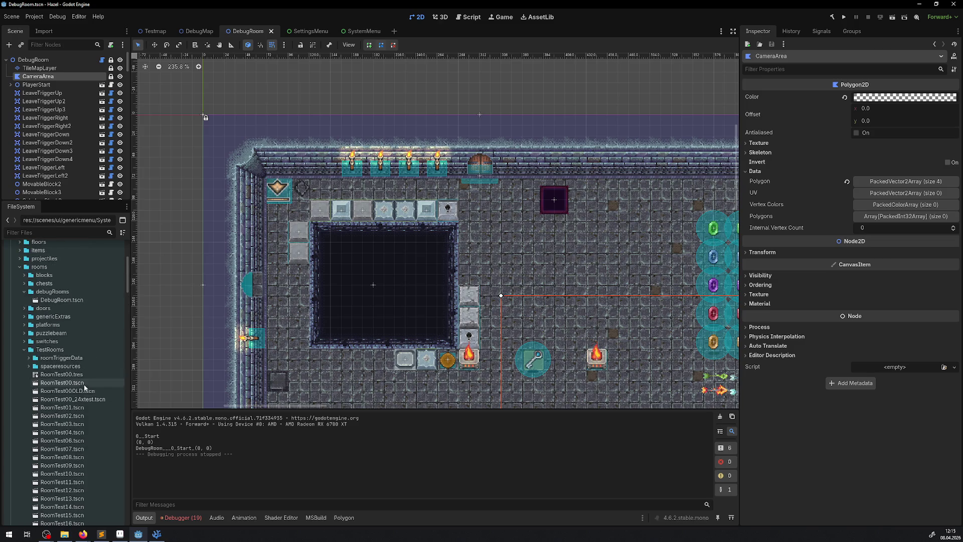
# Step: Open and close the RoomTest00_24test scene, then open the RoomSize1x1 scene
pyautogui.doubleClick(84, 400)
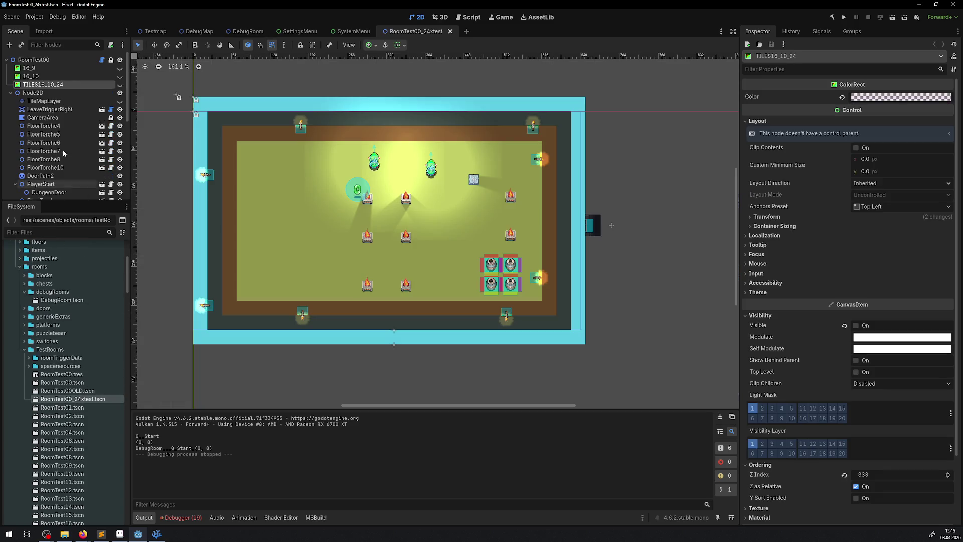
pyautogui.click(450, 31)
pyautogui.scroll(-15, 90, 371)
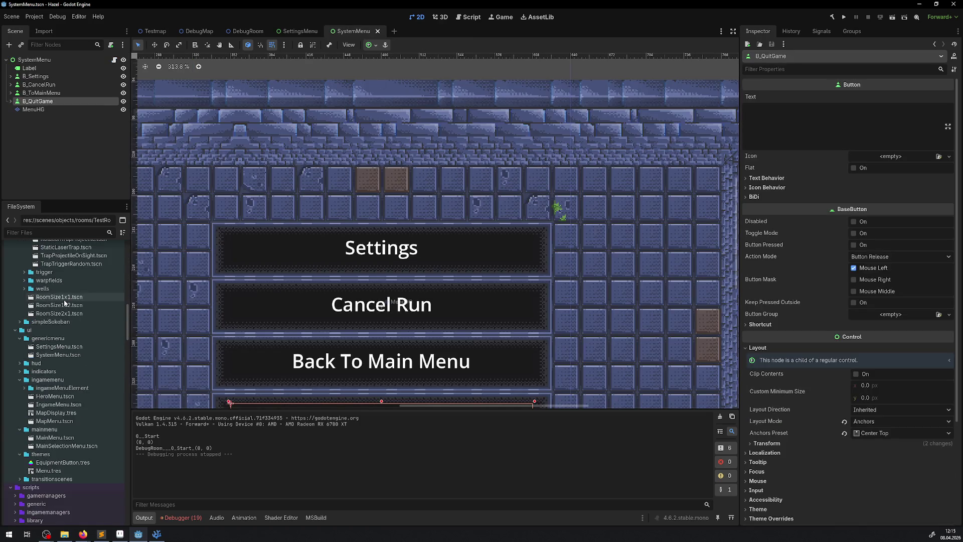
pyautogui.doubleClick(59, 296)
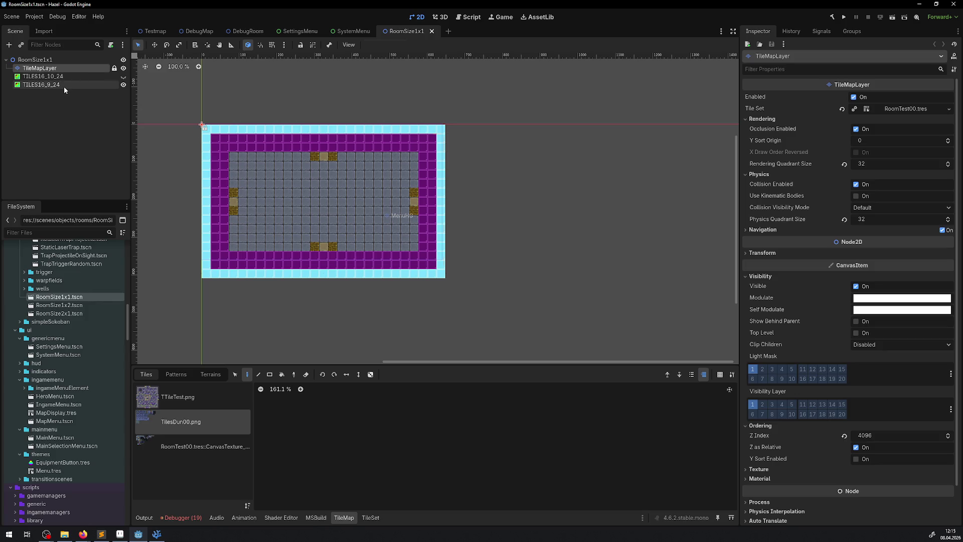
# Step: Copy the TILES16_10_24 guide rectangle from RoomSize1x1 into the DebugRoom scene
pyautogui.click(64, 86)
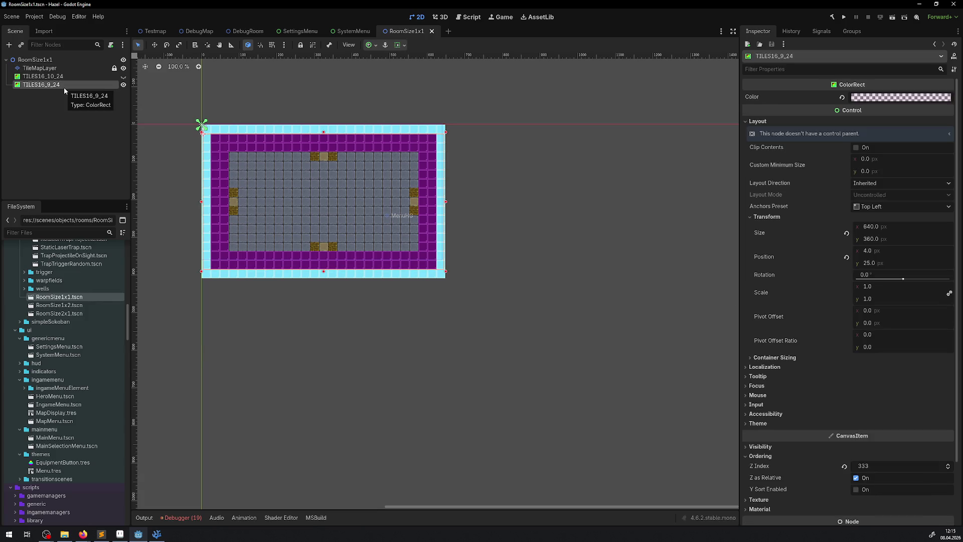
pyautogui.click(53, 106)
pyautogui.click(42, 76)
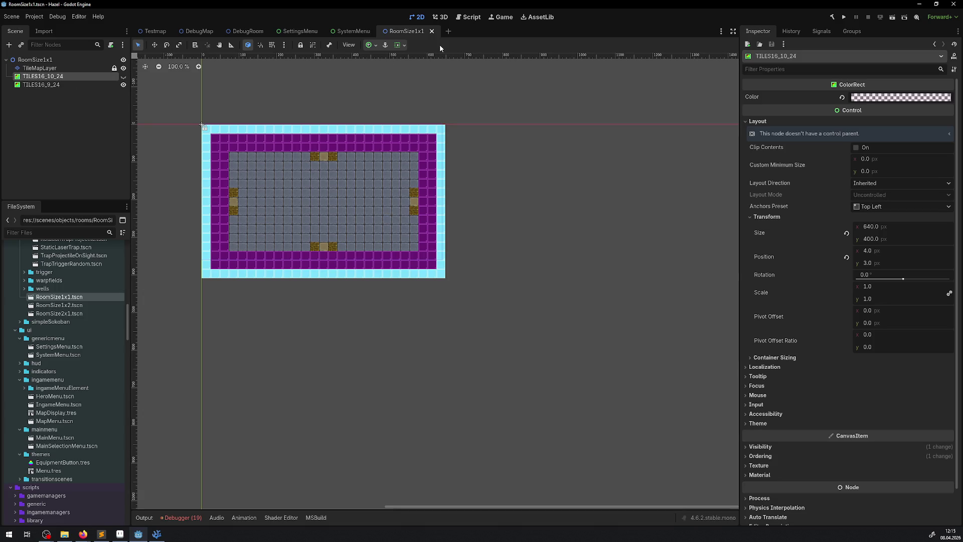
pyautogui.click(248, 31)
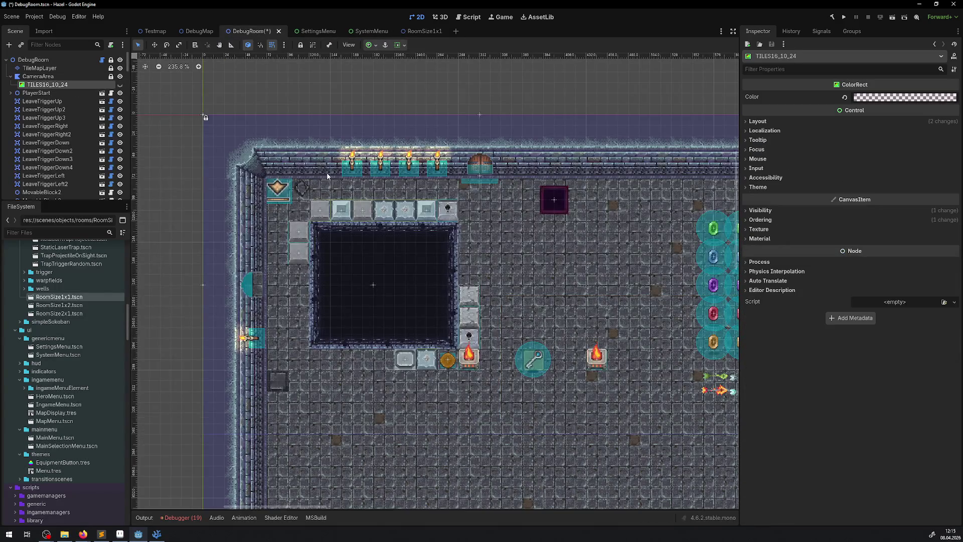
pyautogui.moveTo(48, 84); pyautogui.dragTo(40, 62)
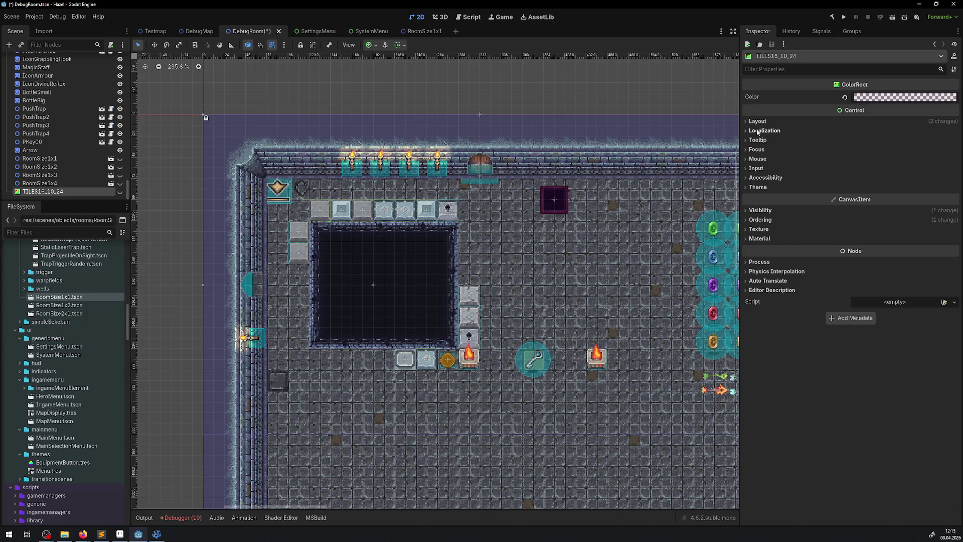
# Step: Set the copied rectangle's Layout > Transform position to 0, 0
pyautogui.click(758, 122)
pyautogui.click(767, 216)
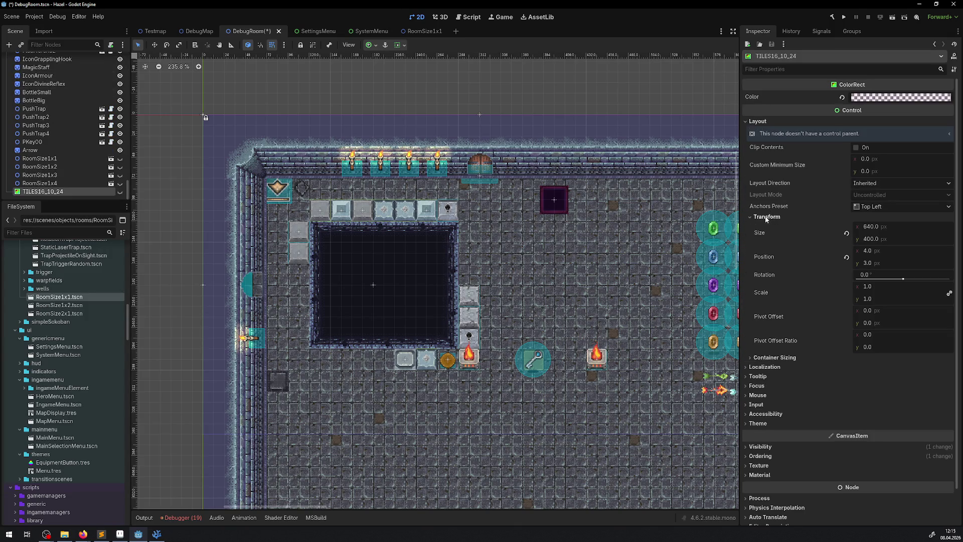
pyautogui.click(871, 250)
pyautogui.write('0')
pyautogui.press('Tab')
pyautogui.write('0')
pyautogui.press('Return')
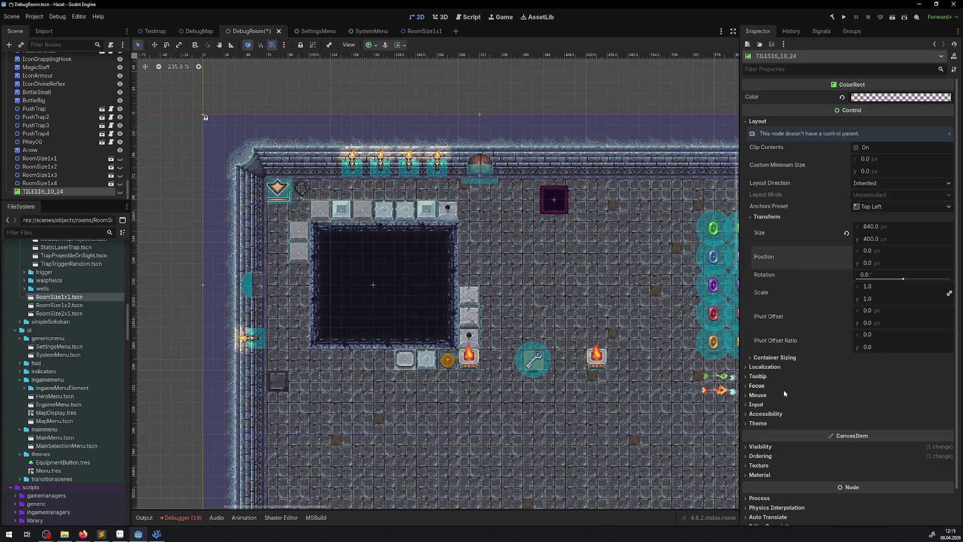
# Step: Move the TILES16_10_24 rectangle to position 24, 24 over the room, then return to RoomSize1x1
pyautogui.scroll(-10, 280, 167)
pyautogui.click(40, 158)
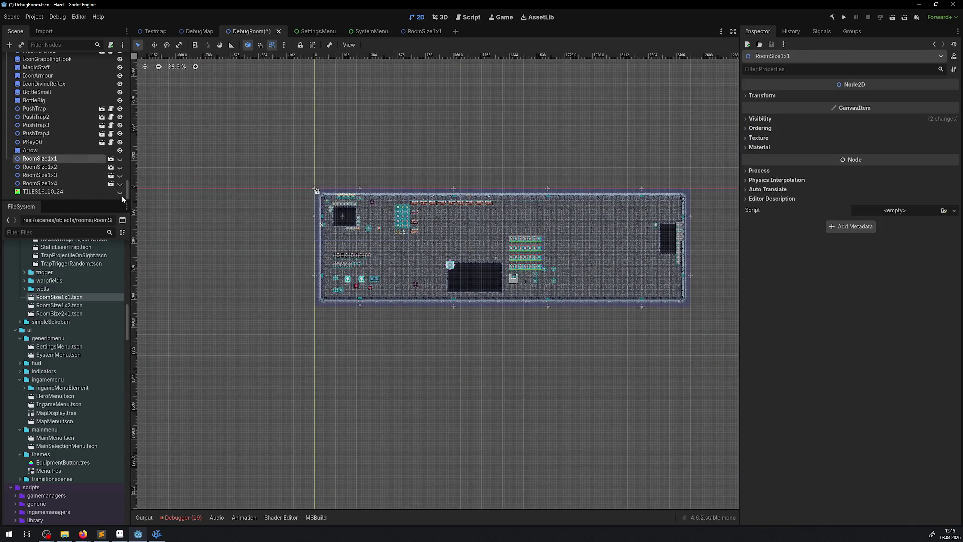
pyautogui.click(43, 191)
pyautogui.scroll(11, 213, 166)
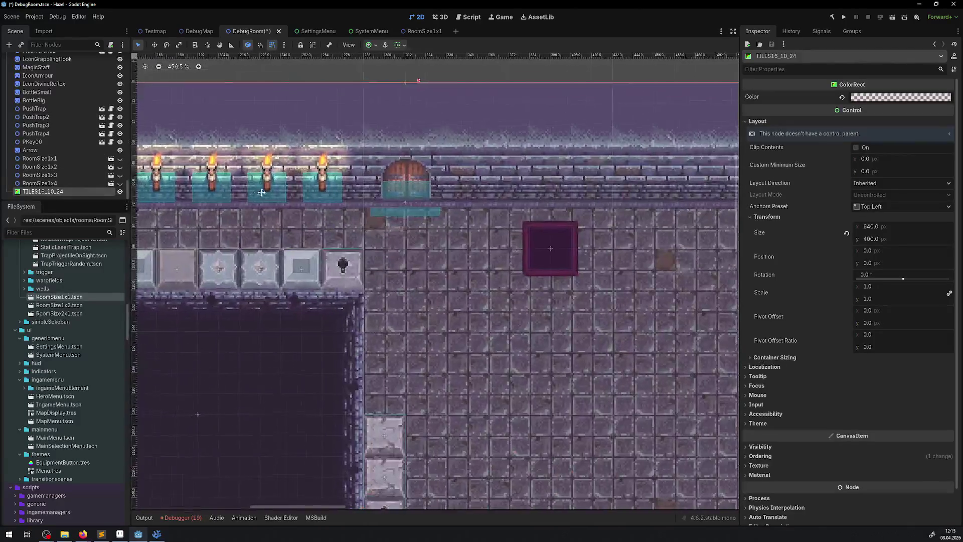
pyautogui.scroll(-3, 261, 192)
pyautogui.scroll(-4, 271, 221)
pyautogui.scroll(3, 282, 131)
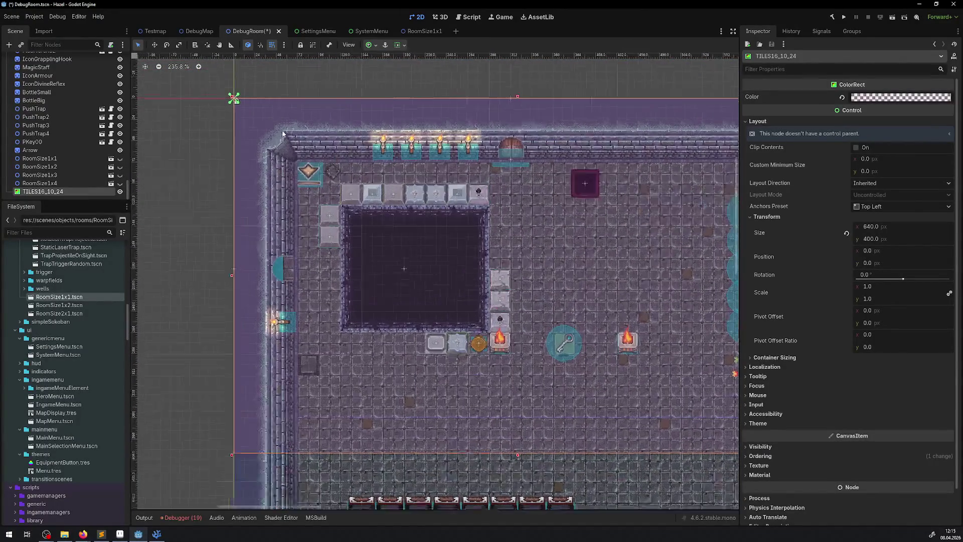
pyautogui.scroll(1, 282, 130)
pyautogui.moveTo(254, 122)
pyautogui.mouseDown()
pyautogui.moveTo(282, 123)
pyautogui.moveTo(281, 143)
pyautogui.mouseUp()
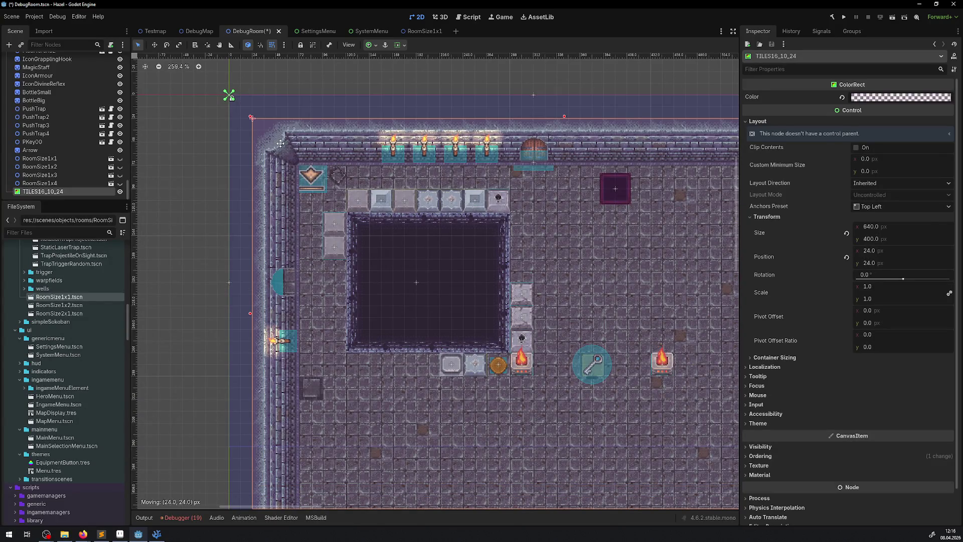
pyautogui.scroll(-4, 342, 151)
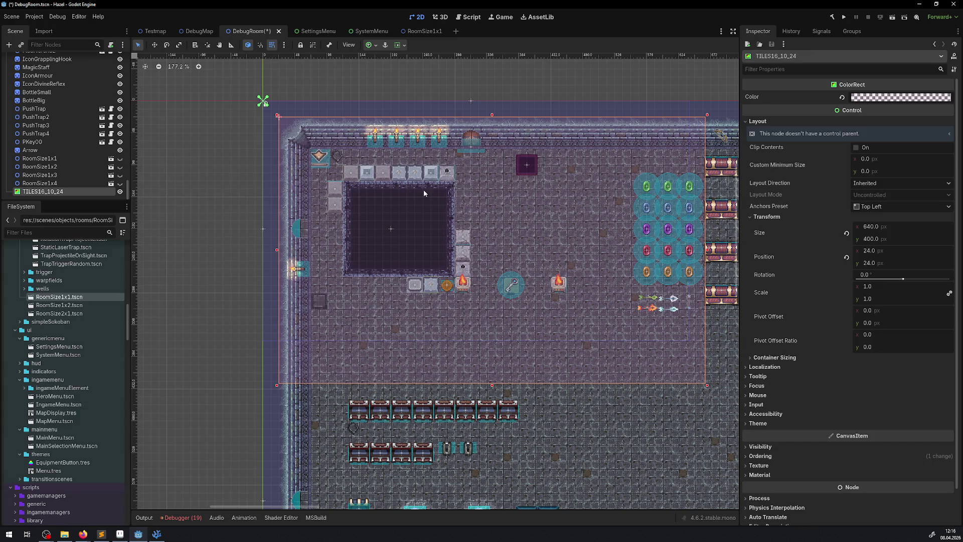
pyautogui.click(424, 33)
# Step: Hide the TILES16_9_24 guide and select TILES16_10_24, keeping its name unchanged
pyautogui.click(123, 85)
pyautogui.doubleClick(70, 76)
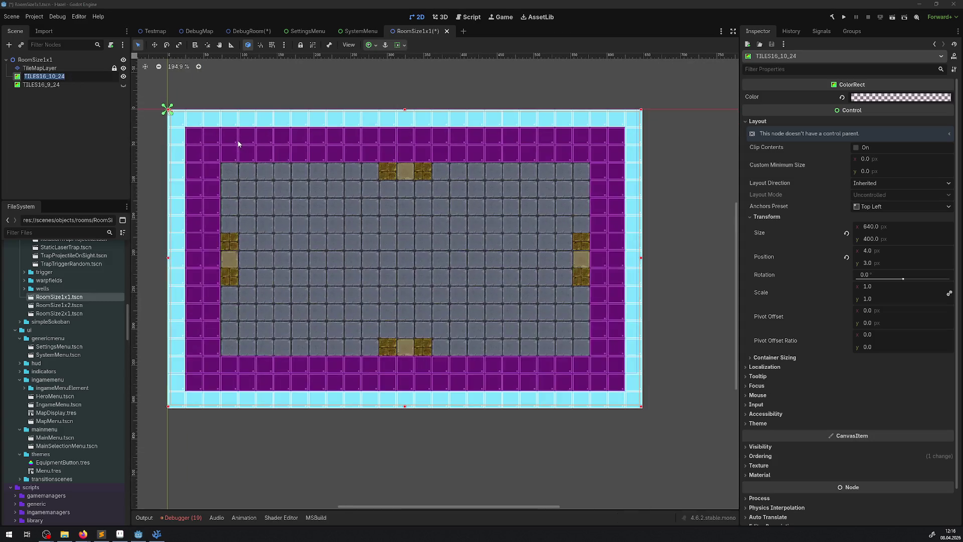
pyautogui.click(242, 135)
pyautogui.hscroll(-3, 224, 153)
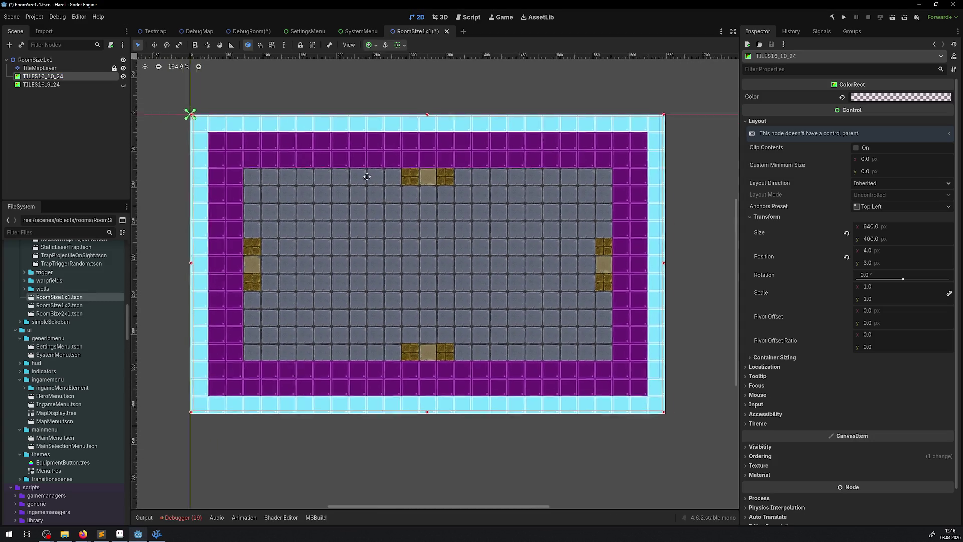
pyautogui.scroll(6, 238, 135)
pyautogui.hscroll(10, 316, 161)
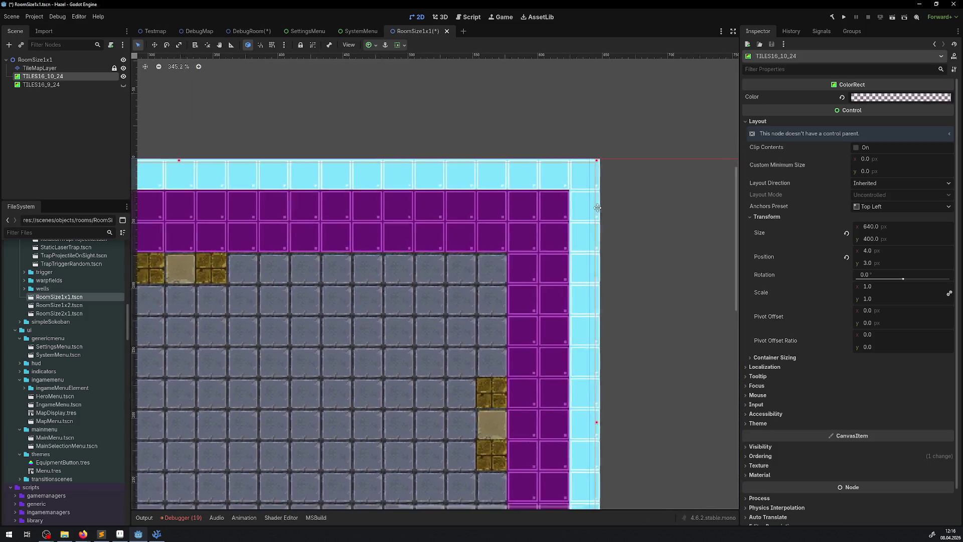
# Step: Set the TILES16_10_24 guide's y position to 4 px
pyautogui.click(867, 263)
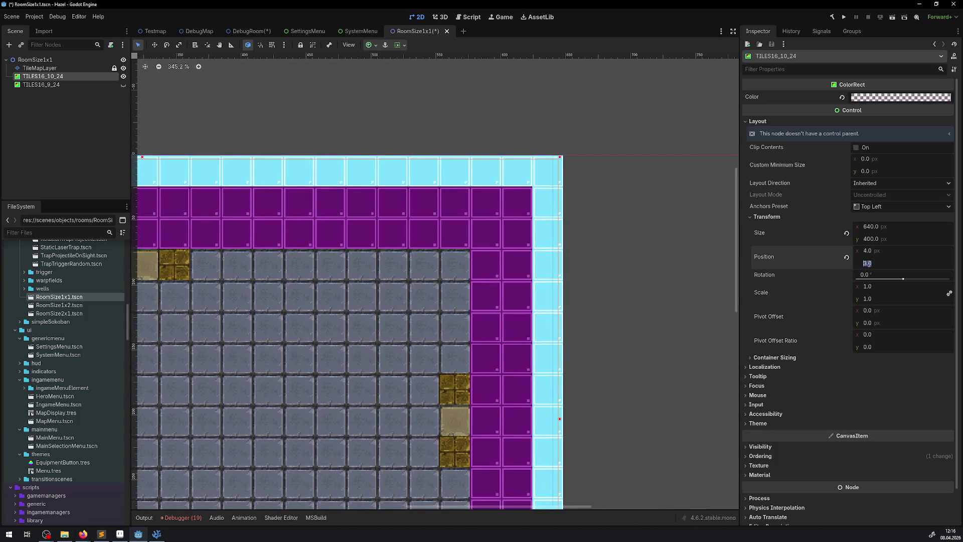
pyautogui.write('2')
pyautogui.press('Return')
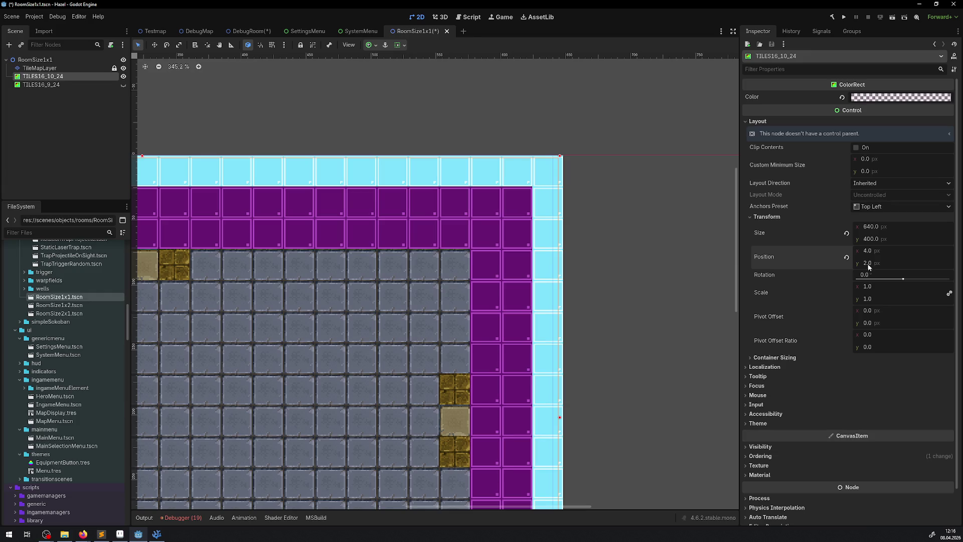
pyautogui.scroll(-1, 574, 313)
pyautogui.scroll(-15, 575, 314)
pyautogui.scroll(2, 585, 185)
pyautogui.click(872, 262)
pyautogui.write('4')
pyautogui.press('Return')
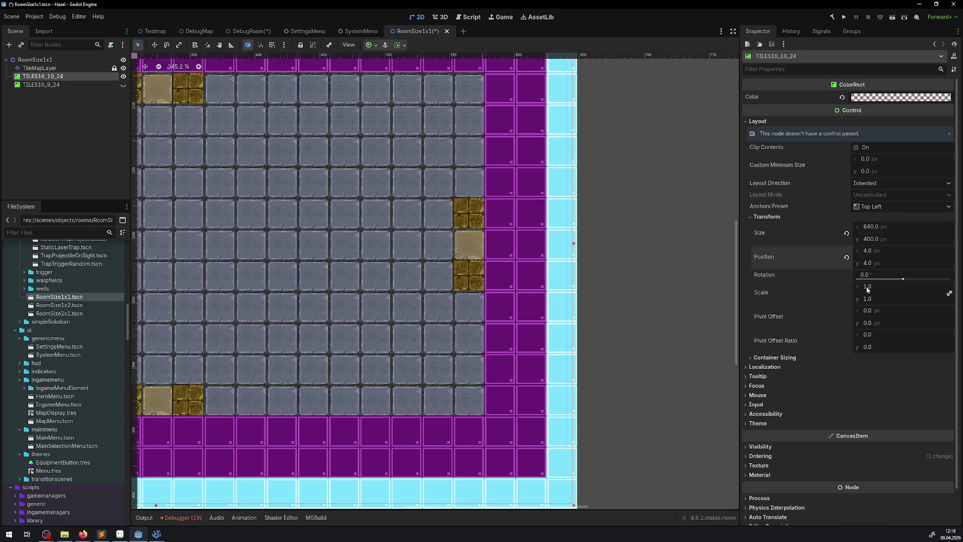
pyautogui.scroll(10, 532, 266)
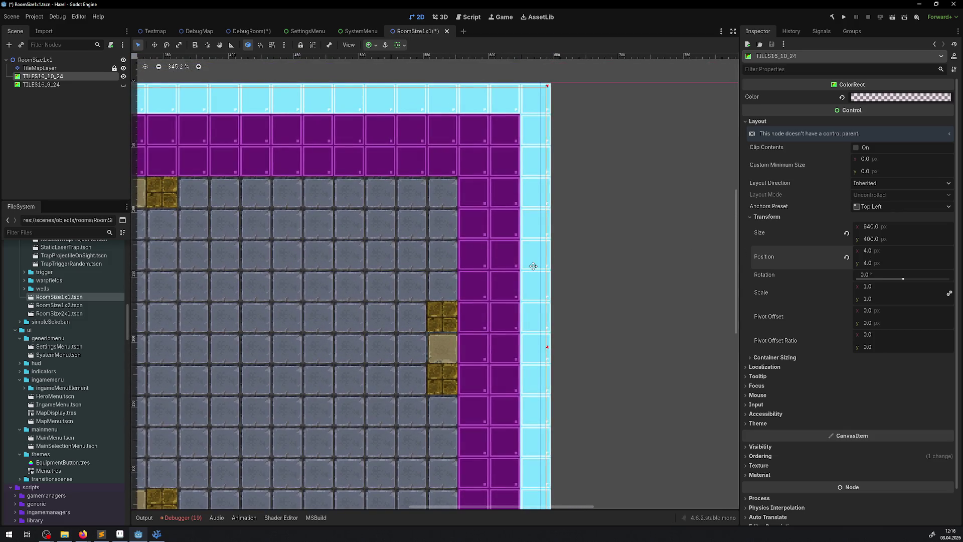
# Step: Hide TILES16_10_24, show TILES16_9_24 and select it, leaving its x position at 4
pyautogui.click(123, 76)
pyautogui.click(123, 84)
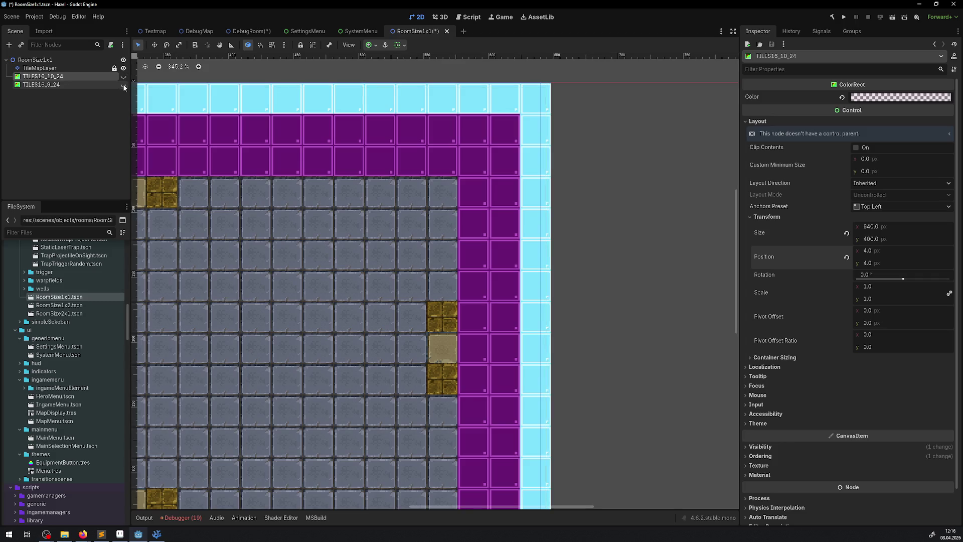
pyautogui.click(76, 84)
pyautogui.hscroll(-15, 207, 160)
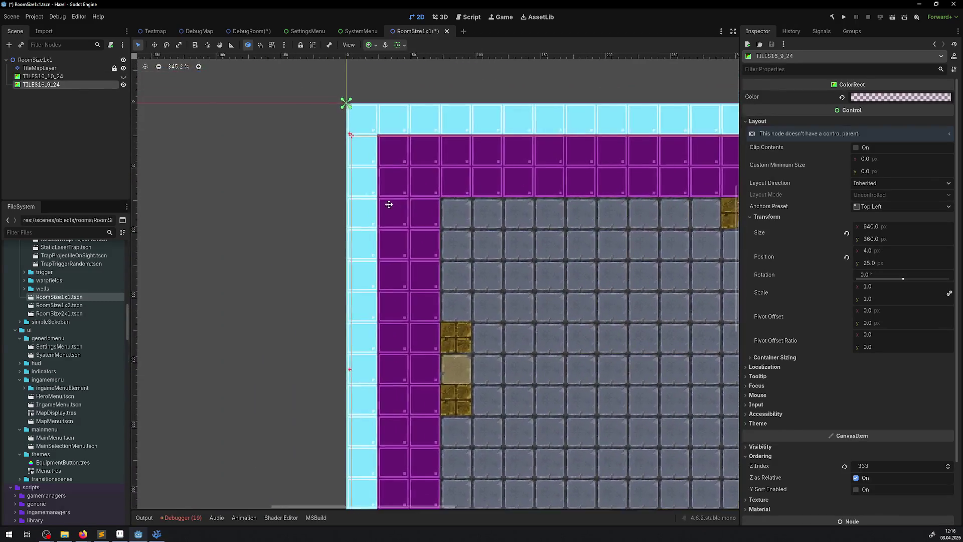
pyautogui.scroll(3, 408, 126)
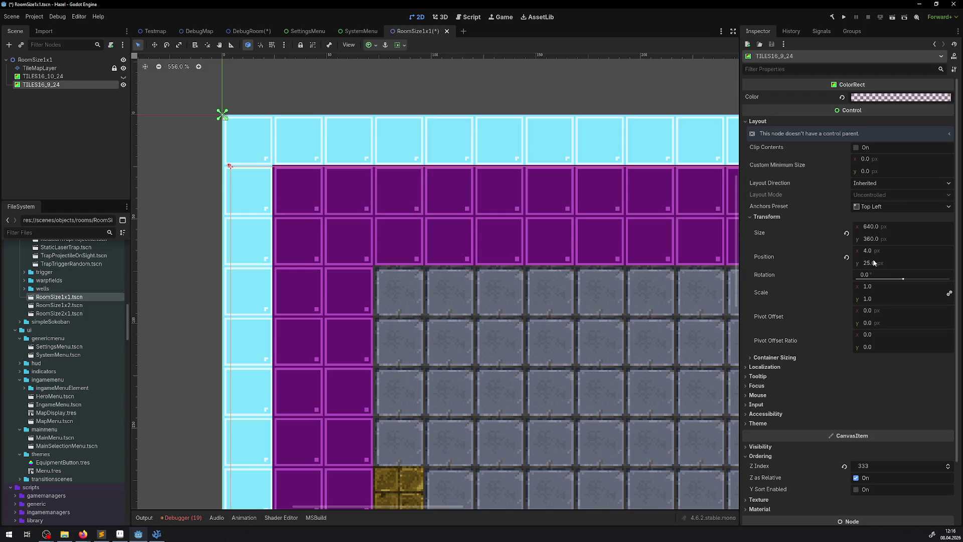
pyautogui.click(872, 252)
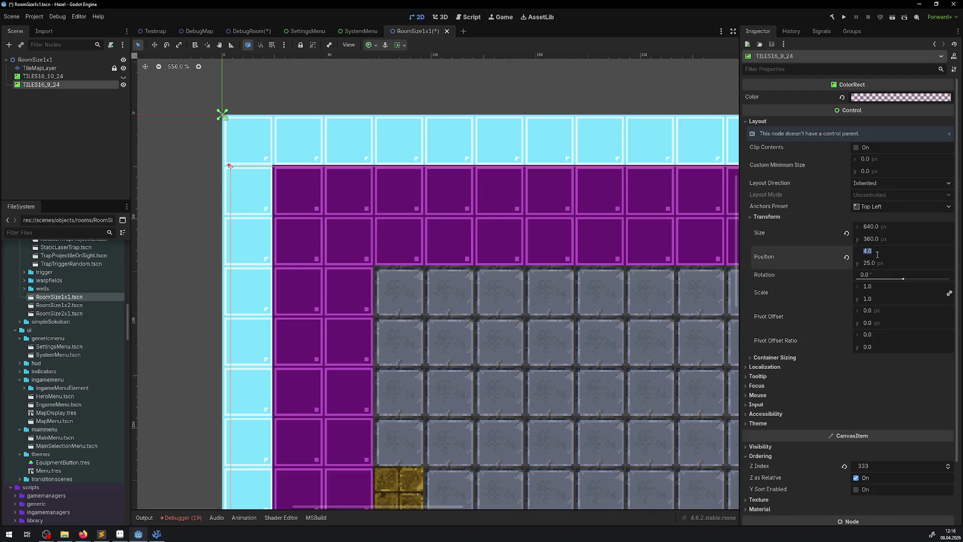
pyautogui.press('Return')
# Step: Set the TILES16_9_24 guide's y position to 24 px and recentre the room in view
pyautogui.click(872, 264)
pyautogui.write('26')
pyautogui.press('Return')
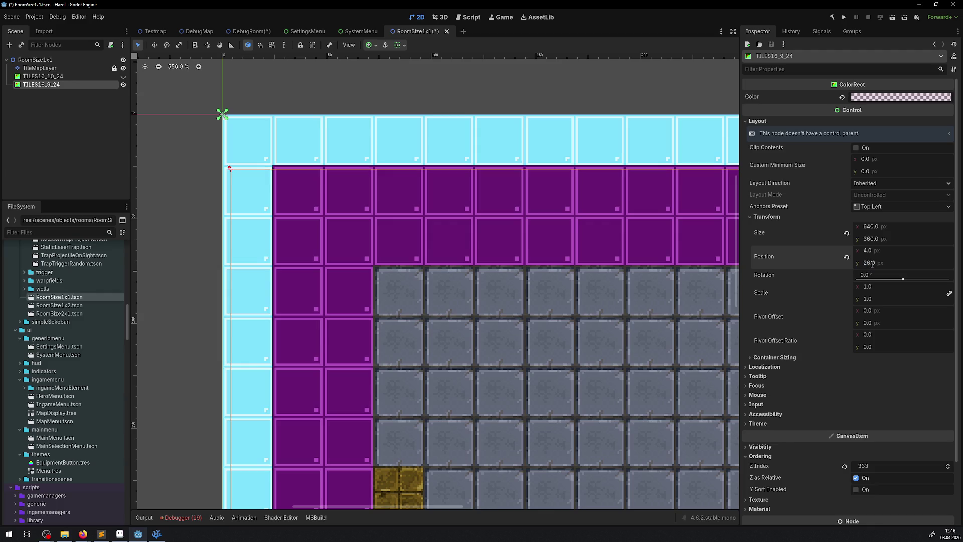
pyautogui.click(872, 264)
pyautogui.scroll(-5, 606, 299)
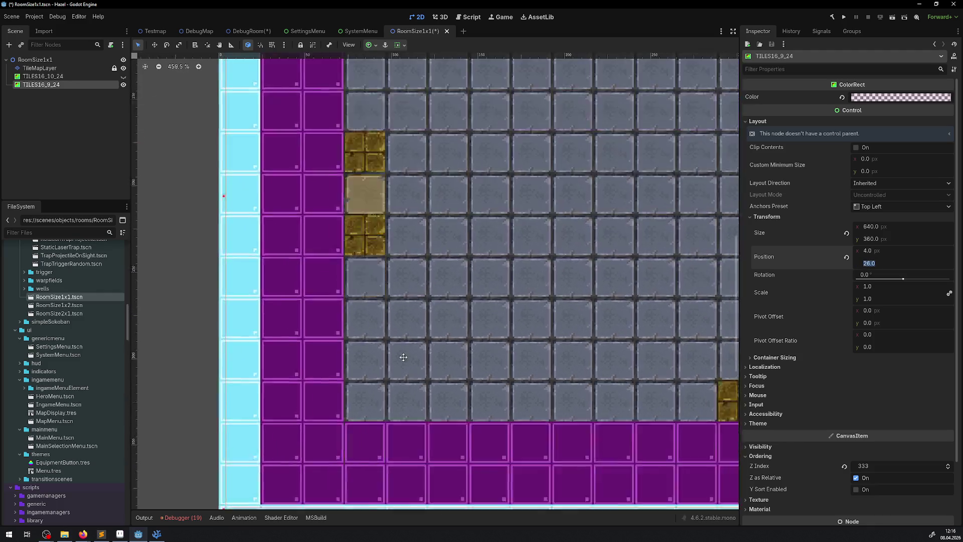
pyautogui.write('2')
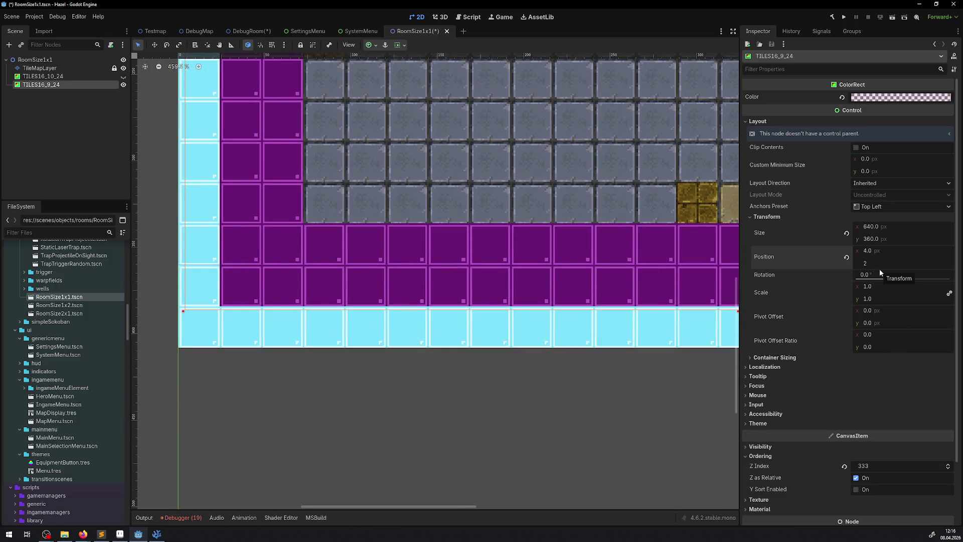
pyautogui.write('4')
pyautogui.press('Return')
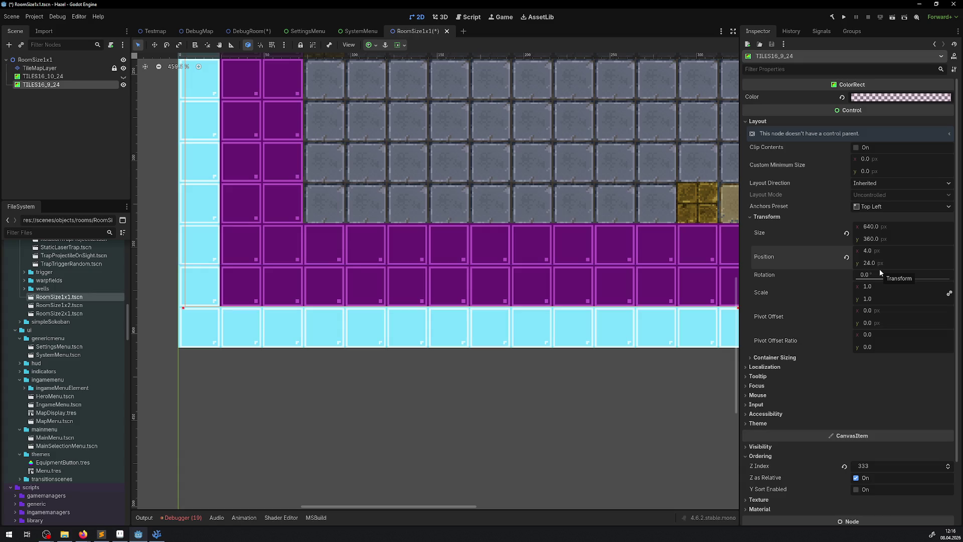
pyautogui.scroll(-3, 408, 193)
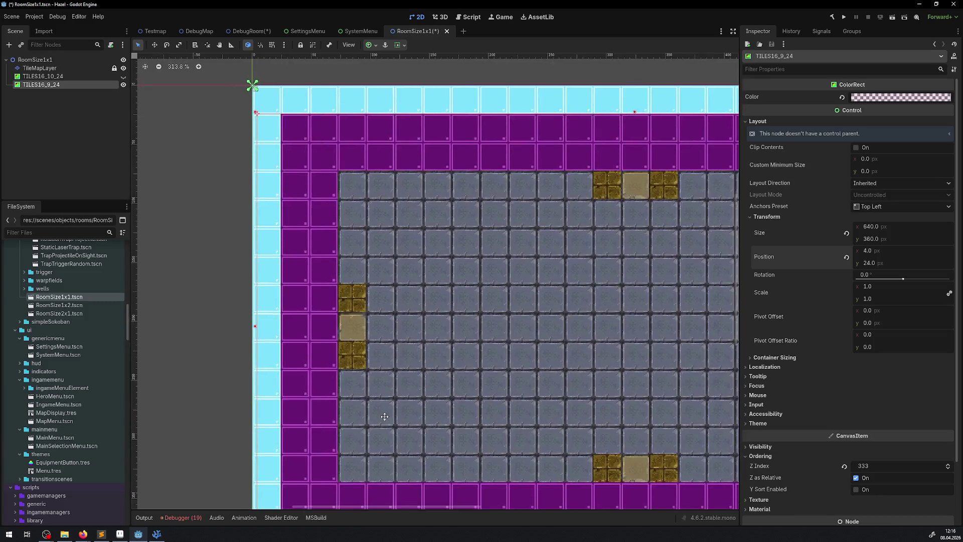
pyautogui.moveTo(385, 416); pyautogui.dragTo(395, 473)
pyautogui.scroll(3, 309, 165)
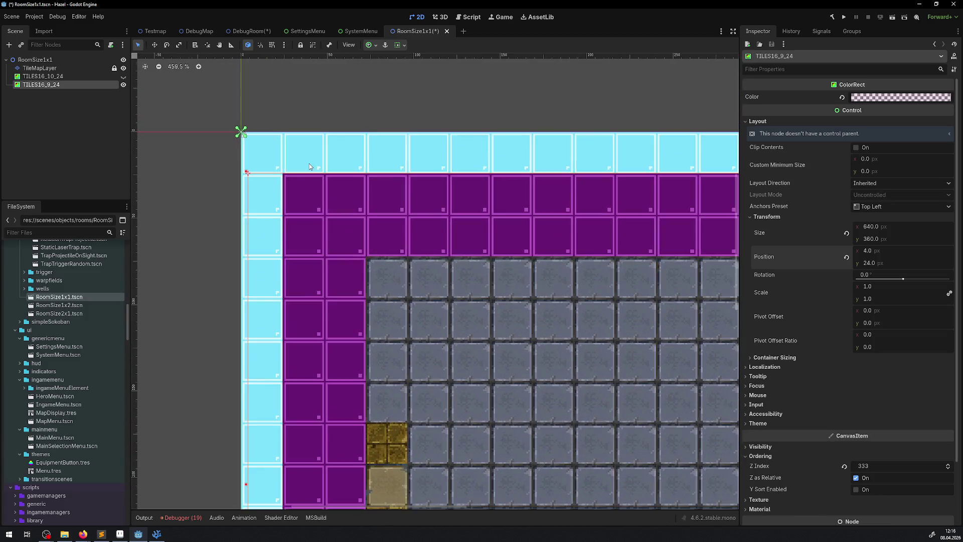
pyautogui.scroll(-7, 357, 221)
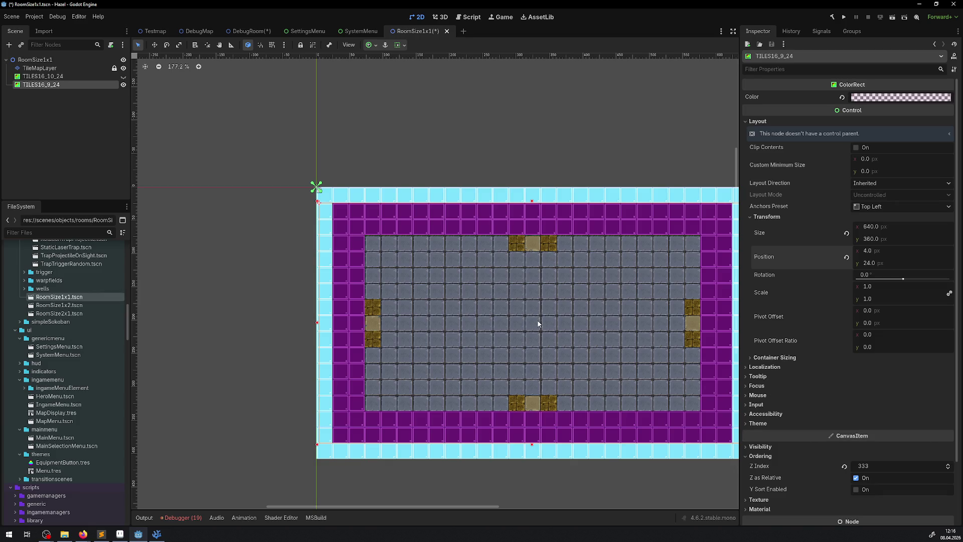
pyautogui.moveTo(540, 322); pyautogui.dragTo(463, 297)
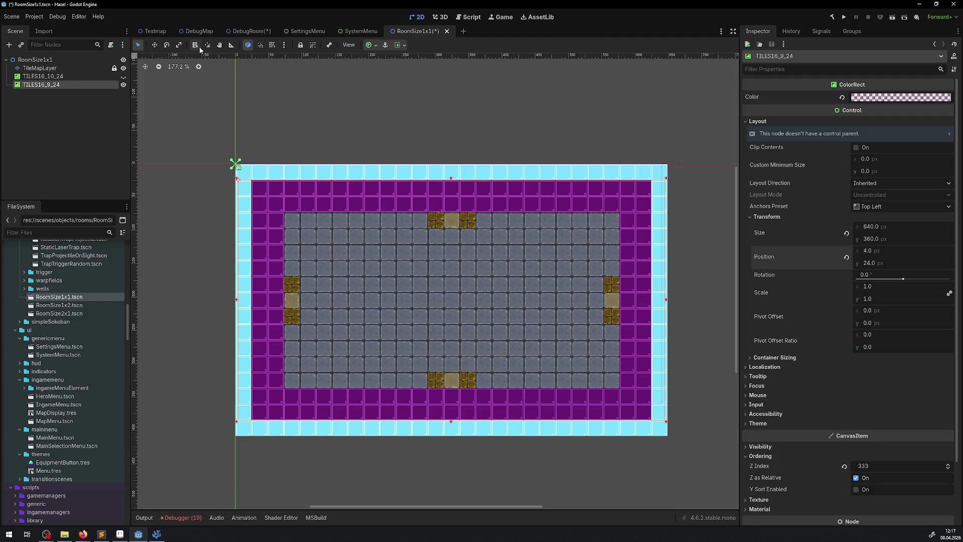
# Step: Ruler-measure from the origin to near the room centre (about 383 px) with grid snap, then open DebugRoom
pyautogui.click(231, 45)
pyautogui.moveTo(233, 163)
pyautogui.mouseDown()
pyautogui.moveTo(459, 287)
pyautogui.moveTo(454, 307)
pyautogui.mouseUp()
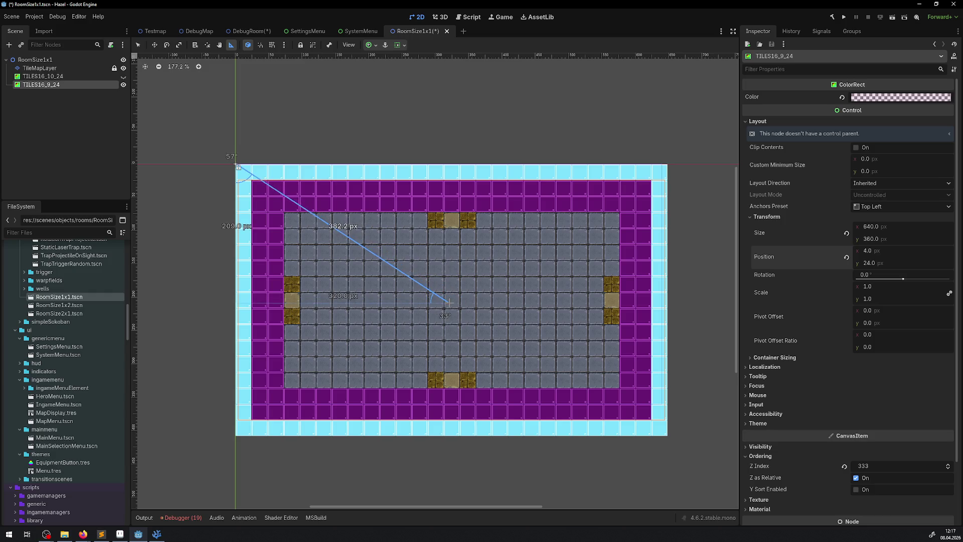
pyautogui.click(271, 44)
pyautogui.moveTo(238, 165)
pyautogui.mouseDown()
pyautogui.moveTo(467, 315)
pyautogui.moveTo(453, 303)
pyautogui.mouseUp()
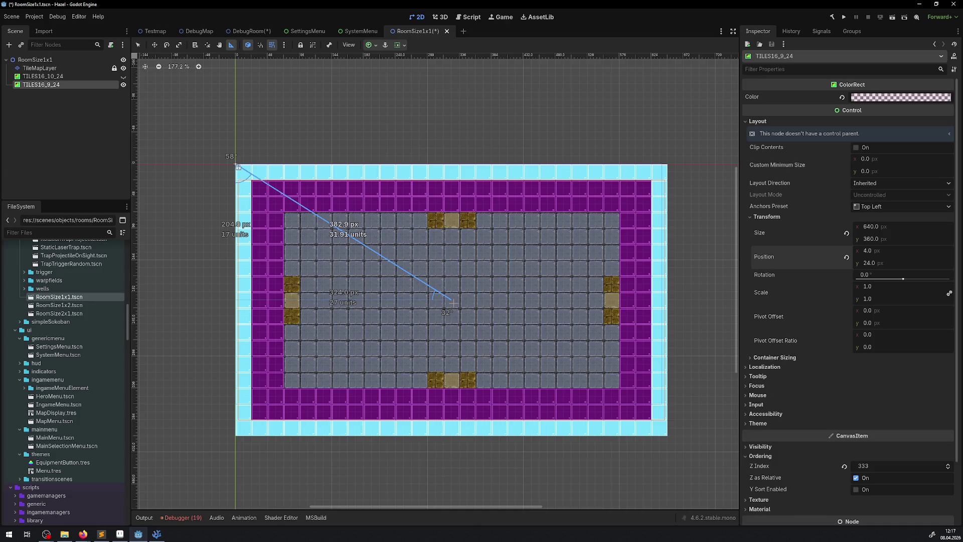
pyautogui.moveTo(453, 303); pyautogui.dragTo(451, 300)
pyautogui.moveTo(451, 300); pyautogui.dragTo(451, 300)
pyautogui.click(249, 32)
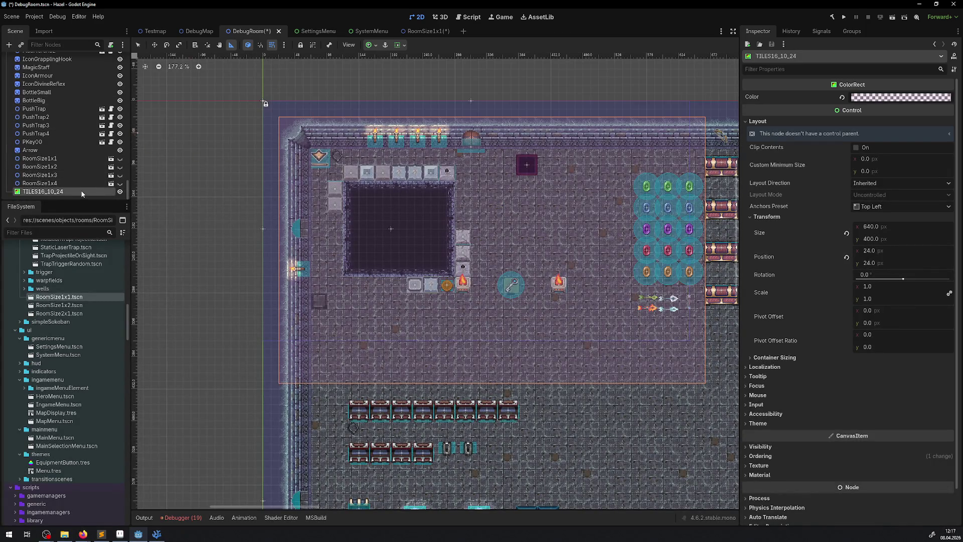
# Step: Delete the TILES16_10_24 guide from DebugRoom and save the scene
pyautogui.press('Delete')
pyautogui.click(450, 272)
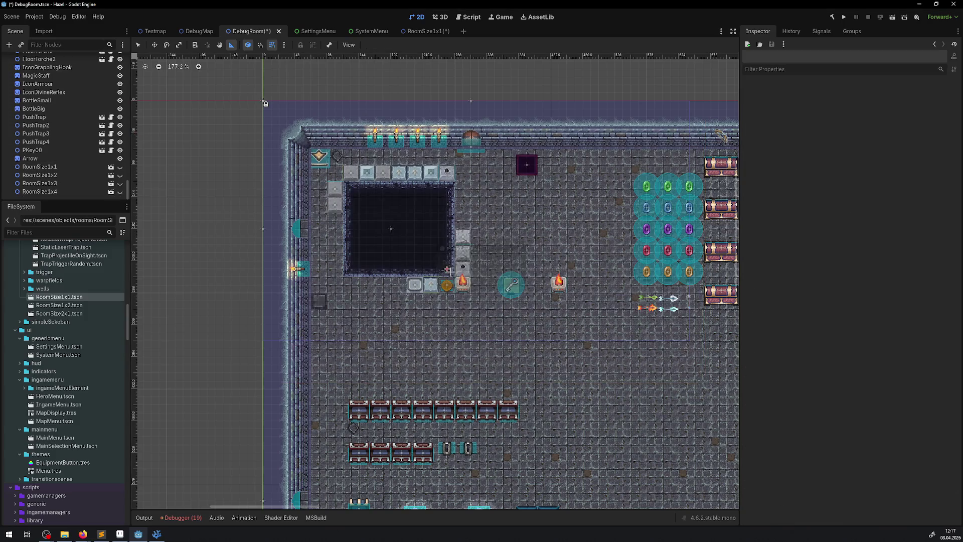
pyautogui.hotkey('ctrl', 's')
# Step: Inspect the CameraArea node's four polygon point coordinates
pyautogui.scroll(5, 66, 119)
pyautogui.scroll(5, 66, 119)
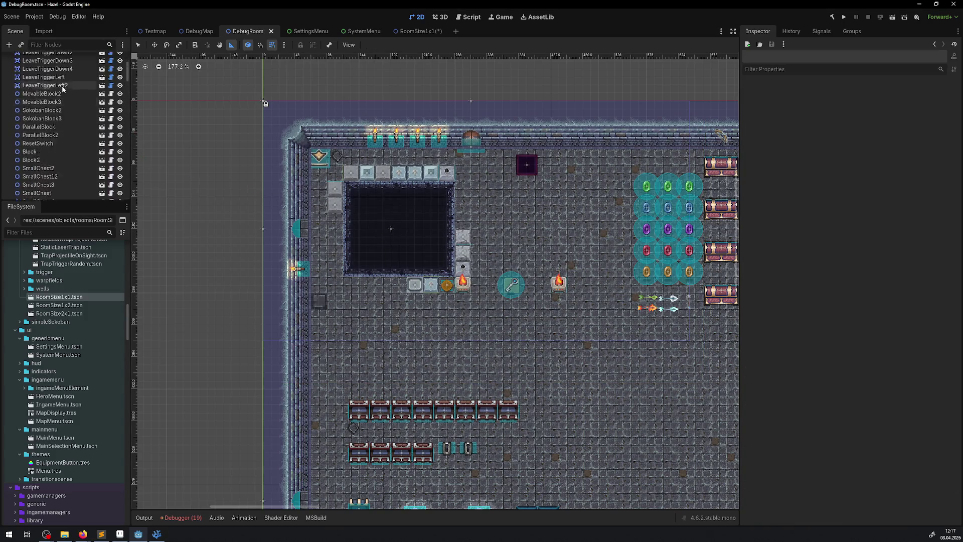
pyautogui.click(45, 77)
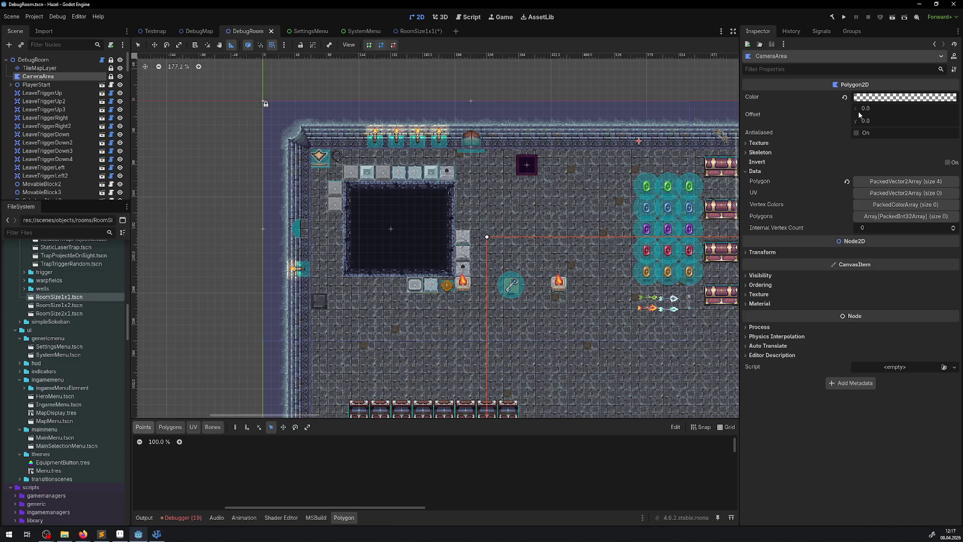
pyautogui.click(890, 182)
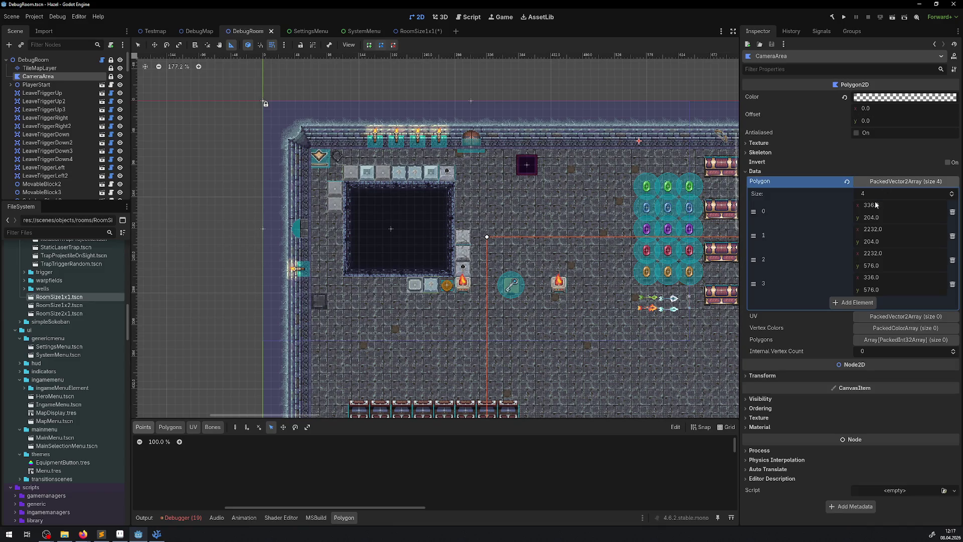
# Step: Back in RoomSize1x1, ruler-measure again from the origin to the room centre
pyautogui.click(420, 31)
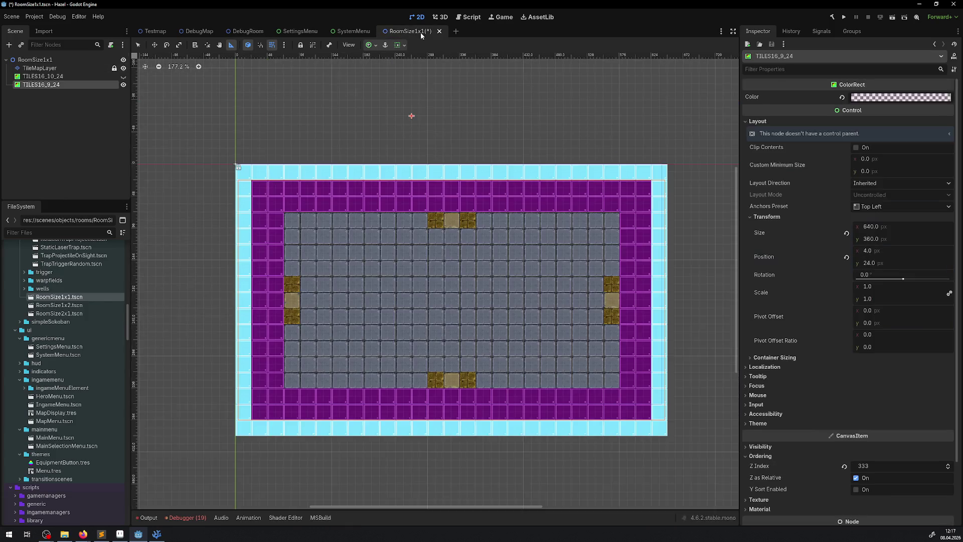
pyautogui.moveTo(237, 165); pyautogui.dragTo(451, 302)
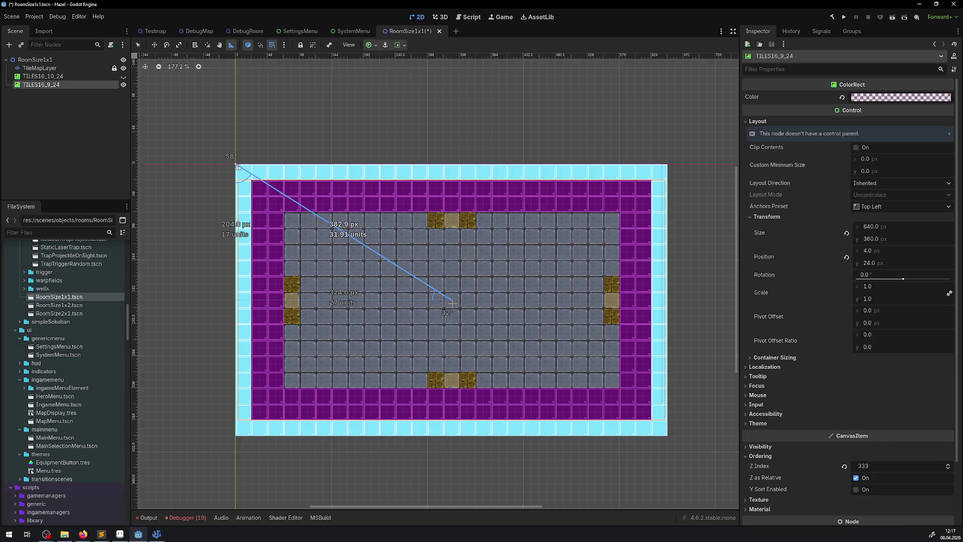
pyautogui.moveTo(451, 303); pyautogui.dragTo(452, 303)
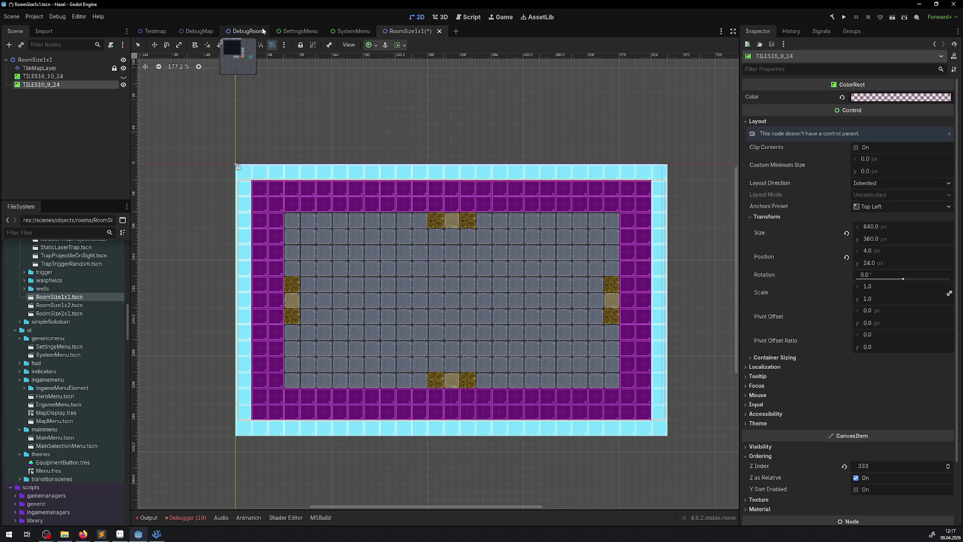